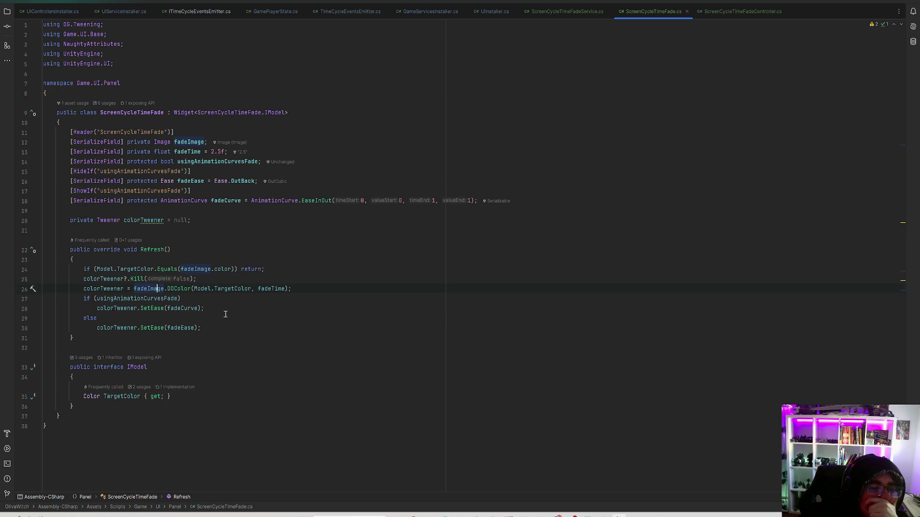
# Replace the tween's Ease.OutBack easing with Ease.InOutCubic
pyautogui.click(228, 289)
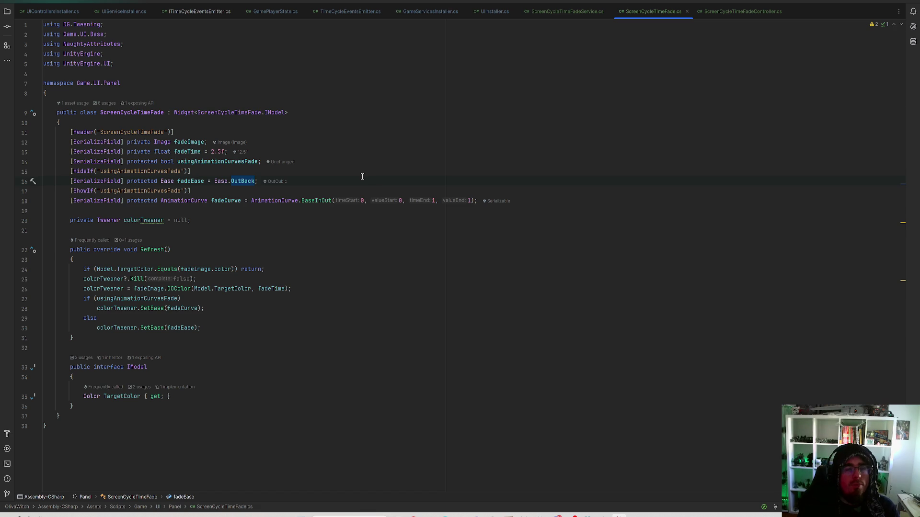
pyautogui.press('BackSpace')
pyautogui.hotkey('ctrl', 'space')
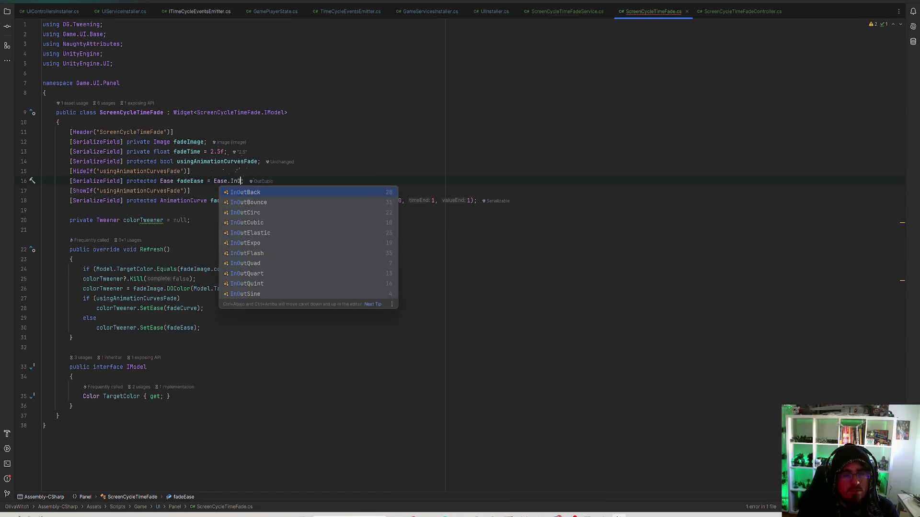
pyautogui.write('InOutCu')
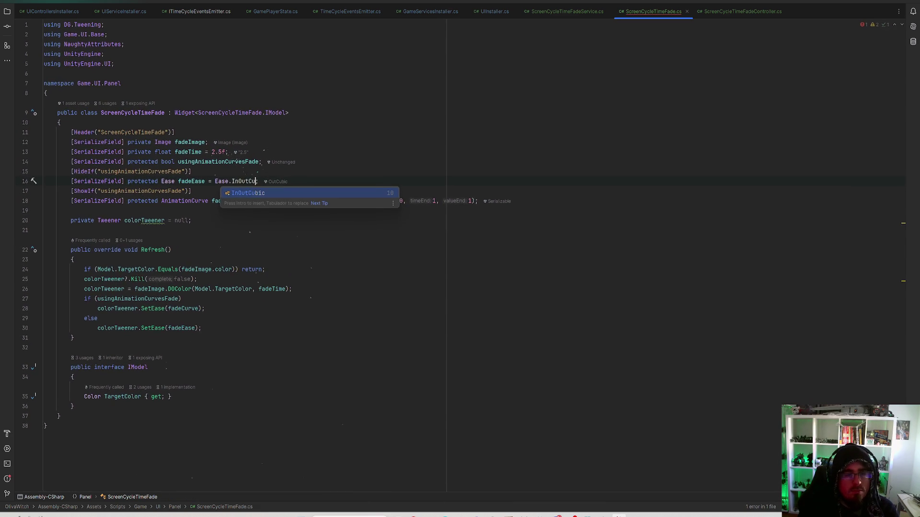
pyautogui.press('Return')
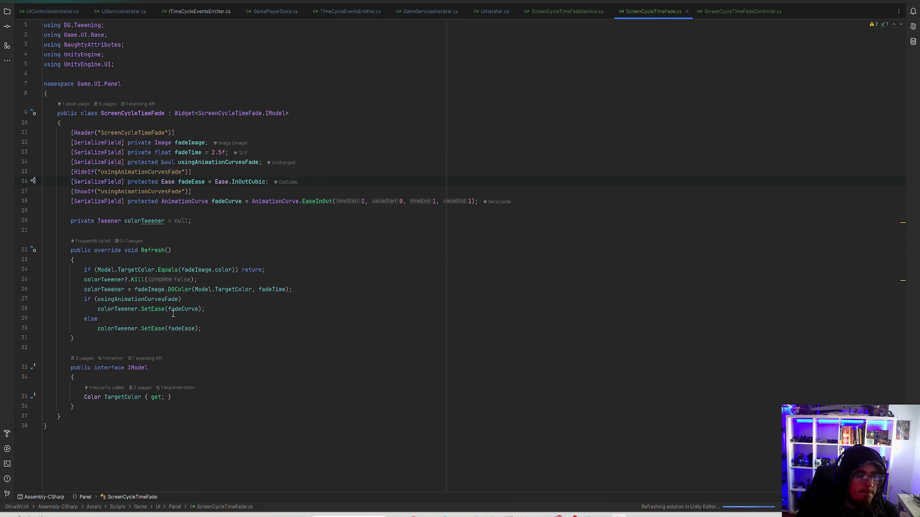
# Check how Refresh uses the curve flag, then default usingAnimationCurvesFade to true
pyautogui.click(152, 299)
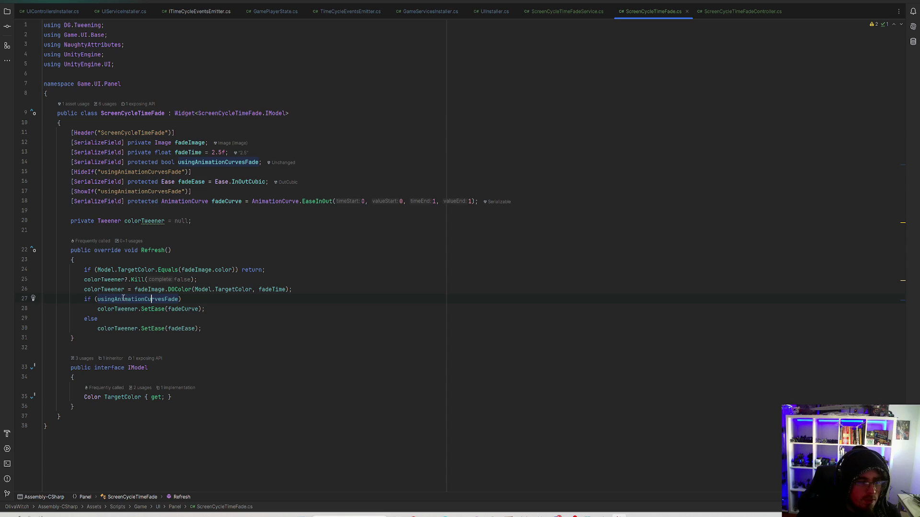
pyautogui.click(182, 309)
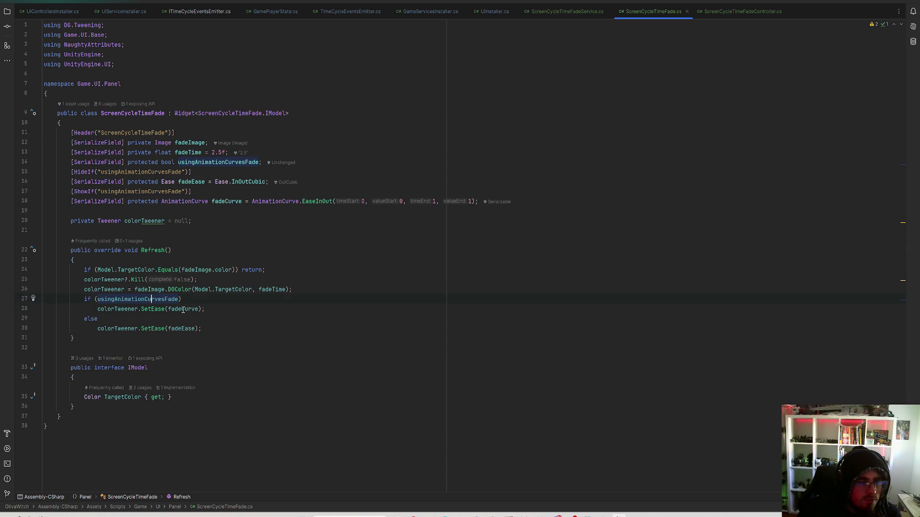
pyautogui.click(99, 319)
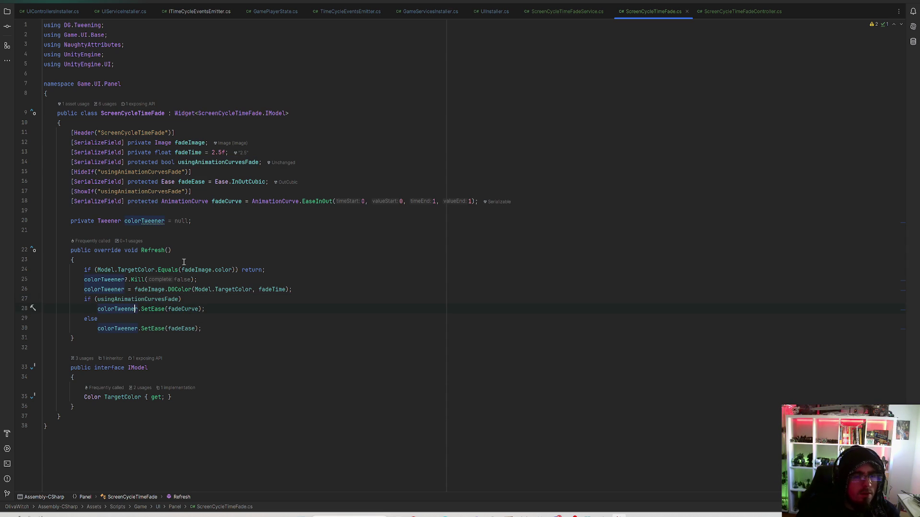
pyautogui.click(260, 162)
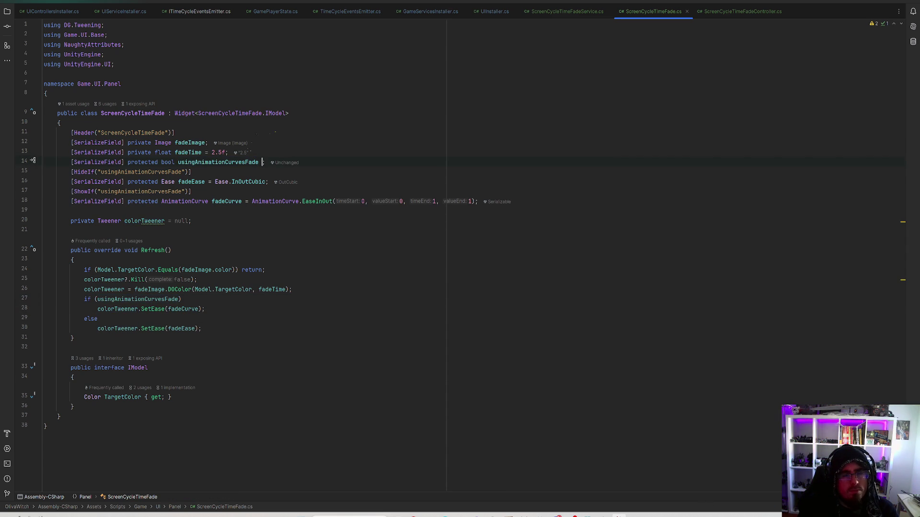
pyautogui.write('= true')
# Change the fadeTime value to 3f
pyautogui.click(222, 154)
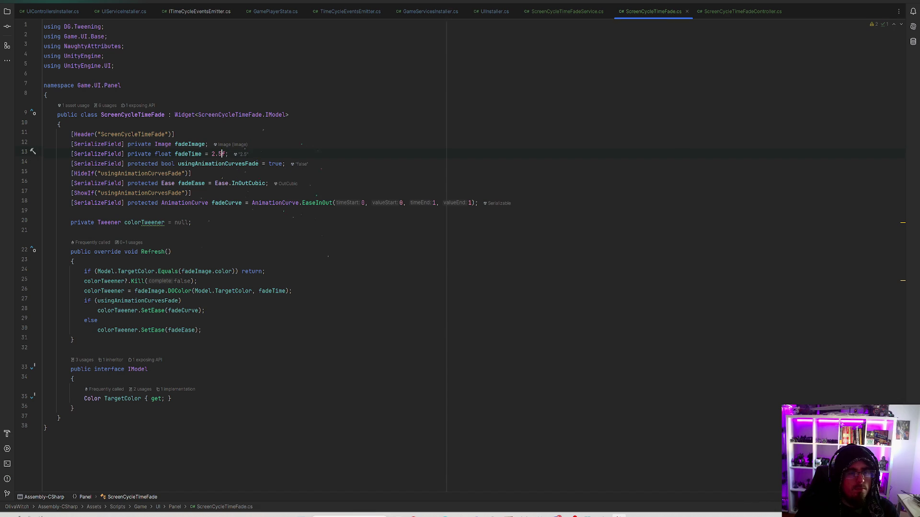
pyautogui.press('BackSpace')
pyautogui.press('BackSpace')
pyautogui.write('3')
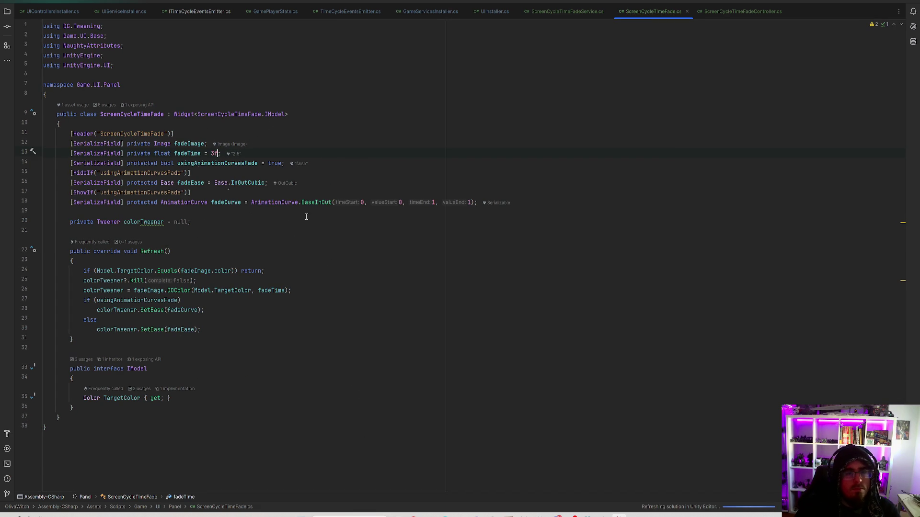
pyautogui.click(487, 175)
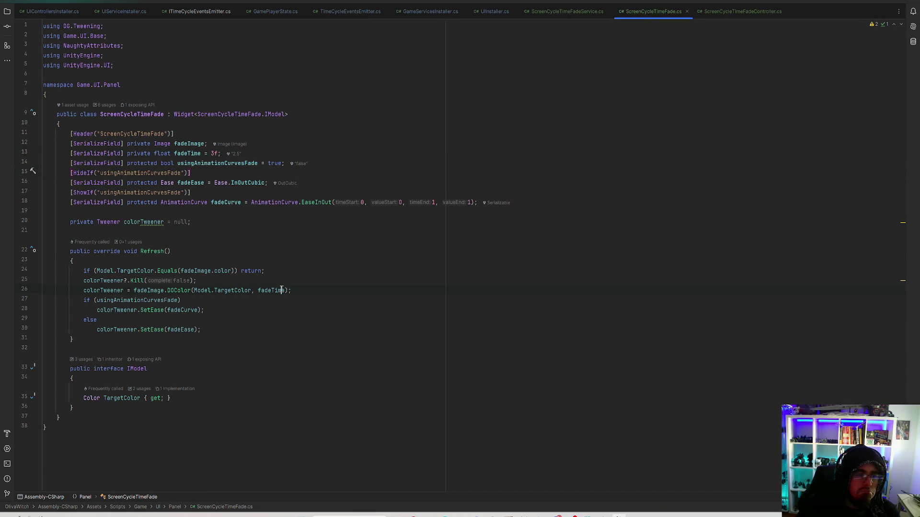
# Review the early-return colour check and the colorTweener Kill call, then open ScreenCycleTimeFadeService.cs
pyautogui.moveTo(98, 271); pyautogui.dragTo(238, 271)
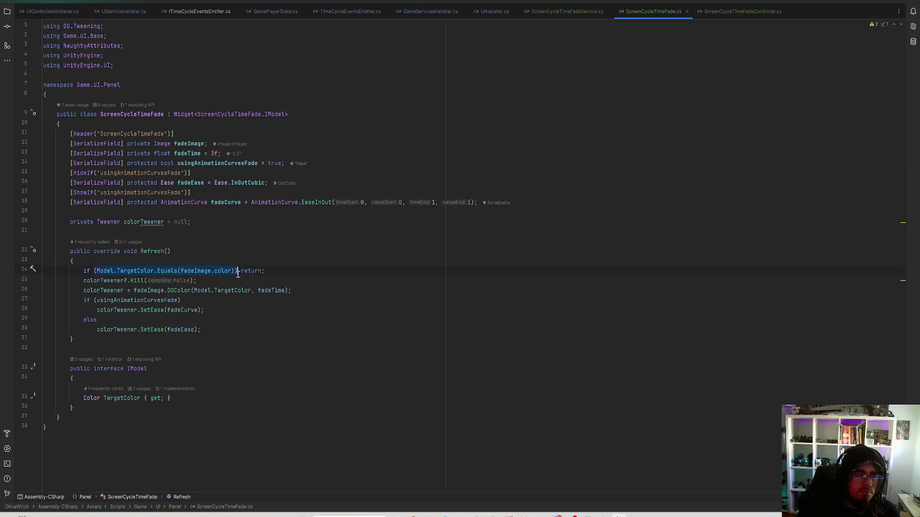
pyautogui.click(283, 274)
pyautogui.click(129, 281)
pyautogui.click(172, 281)
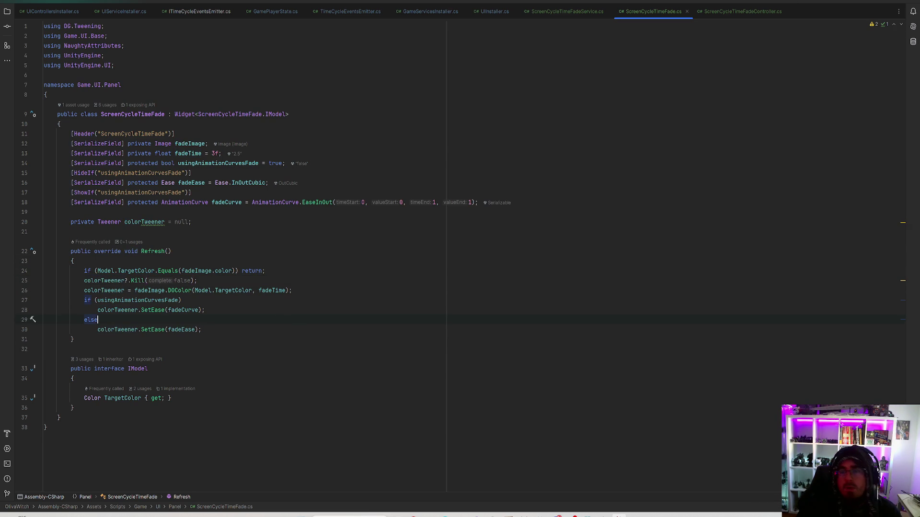
pyautogui.click(559, 10)
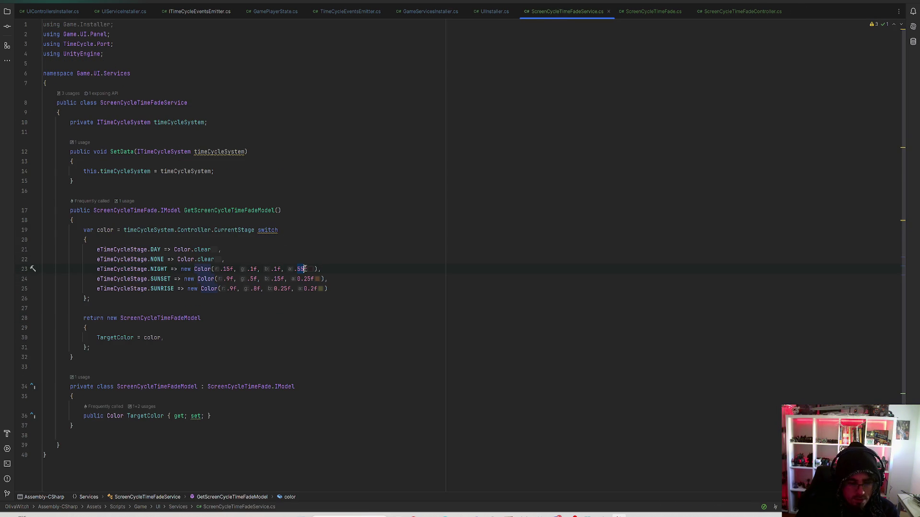
# Retune the NIGHT tint to Color(.1f, 0f, 0f, .6f)
pyautogui.write('6')
pyautogui.press('End')
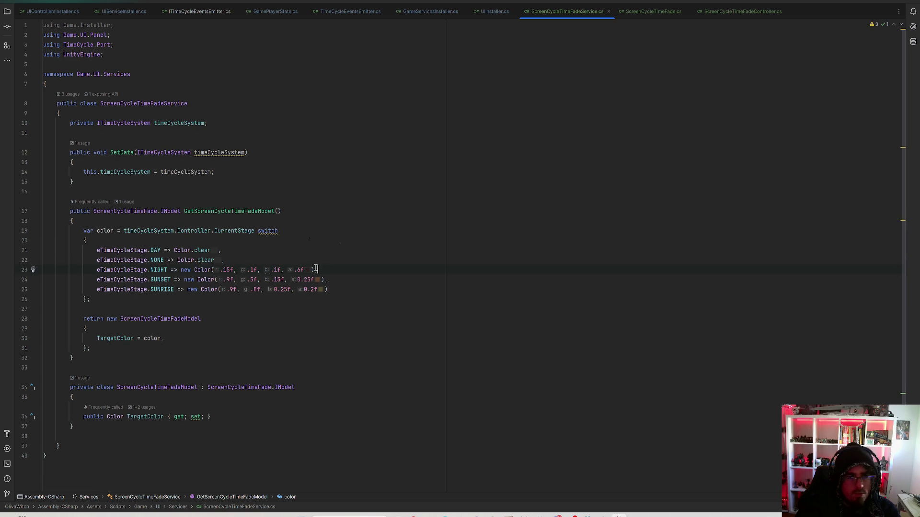
pyautogui.doubleClick(252, 270)
pyautogui.write('0')
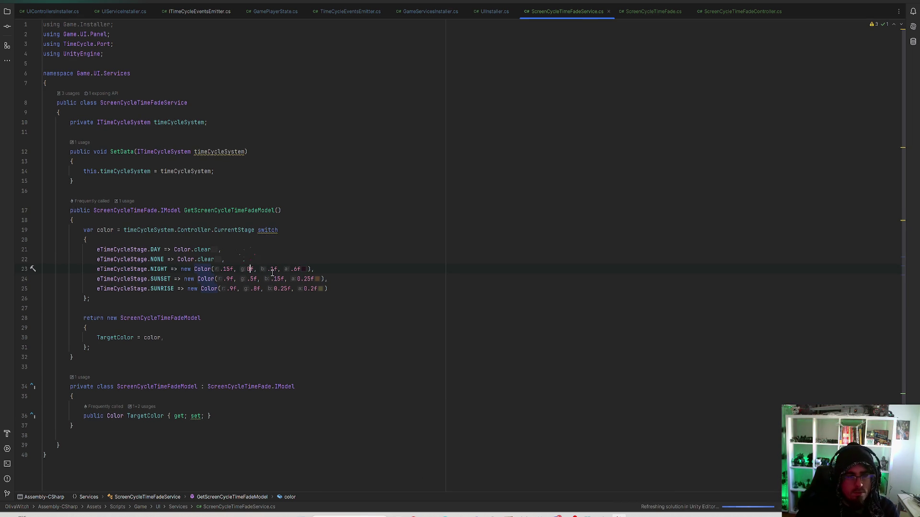
pyautogui.doubleClick(271, 269)
pyautogui.write('0')
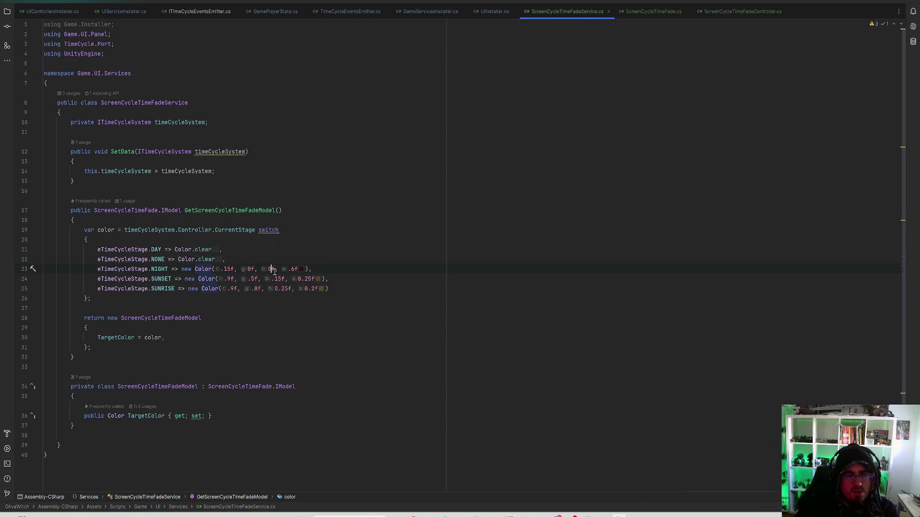
pyautogui.press('BackSpace')
pyautogui.press('End')
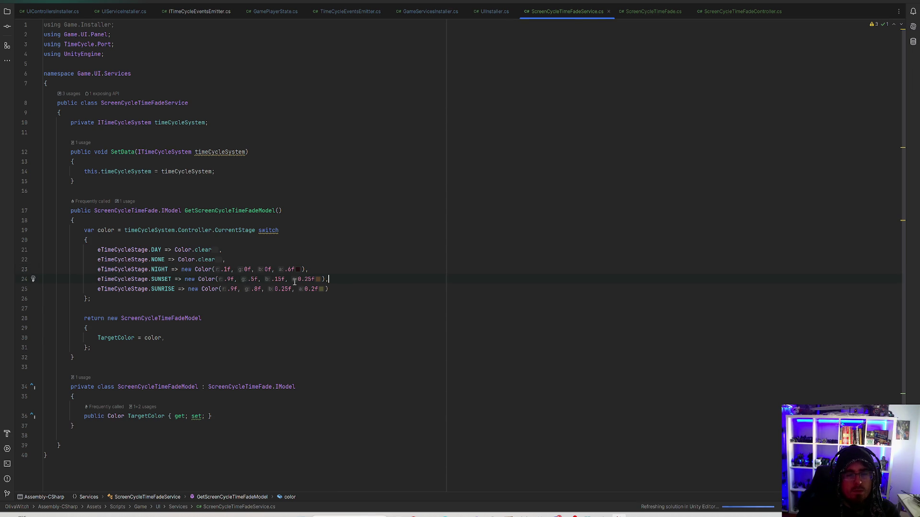
# Lower the SUNSET alpha from 0.25f to 0.2f
pyautogui.moveTo(305, 280); pyautogui.dragTo(312, 280)
pyautogui.write('2')
pyautogui.click(320, 291)
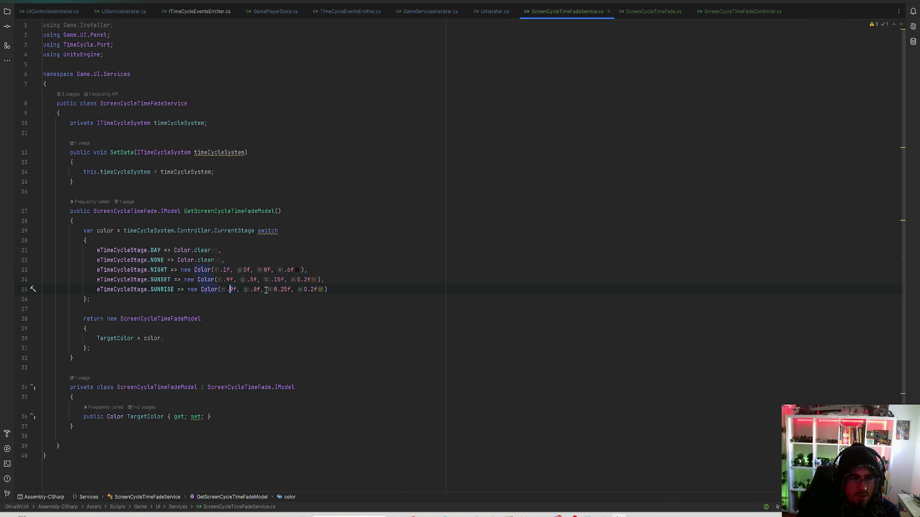
# Try a first SUNRISE variation with blue 0.5, green .9 and alpha 0.15
pyautogui.click(284, 289)
pyautogui.press('BackSpace')
pyautogui.click(255, 288)
pyautogui.press('Delete')
pyautogui.write('9')
pyautogui.click(309, 289)
pyautogui.press('Delete')
pyautogui.write('15')
pyautogui.click(347, 294)
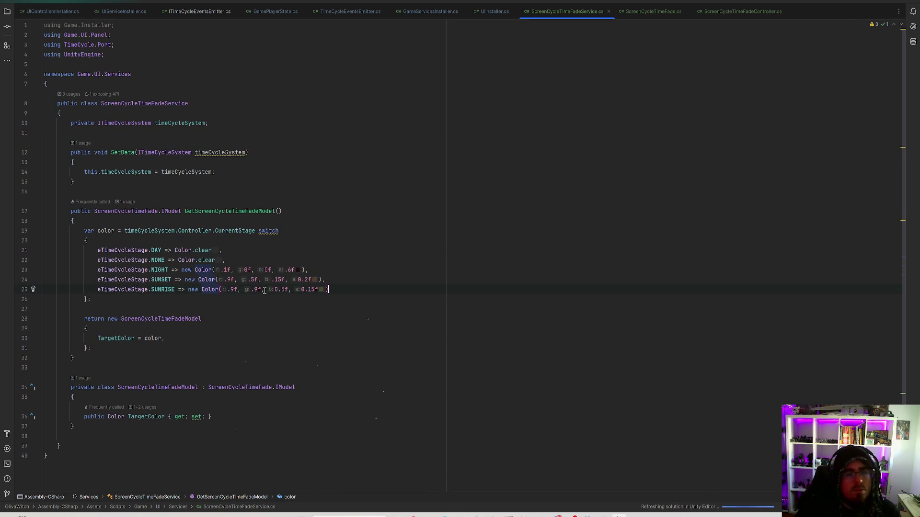
# Adjust the SUNRISE blue value to 0.4 and red to 1f
pyautogui.click(283, 289)
pyautogui.press('BackSpace')
pyautogui.write('4')
pyautogui.click(340, 289)
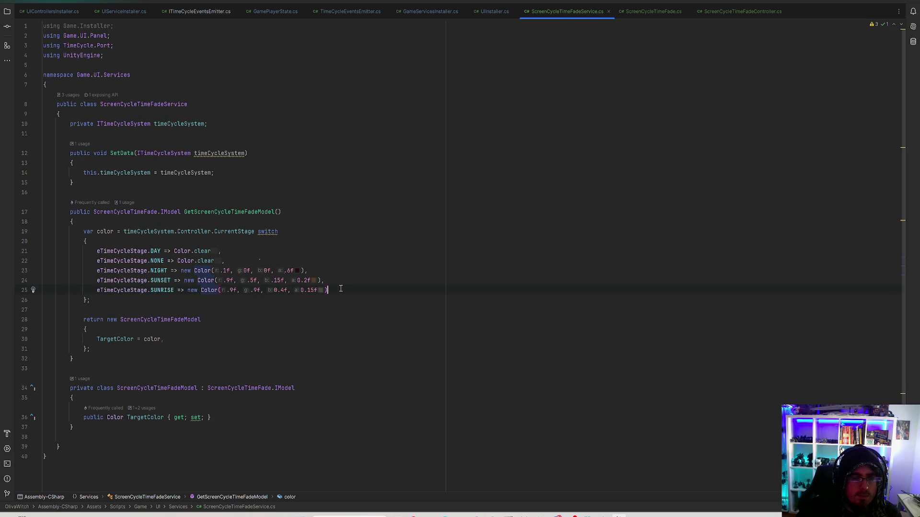
pyautogui.click(233, 289)
pyautogui.press('BackSpace')
pyautogui.press('BackSpace')
pyautogui.write('1')
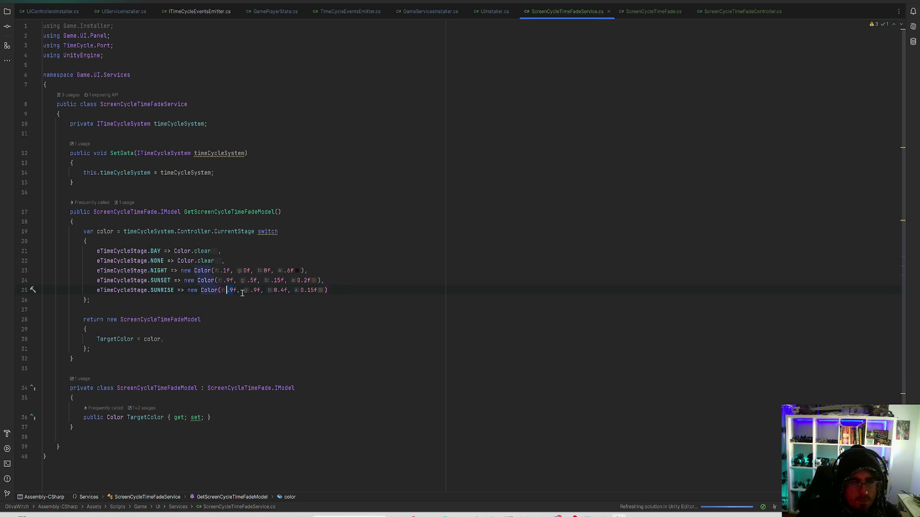
pyautogui.click(343, 292)
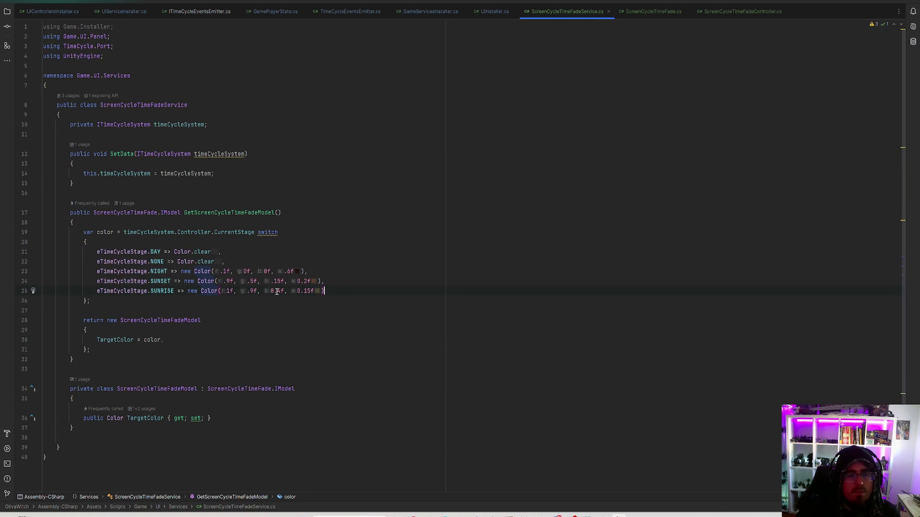
# Settle the SUNRISE tint at Color(1f, .8f, 0.6f, 0.25f)
pyautogui.press('BackSpace')
pyautogui.write('7')
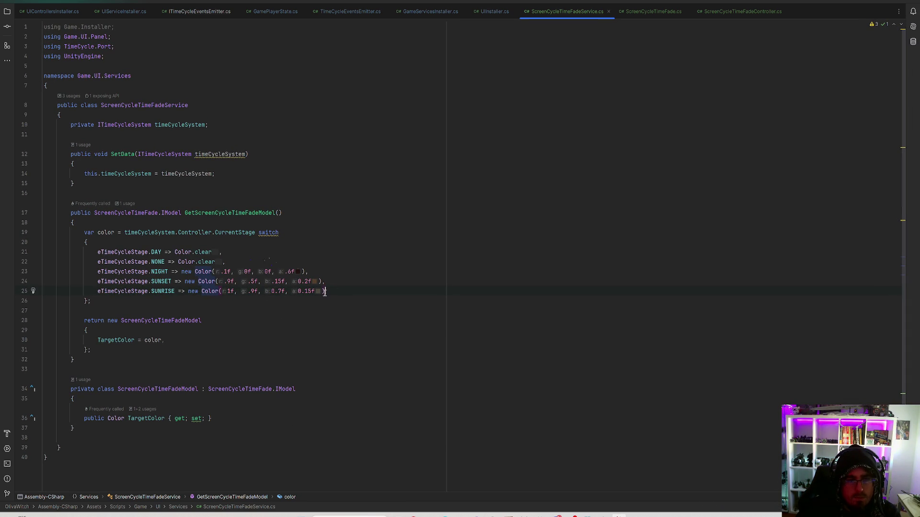
pyautogui.moveTo(318, 290)
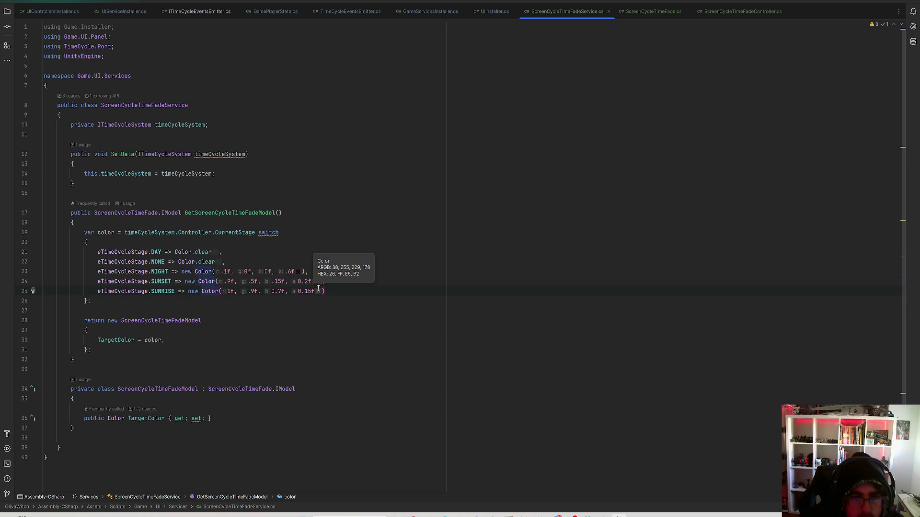
pyautogui.write('1')
pyautogui.click(332, 291)
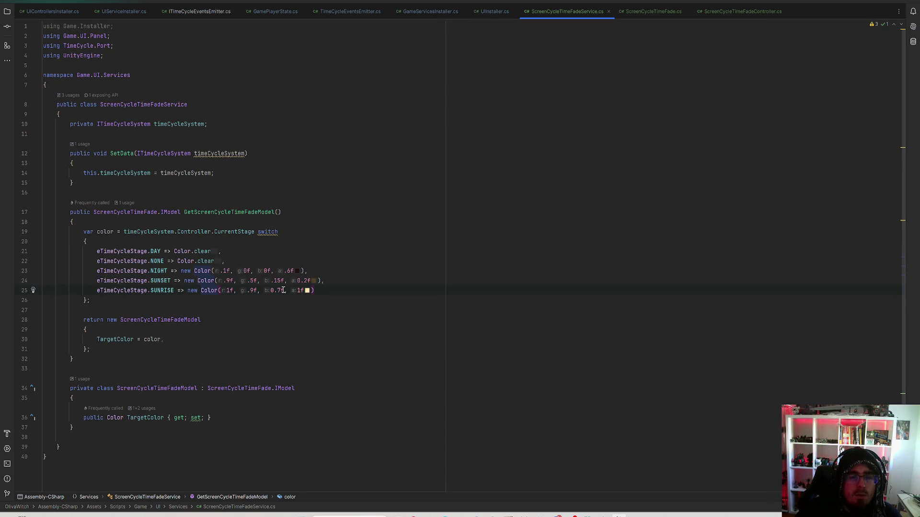
pyautogui.write('6')
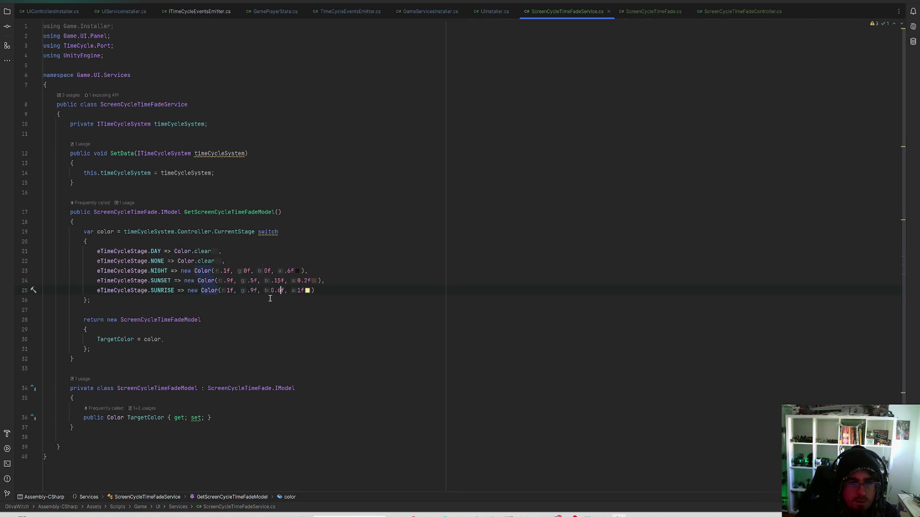
pyautogui.write('8')
pyautogui.press('End')
pyautogui.write('0.25')
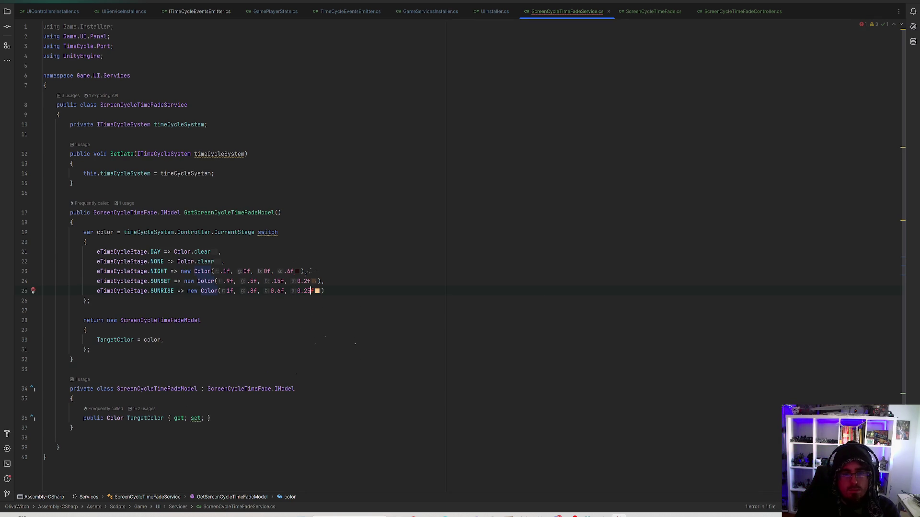
pyautogui.click(44, 300)
# Experiment with the SUNSET green, blue and alpha values on line 24
pyautogui.click(330, 283)
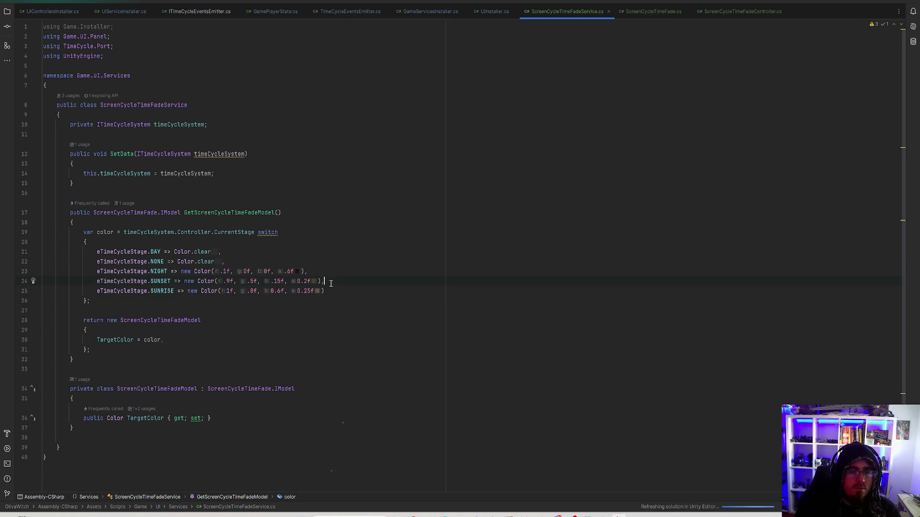
pyautogui.doubleClick(252, 282)
pyautogui.write('5')
pyautogui.doubleClick(277, 281)
pyautogui.write('1')
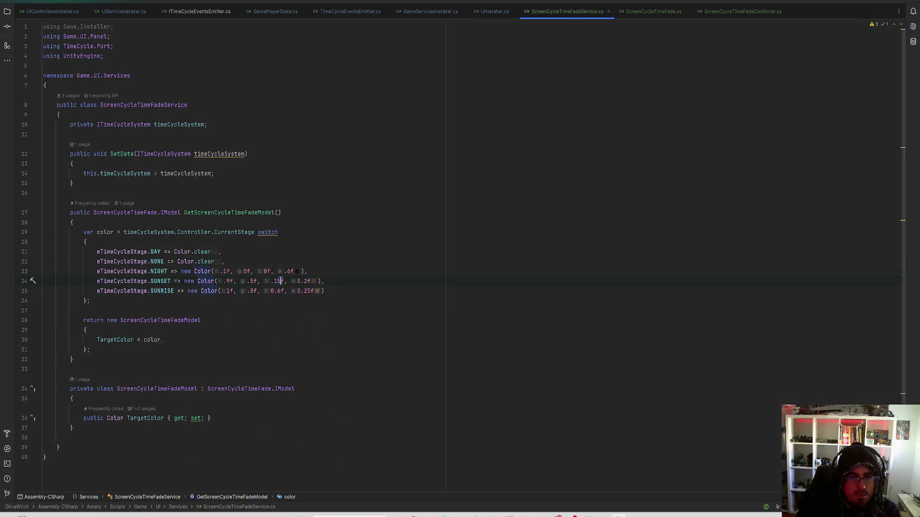
pyautogui.doubleClick(300, 281)
pyautogui.write('1')
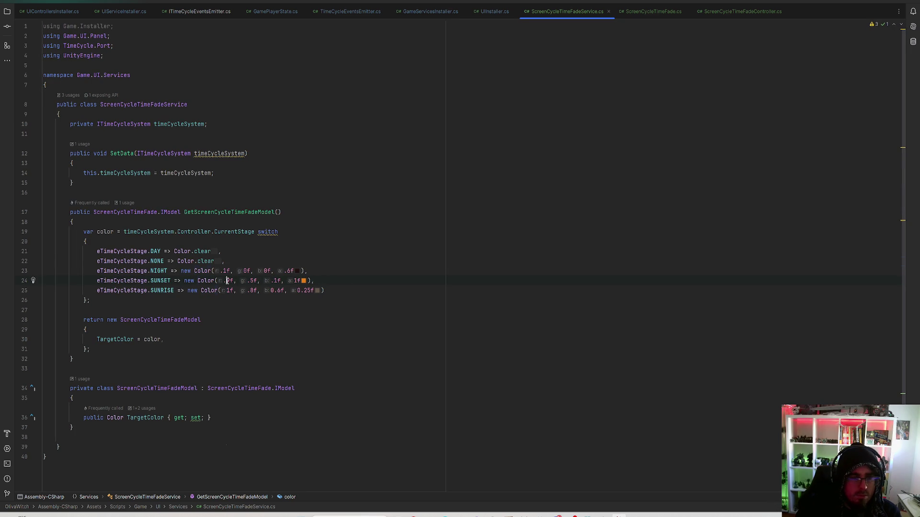
pyautogui.doubleClick(253, 281)
pyautogui.write('4')
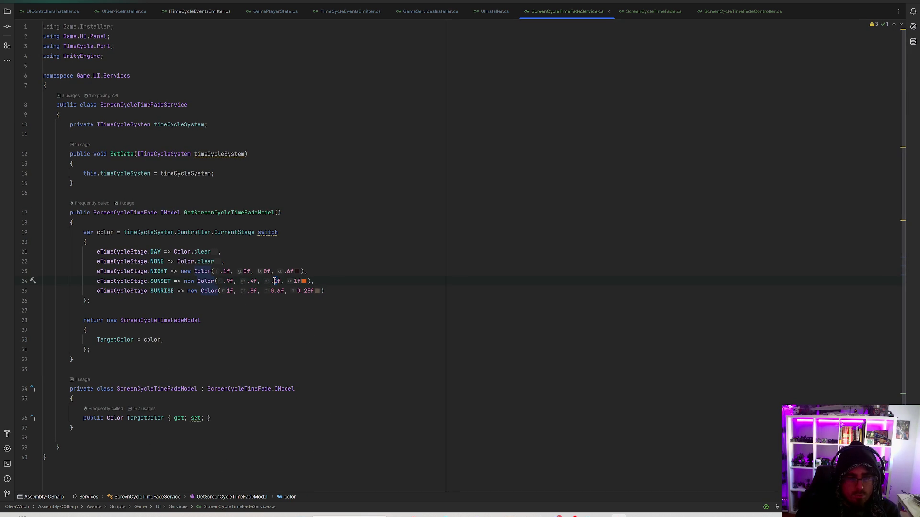
pyautogui.write('9')
pyautogui.write('0')
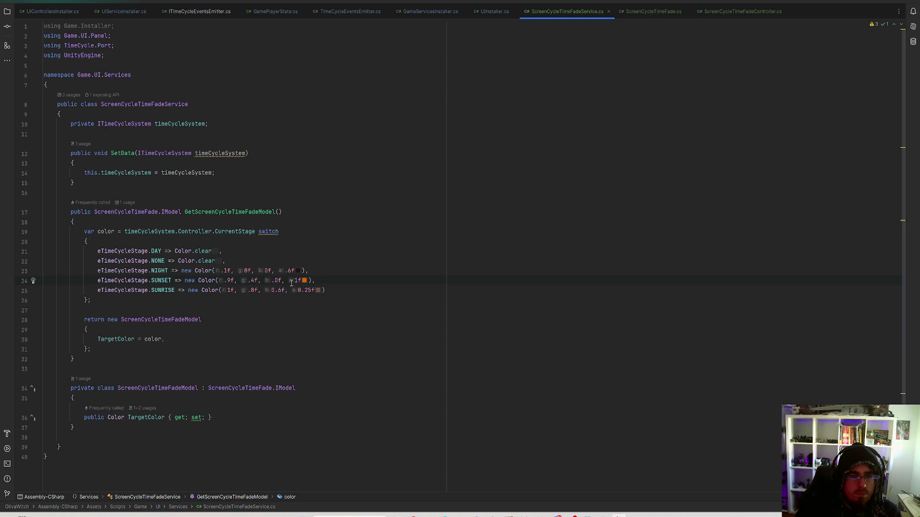
# Finalize SUNSET as Color(.9f, .35f, .0f, 0.2f) and switch to Unity
pyautogui.doubleClick(253, 280)
pyautogui.write('3')
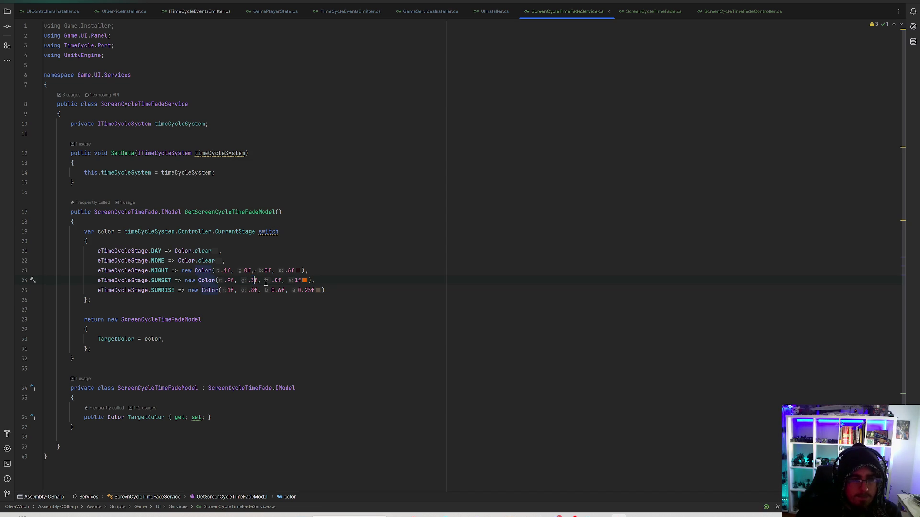
pyautogui.click(254, 281)
pyautogui.write('5')
pyautogui.press('End')
pyautogui.doubleClick(301, 281)
pyautogui.write('0.2')
pyautogui.click(50, 280)
pyautogui.click(341, 276)
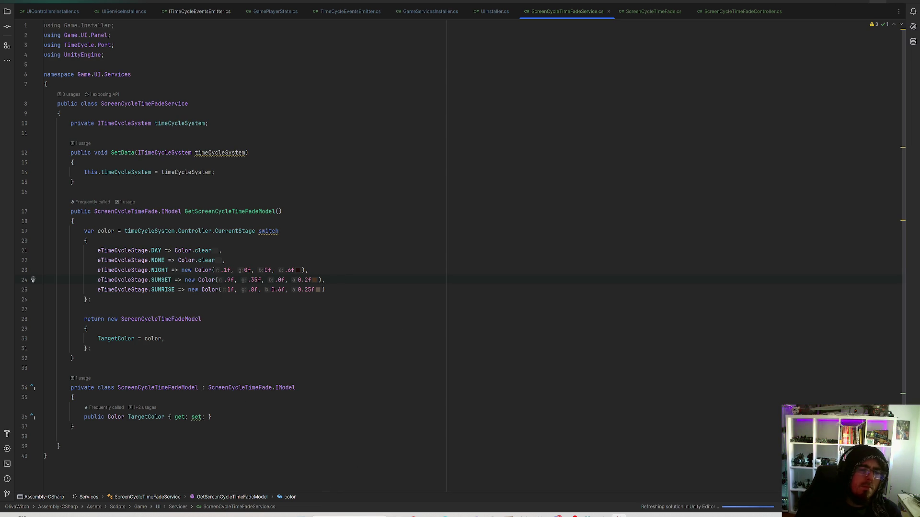
pyautogui.hotkey('alt', 'Tab')
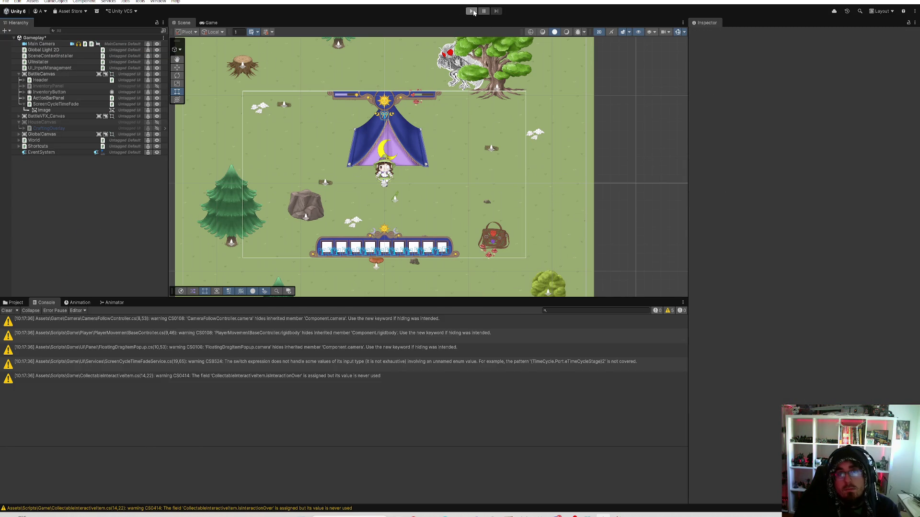
pyautogui.click(472, 12)
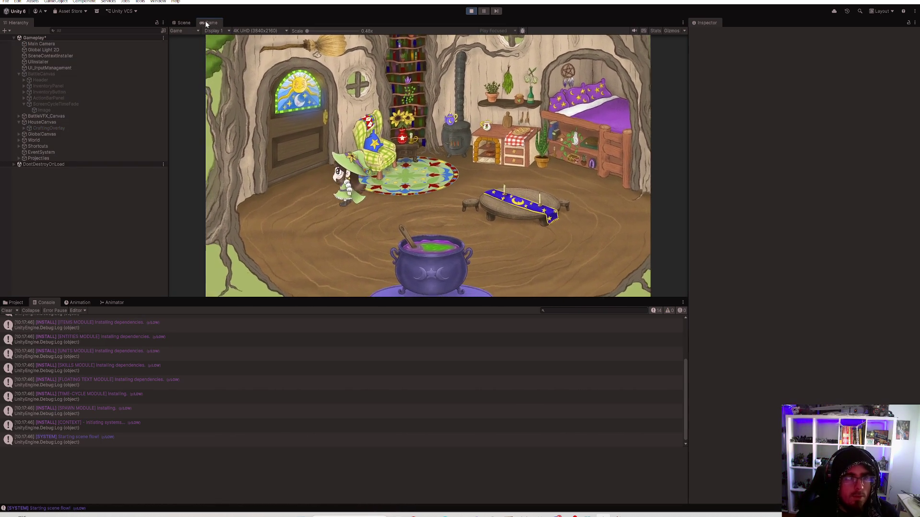
pyautogui.press('e')
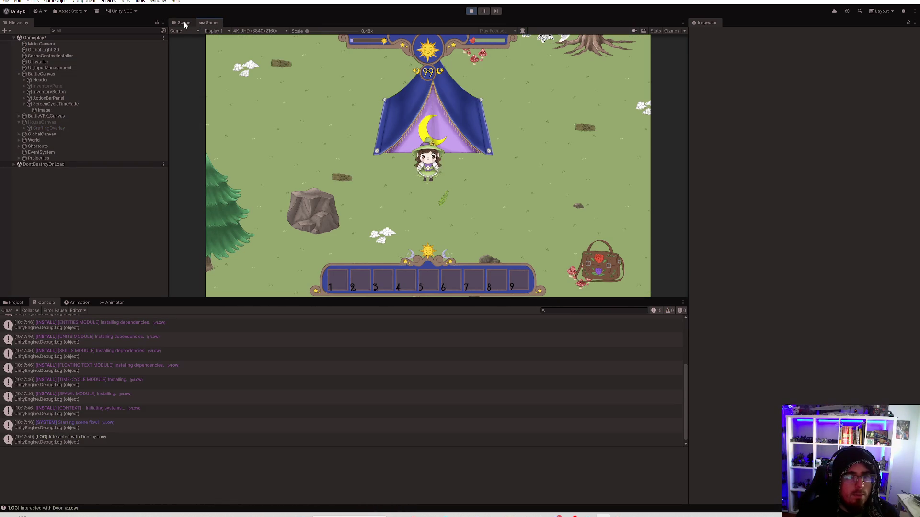
pyautogui.press('w')
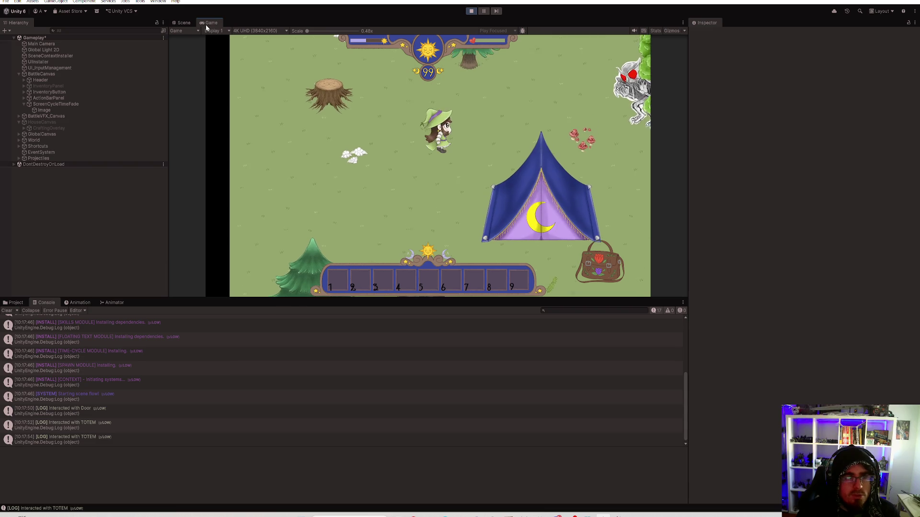
pyautogui.hotkey('shift', 'space')
pyautogui.press('d')
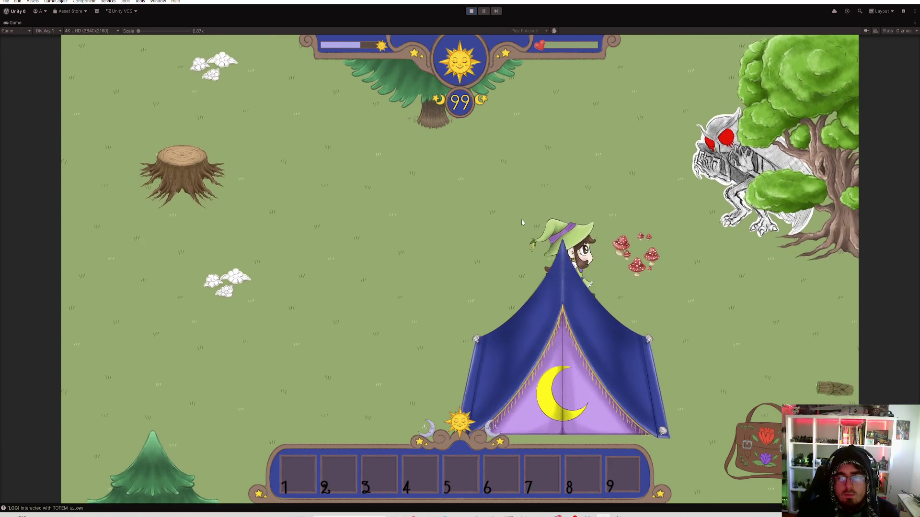
pyautogui.press('s')
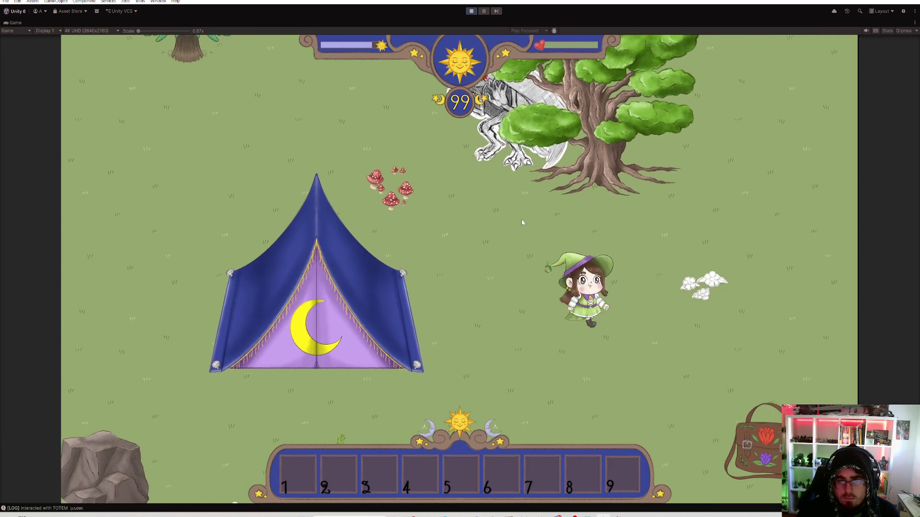
pyautogui.press('a')
pyautogui.press('s')
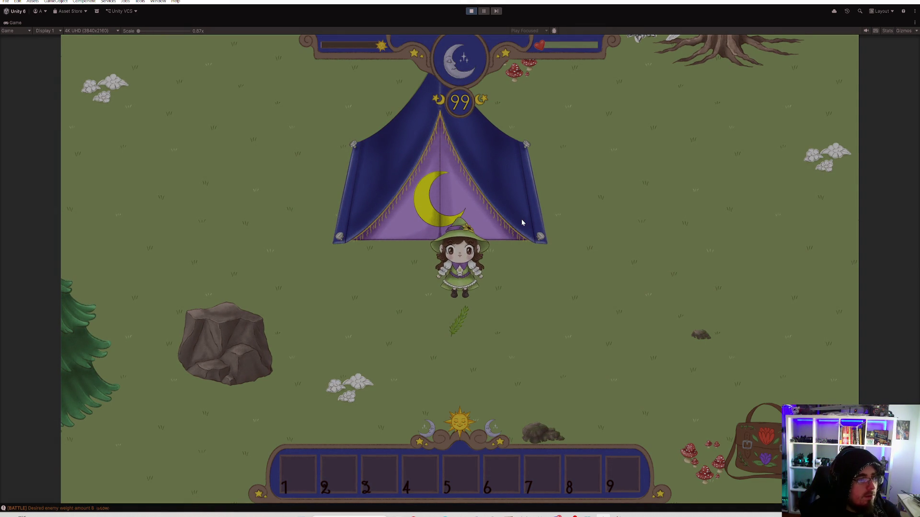
pyautogui.press('a')
pyautogui.press('a')
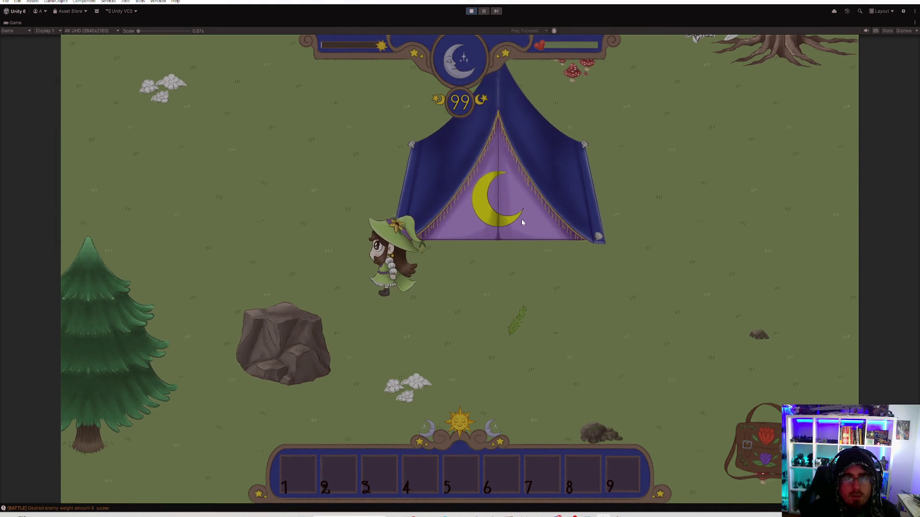
pyautogui.press('i')
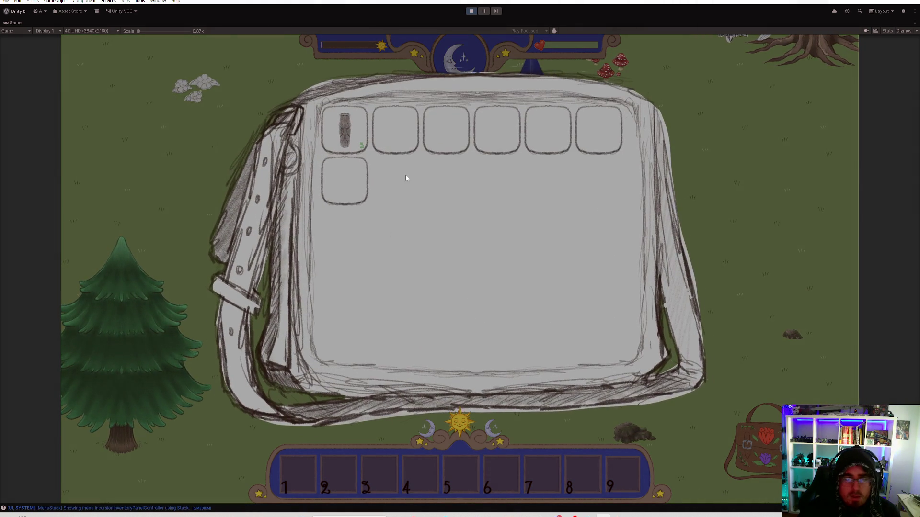
pyautogui.moveTo(352, 139)
pyautogui.mouseDown()
pyautogui.moveTo(343, 315)
pyautogui.moveTo(296, 465)
pyautogui.mouseUp()
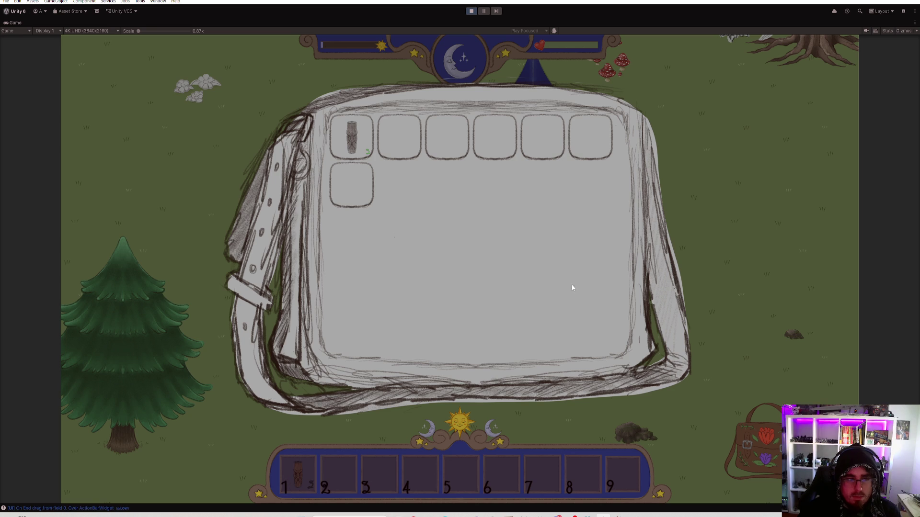
pyautogui.press('i')
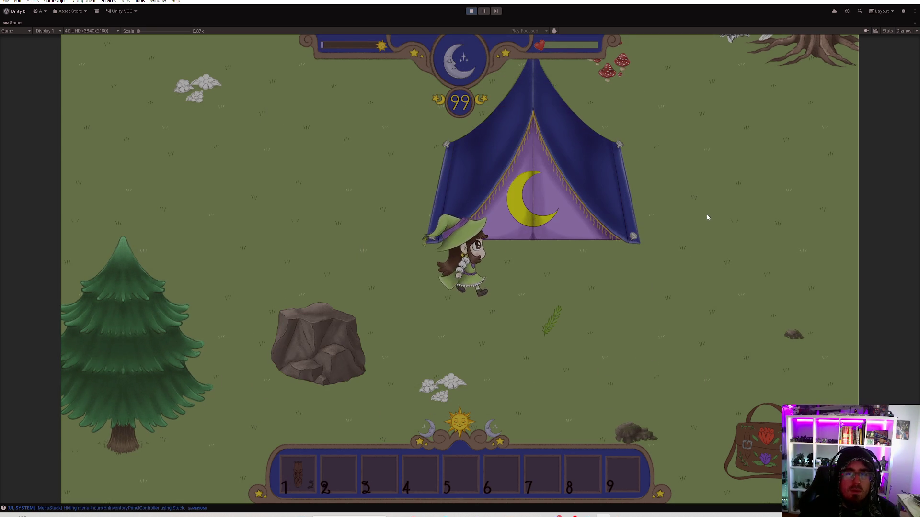
pyautogui.press('d')
pyautogui.press('a')
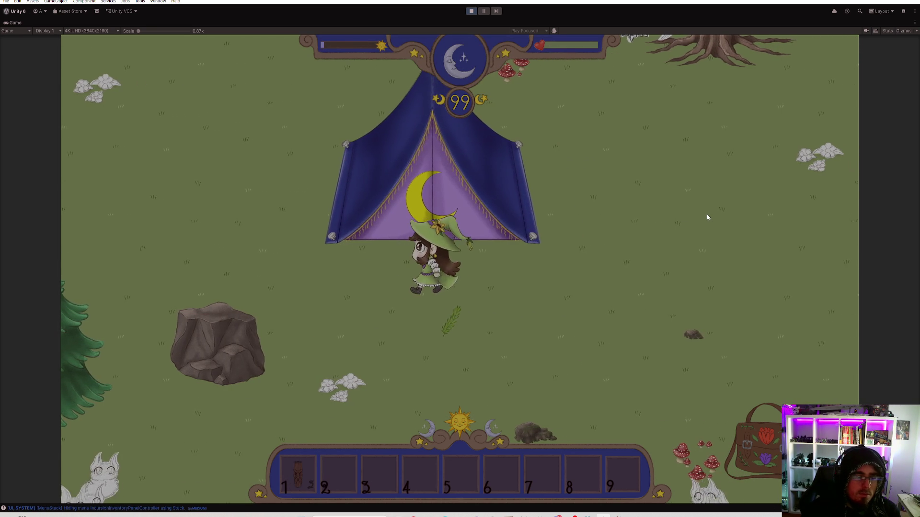
pyautogui.press('d')
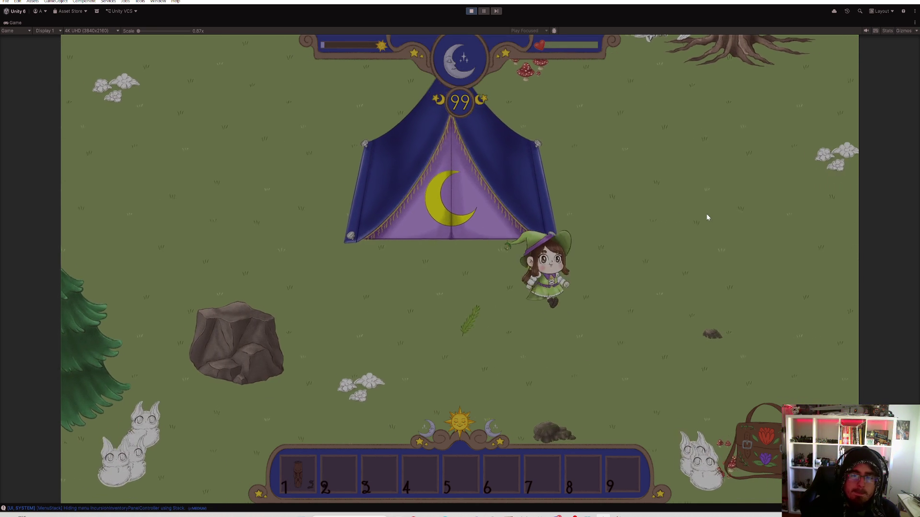
pyautogui.press('a')
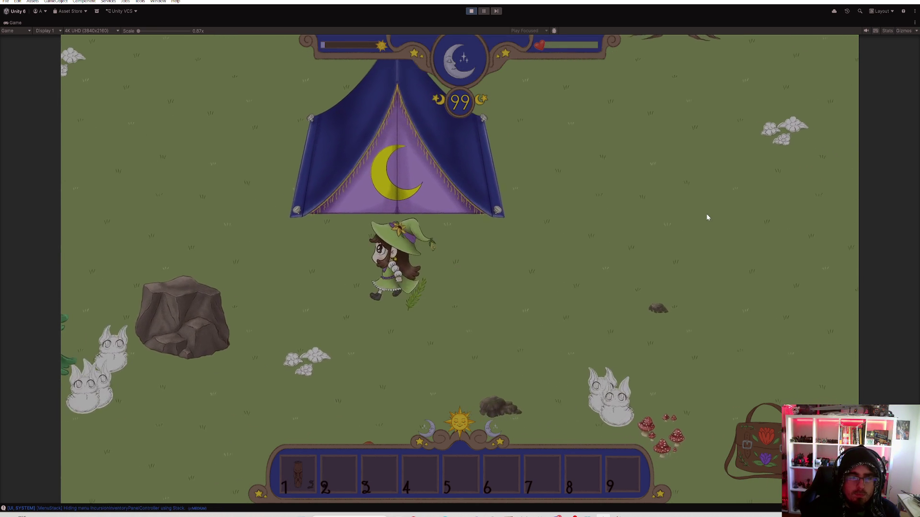
pyautogui.press('w')
pyautogui.press('d')
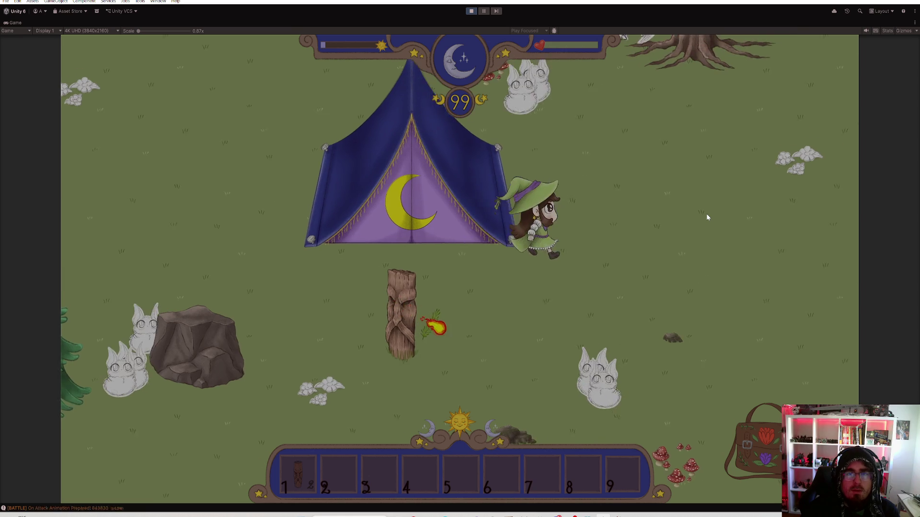
pyautogui.press('a')
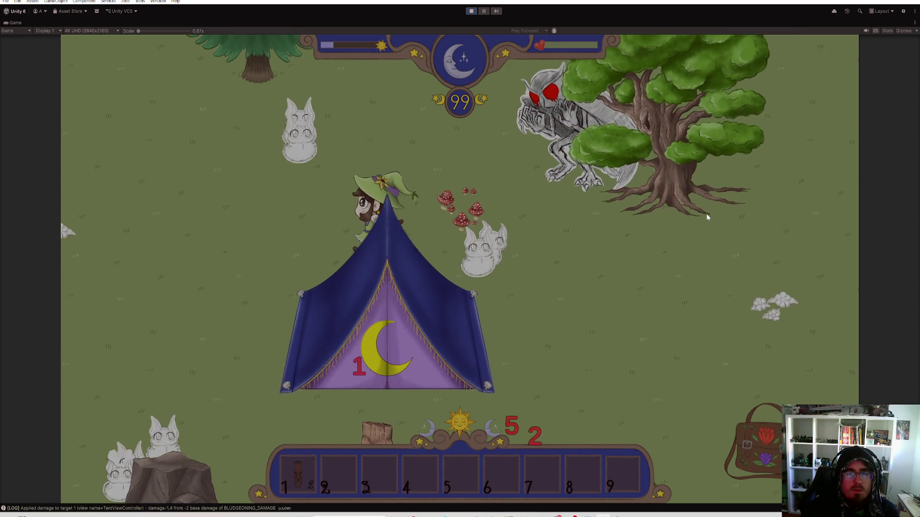
pyautogui.press('d')
pyautogui.press('s')
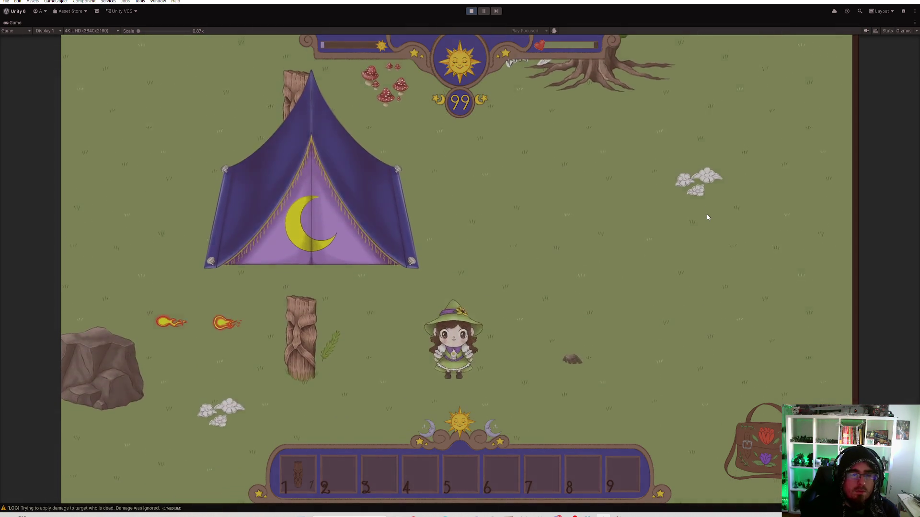
pyautogui.press('a')
pyautogui.press('s')
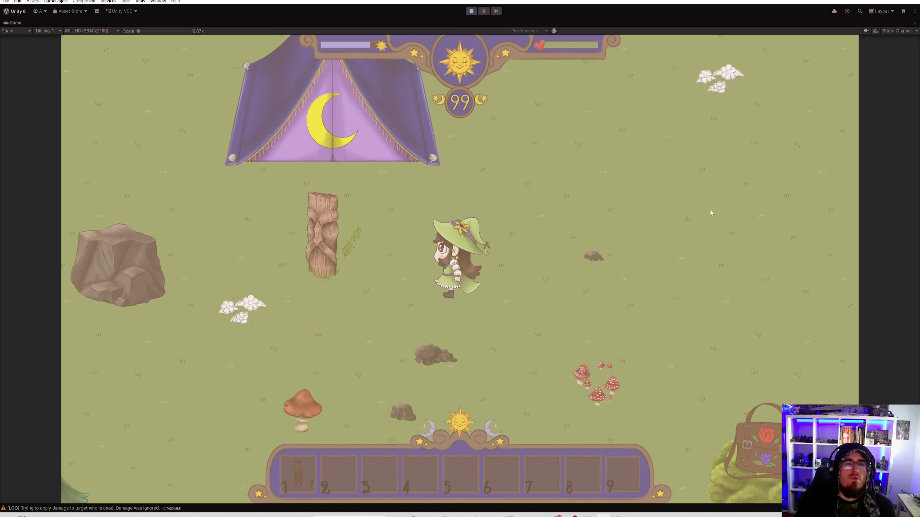
pyautogui.click(471, 11)
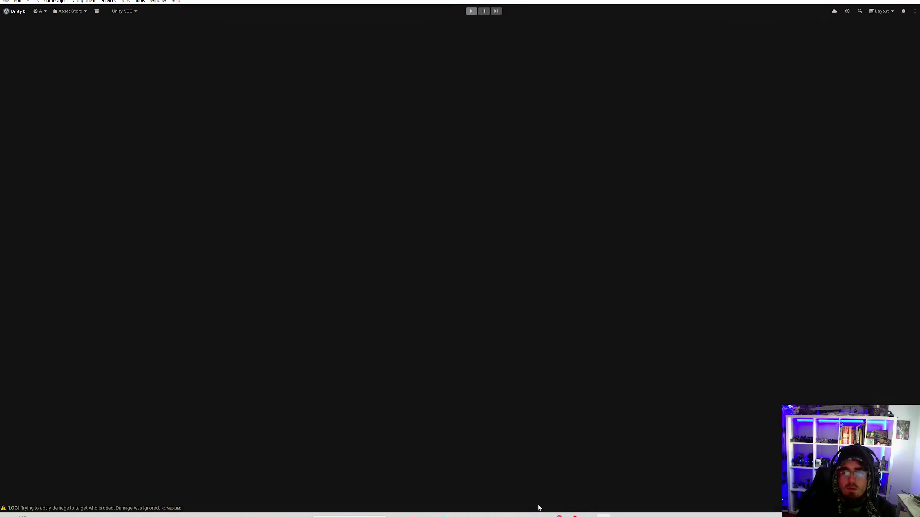
# Back in Rider, try SUNRISE alpha 0.1, green .6 and blue 0.4
pyautogui.click(606, 515)
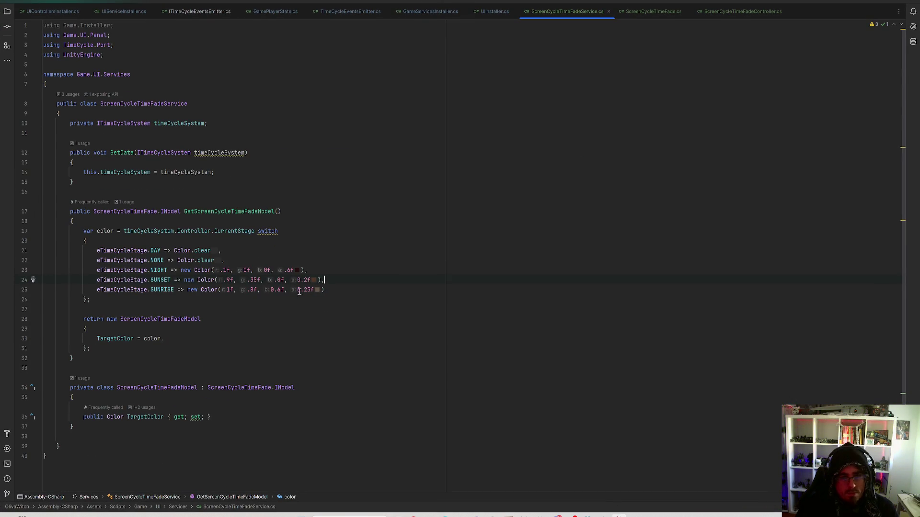
pyautogui.moveTo(304, 291); pyautogui.dragTo(309, 293)
pyautogui.write('1')
pyautogui.click(343, 288)
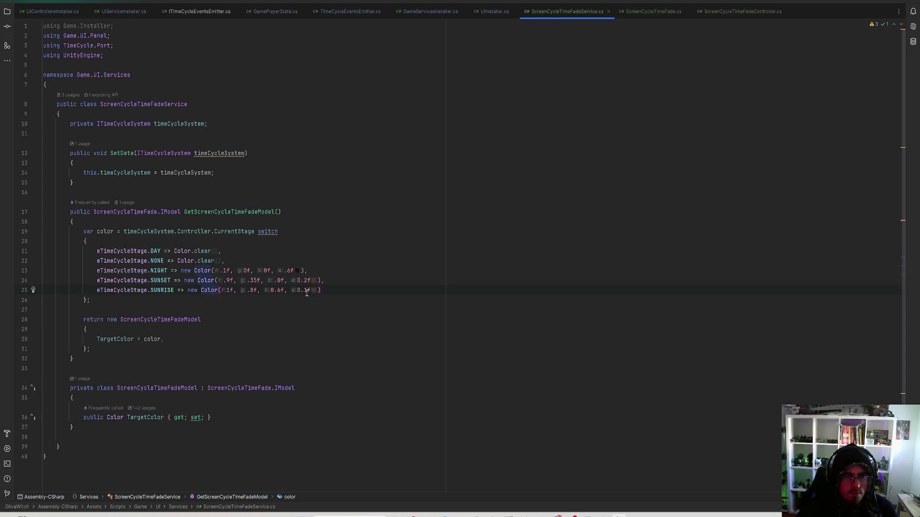
pyautogui.click(228, 291)
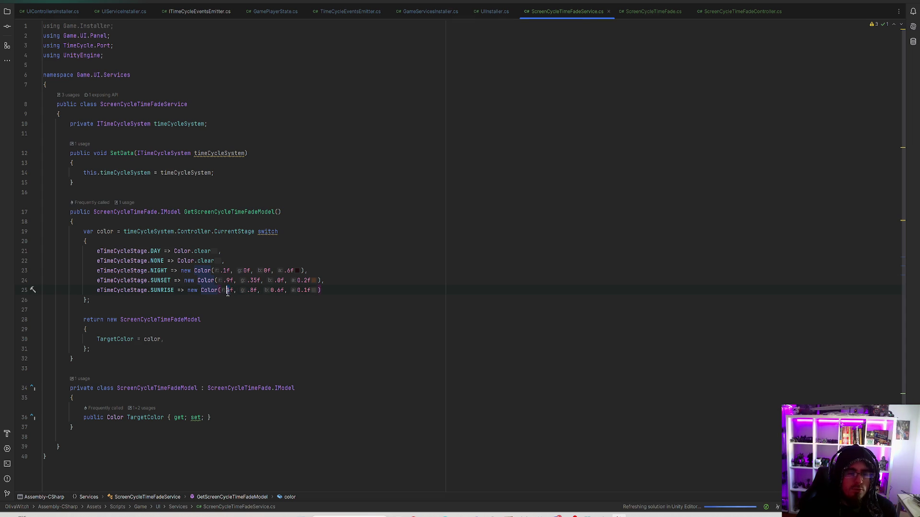
pyautogui.click(253, 290)
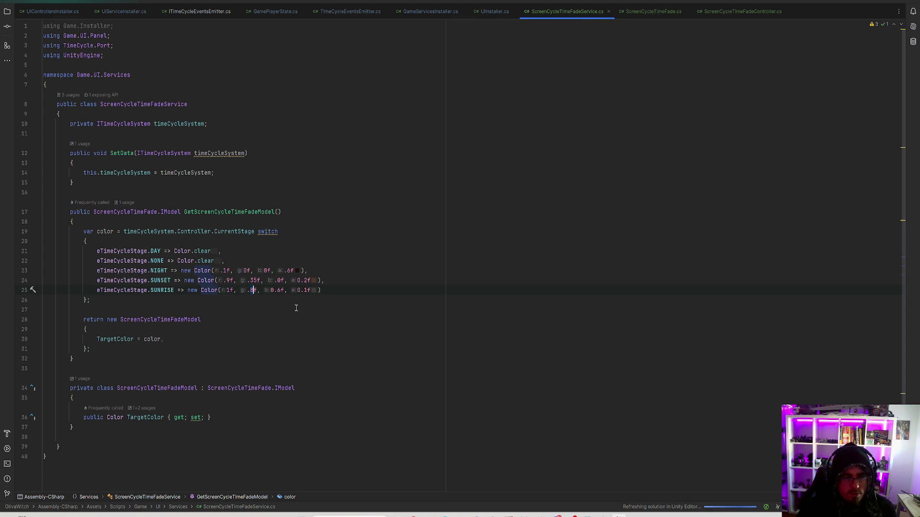
pyautogui.press('Delete')
pyautogui.write('6')
pyautogui.click(282, 290)
pyautogui.press('BackSpace')
pyautogui.write('4')
pyautogui.press('End')
# Make the SUNRISE alpha fully opaque 1f and set green to .5f
pyautogui.click(302, 291)
pyautogui.press('BackSpace')
pyautogui.press('BackSpace')
pyautogui.press('End')
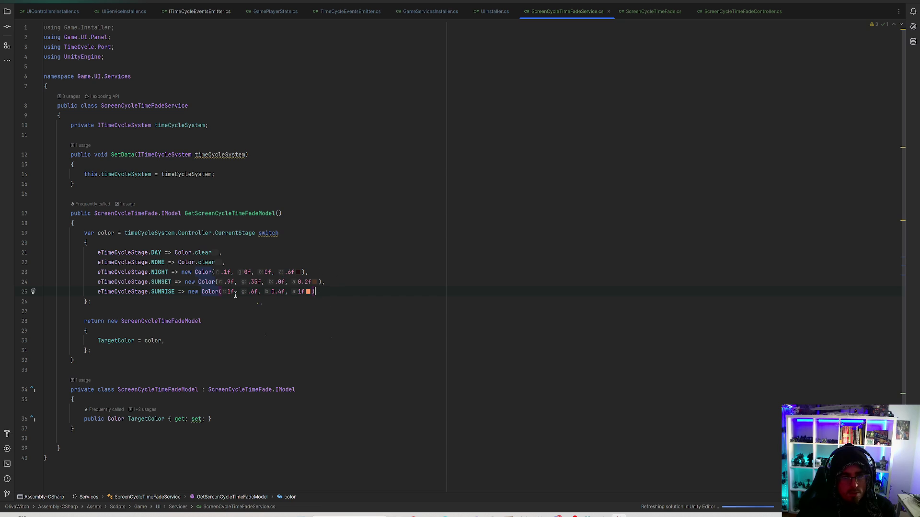
pyautogui.click(255, 292)
pyautogui.press('BackSpace')
pyautogui.write('5')
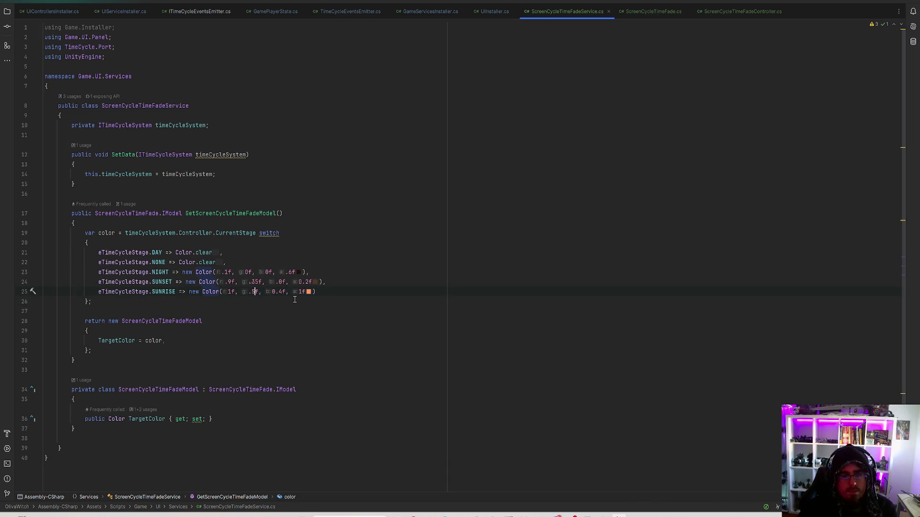
pyautogui.click(315, 293)
# Set the SUNRISE blue value to 0.2f and recheck the green .5f
pyautogui.click(281, 292)
pyautogui.press('BackSpace')
pyautogui.write('4')
pyautogui.press('BackSpace')
pyautogui.write('2')
pyautogui.click(315, 292)
pyautogui.click(253, 292)
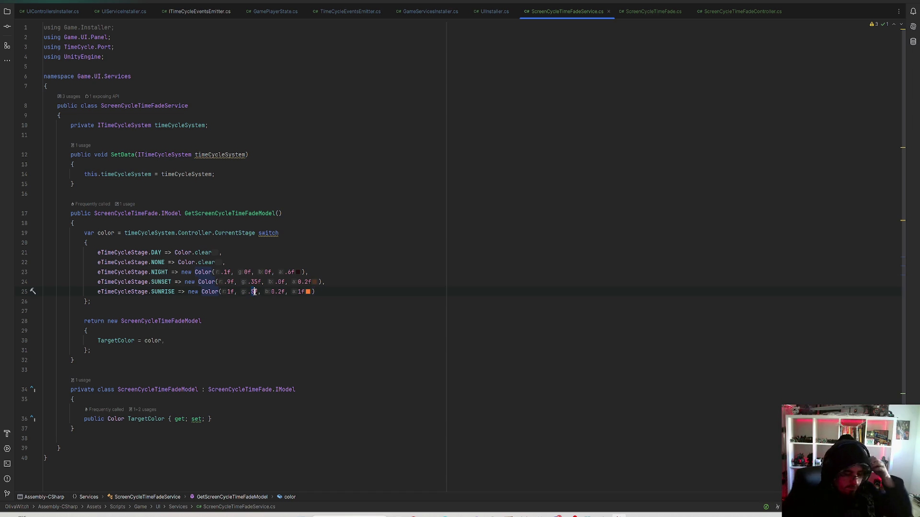
pyautogui.press('XF86AudioLowerVolume')
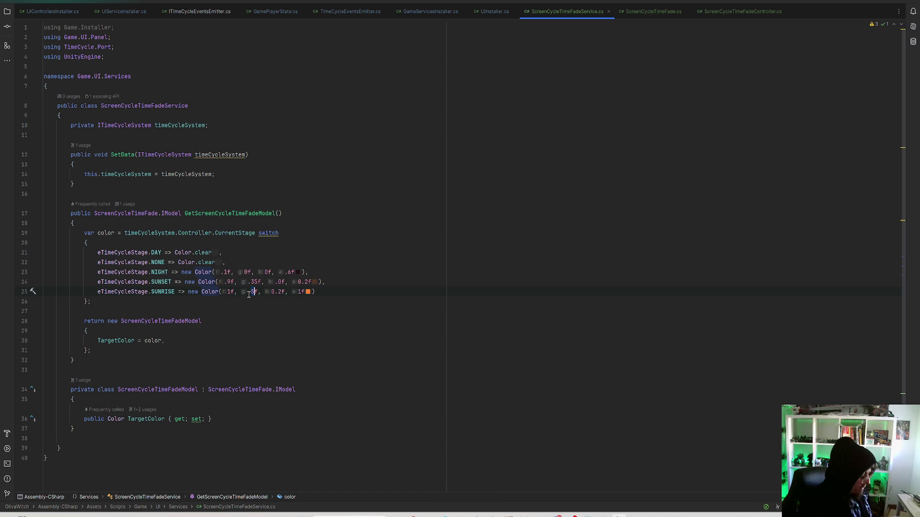
pyautogui.press('Right')
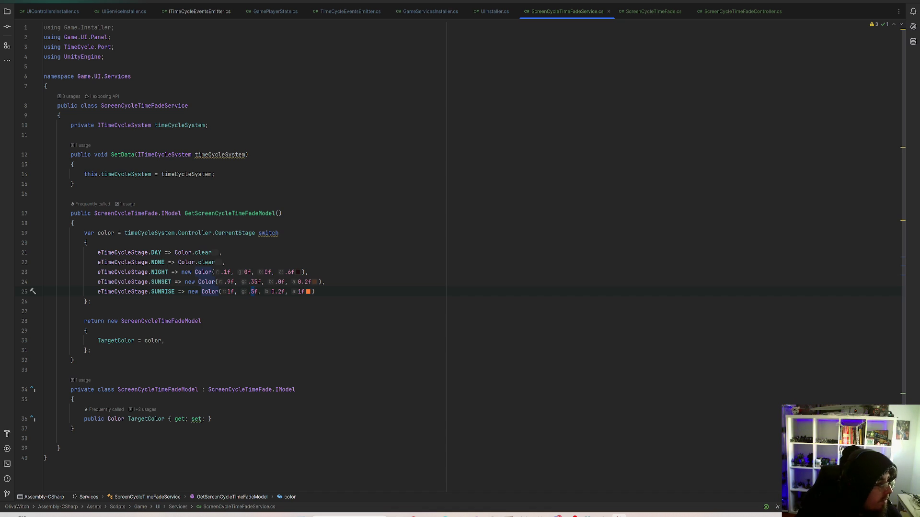
pyautogui.hotkey('alt', 'Tab')
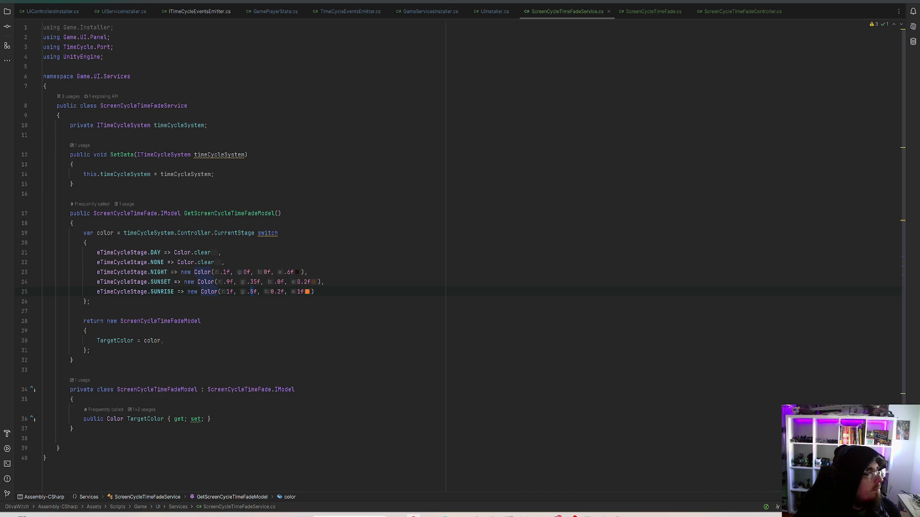
# Lower the SUNRISE alpha to 0.1f and add a trailing comma to the line
pyautogui.hotkey('alt', 'Tab')
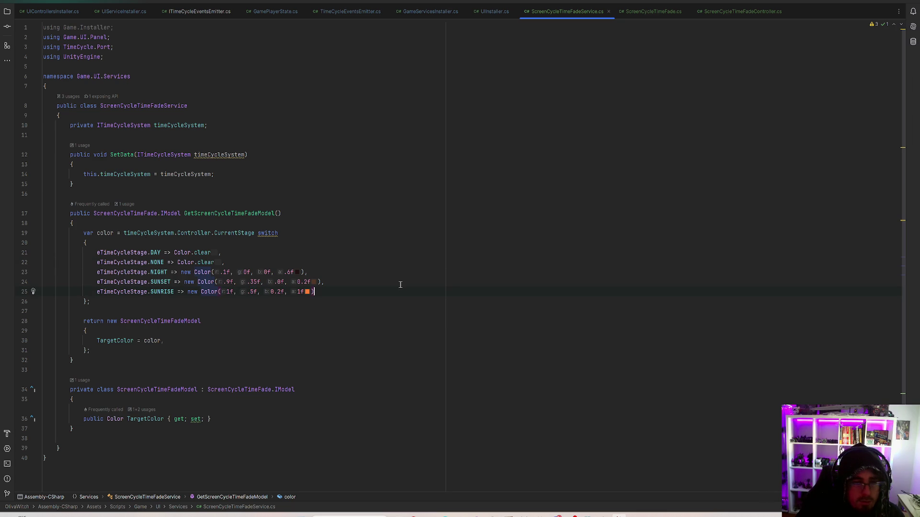
pyautogui.click(298, 292)
pyautogui.press('Delete')
pyautogui.write('0.')
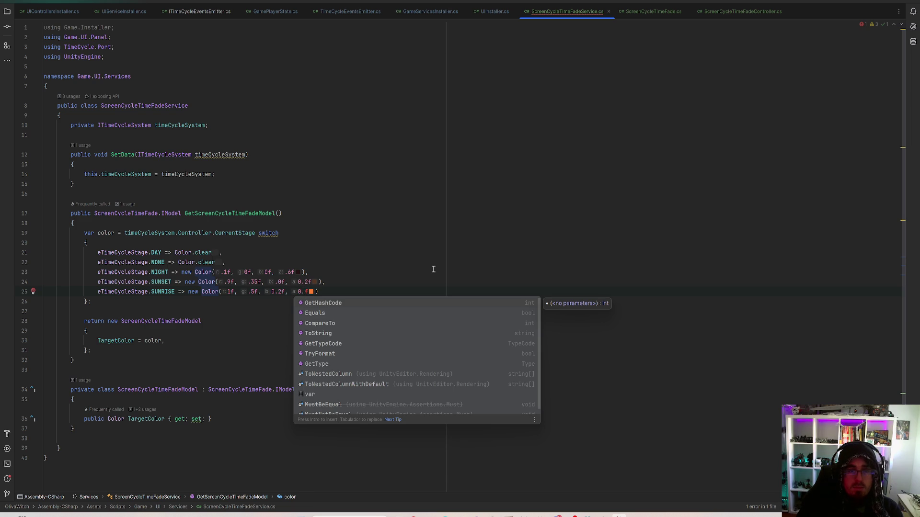
pyautogui.write('1')
pyautogui.click(44, 300)
pyautogui.press('Left')
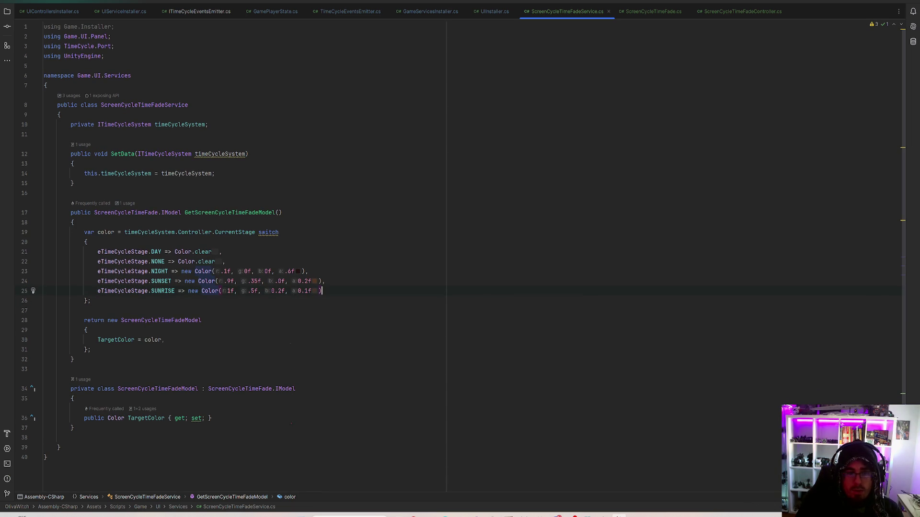
pyautogui.write(',')
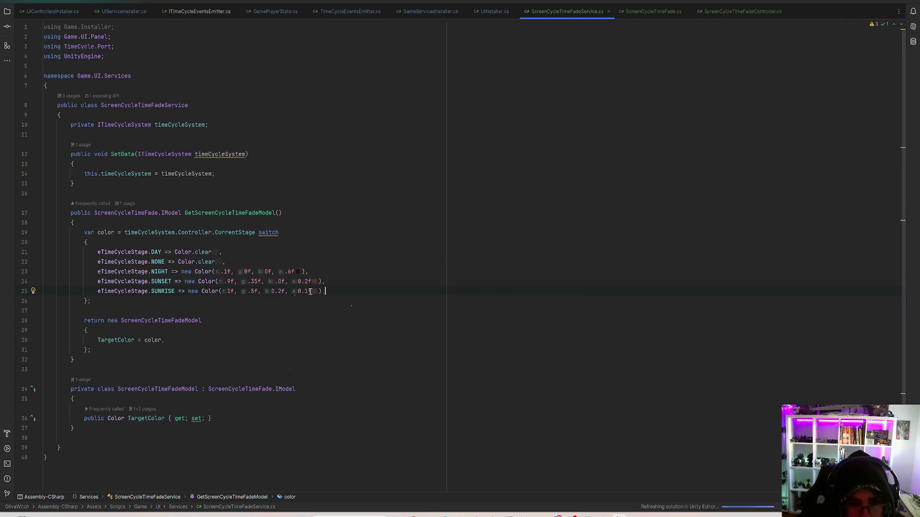
# Start the game in Unity's Play mode, then return to Rider
pyautogui.hotkey('alt', 'Tab')
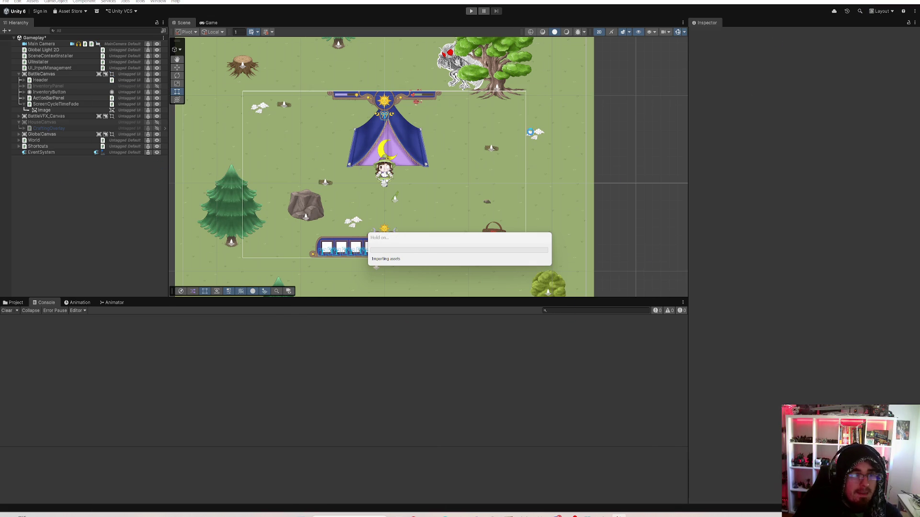
pyautogui.click(473, 13)
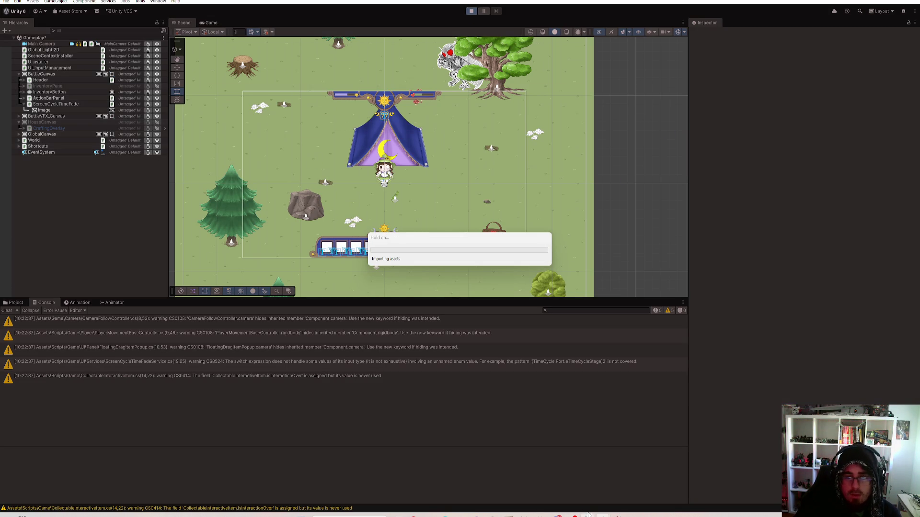
pyautogui.hotkey('alt', 'Tab')
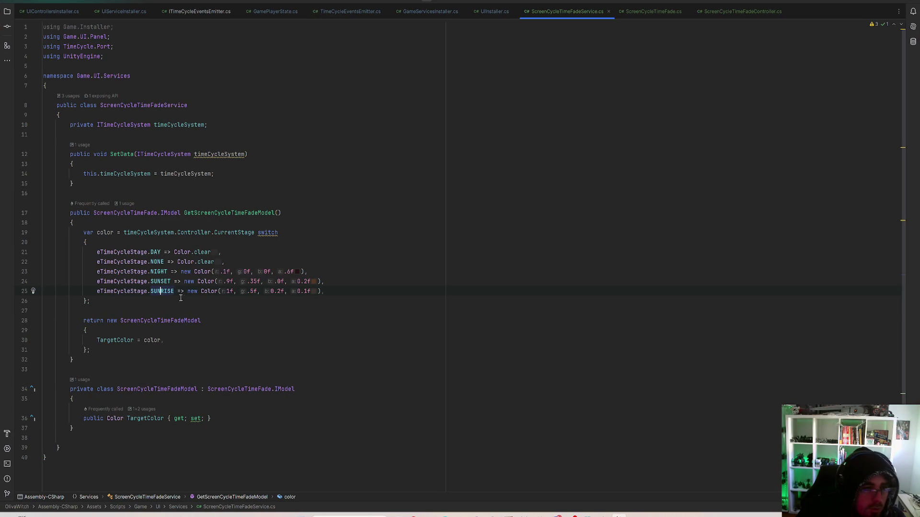
# Look up eTimeCycleStage usages from the SUNRISE declaration, including the SUNSET settings usage
pyautogui.keyDown('ctrl'); pyautogui.click(159, 292); pyautogui.keyUp('ctrl')
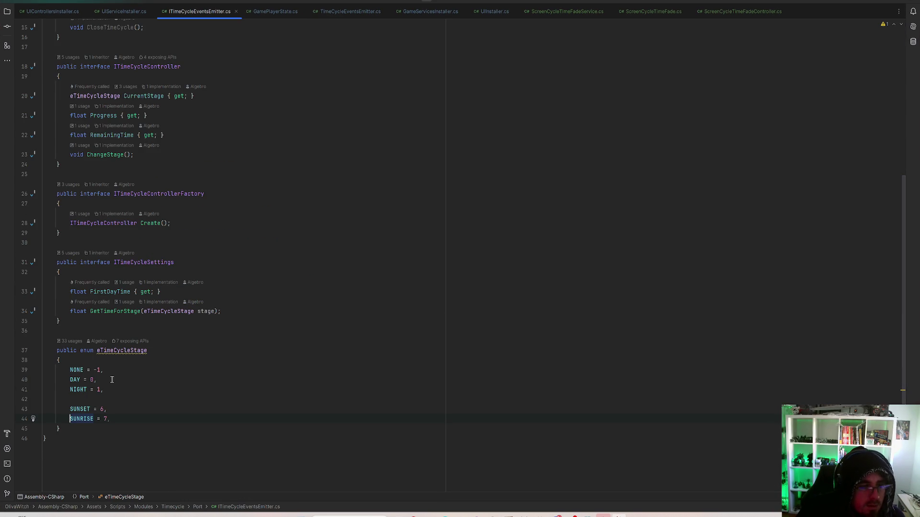
pyautogui.click(79, 341)
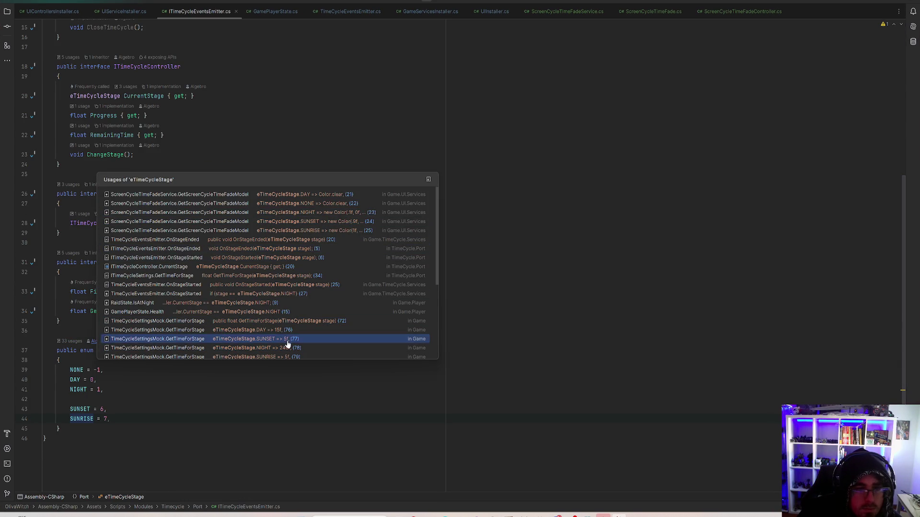
pyautogui.click(288, 339)
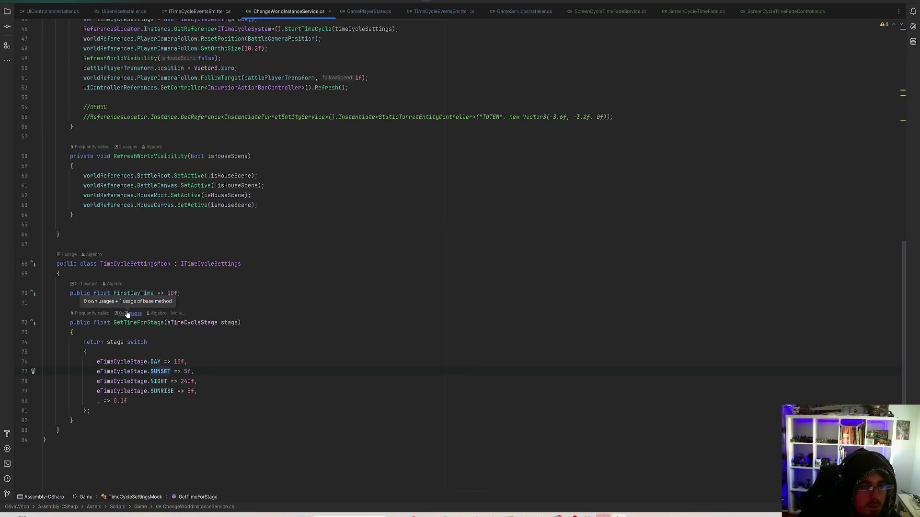
pyautogui.scroll(4, 127, 313)
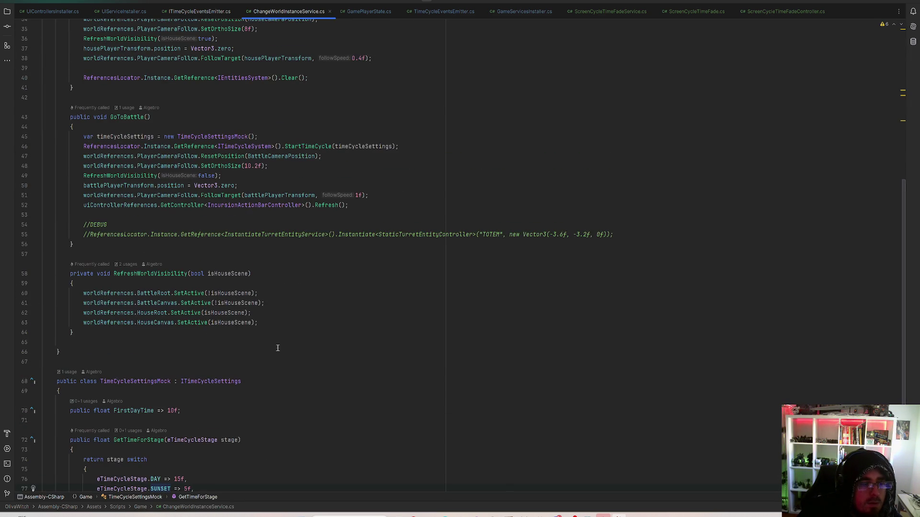
pyautogui.scroll(-4, 278, 349)
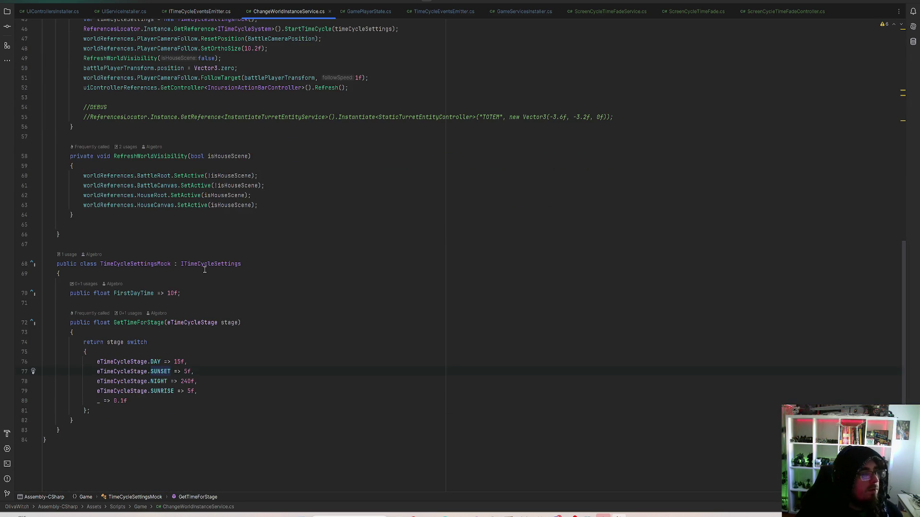
pyautogui.click(68, 256)
pyautogui.click(38, 1)
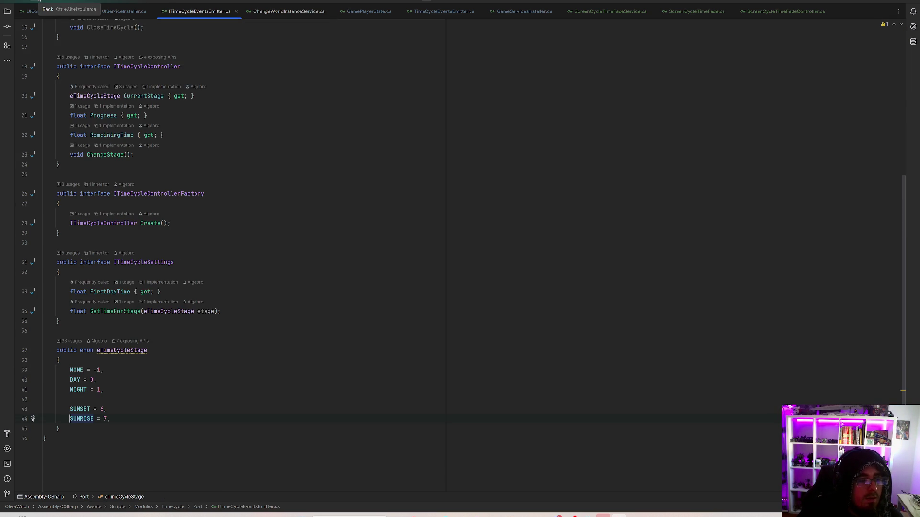
# Search eTimeCycleStage.NIGHT, inspect TimeCycleController.cs stage transitions, then view the running game in Unity
pyautogui.hotkey('ctrl', 'shift', 'f')
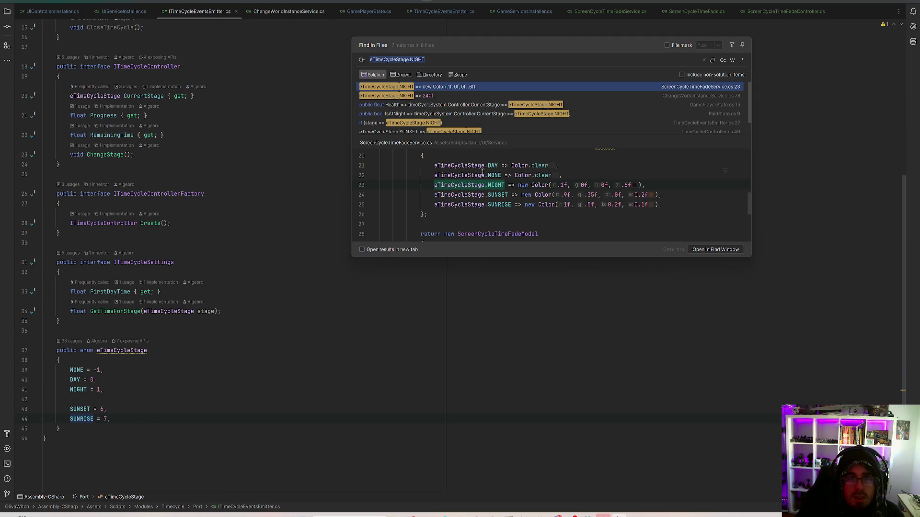
pyautogui.click(514, 107)
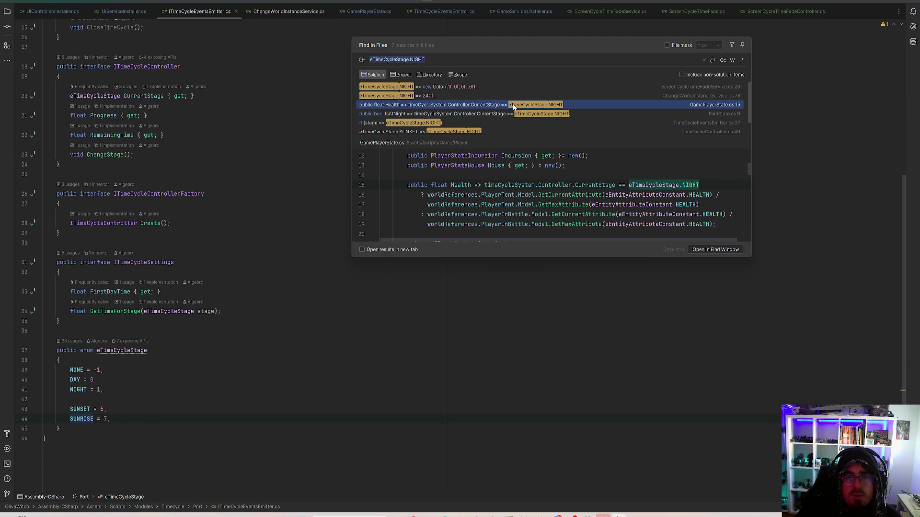
pyautogui.scroll(-1, 511, 114)
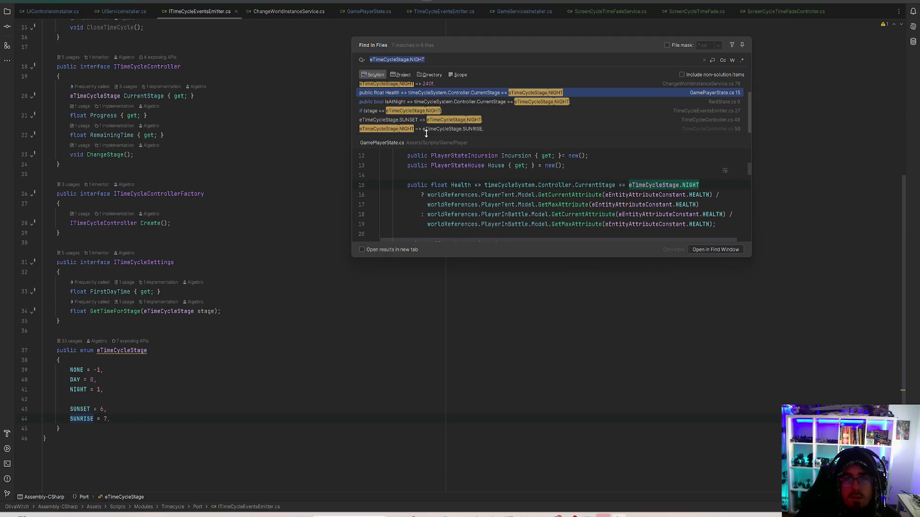
pyautogui.click(416, 111)
pyautogui.click(416, 120)
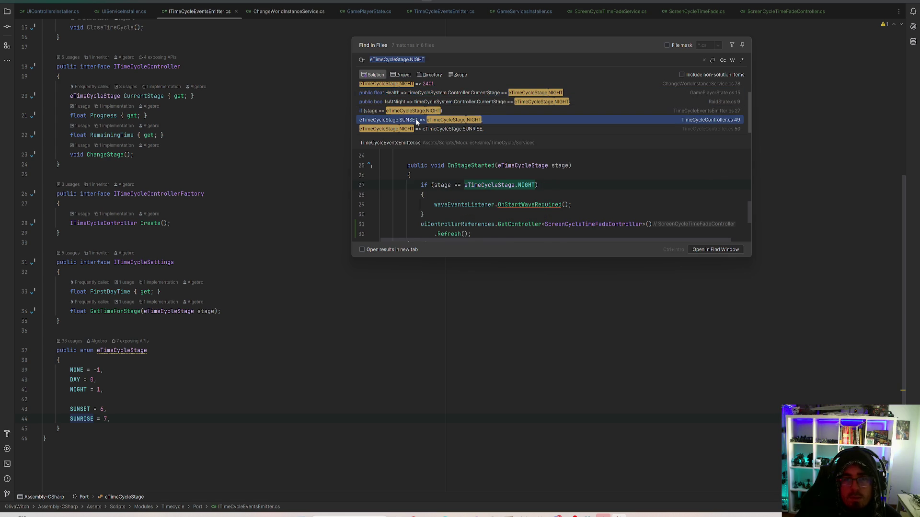
pyautogui.doubleClick(416, 121)
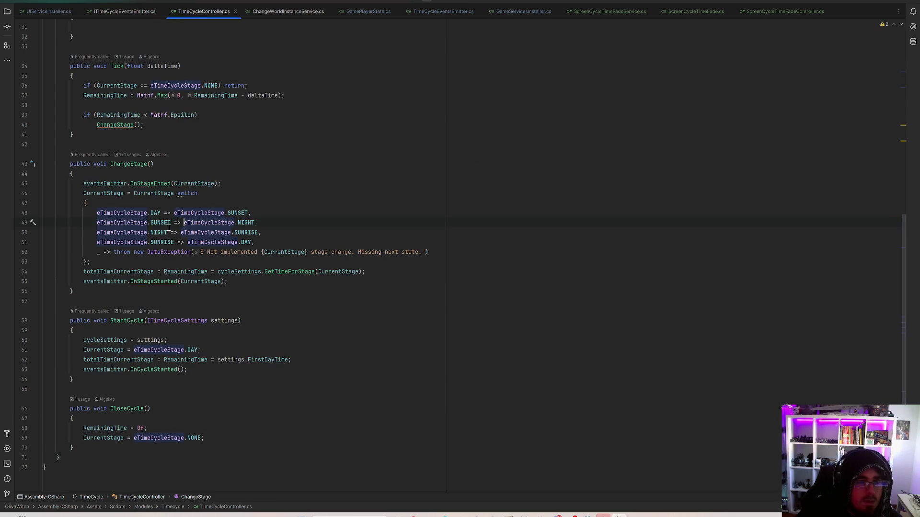
pyautogui.click(163, 222)
pyautogui.click(250, 232)
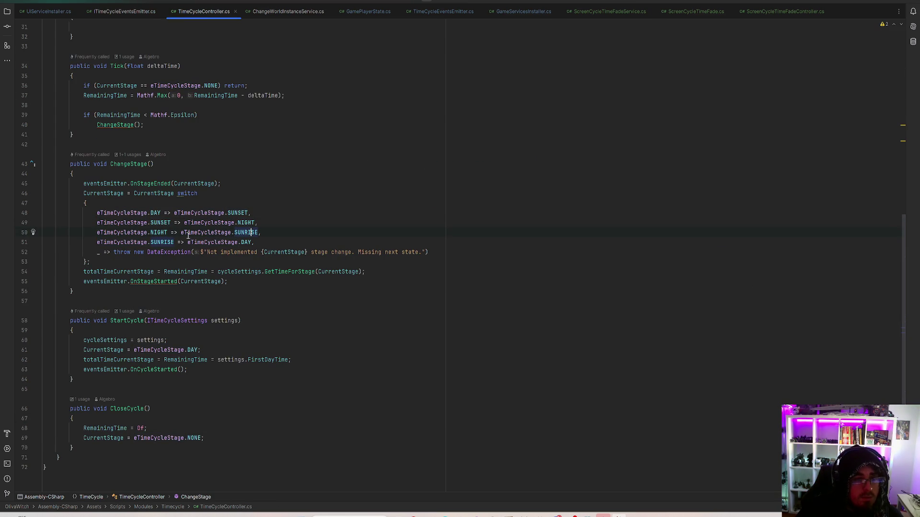
pyautogui.click(163, 234)
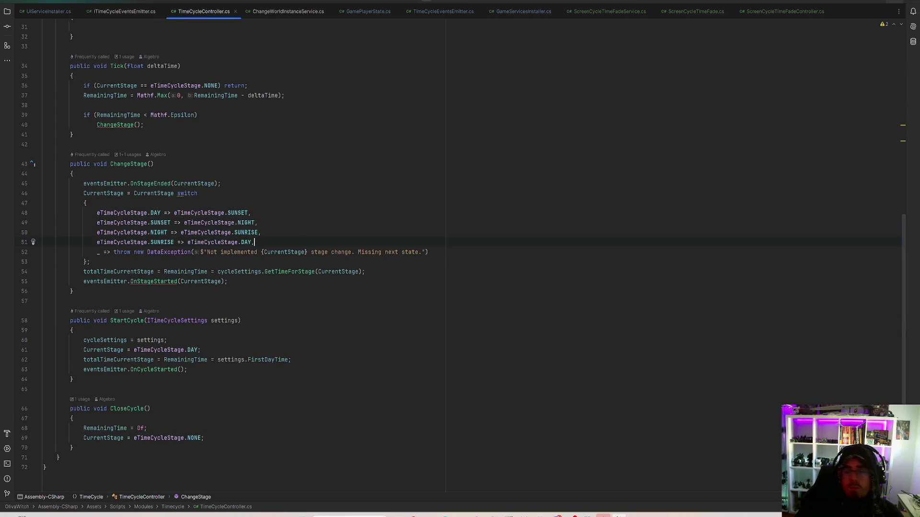
pyautogui.hotkey('alt', 'Tab')
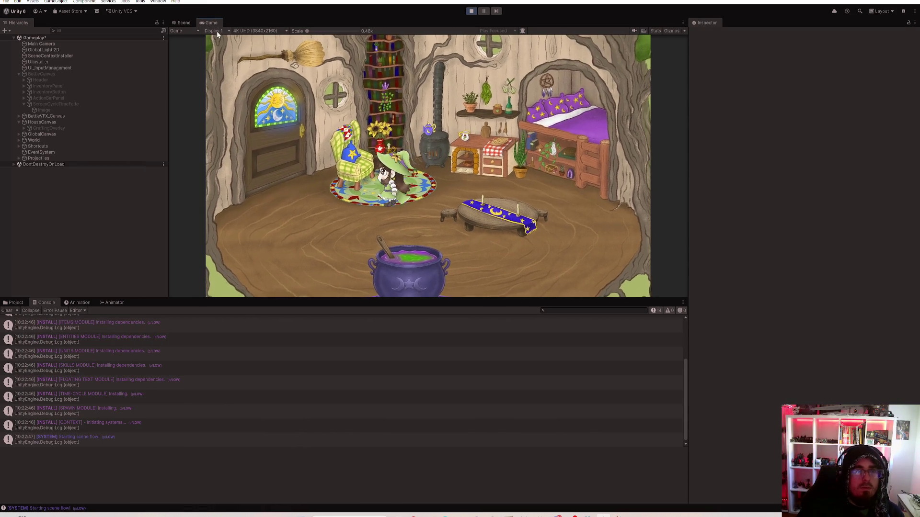
# Maximize the Game view and walk the witch out of the tent around the clearing and totem
pyautogui.hotkey('shift', 'space')
pyautogui.press('a')
pyautogui.press('e')
pyautogui.press('s')
pyautogui.press('a')
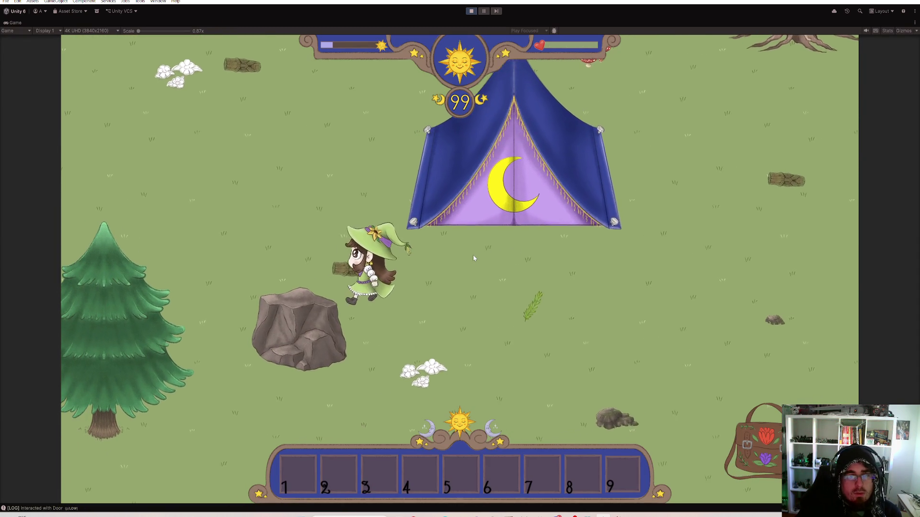
pyautogui.press('w')
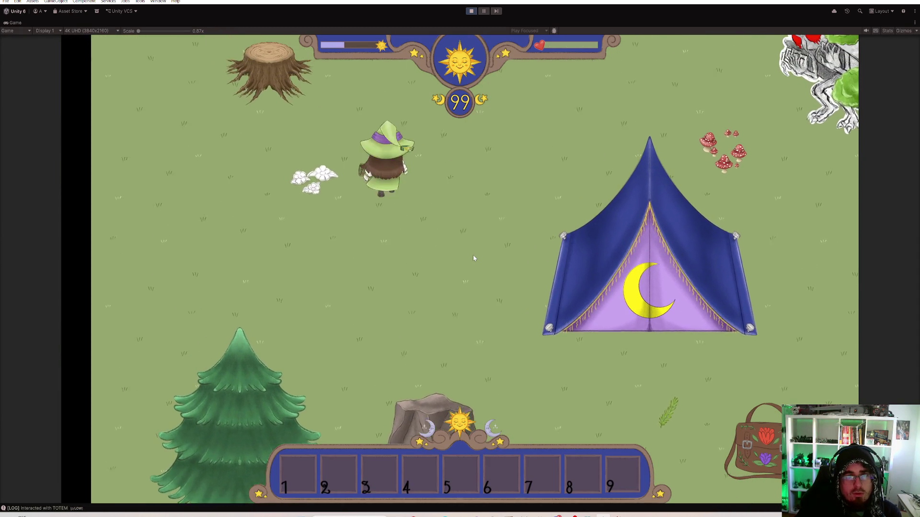
pyautogui.press('d')
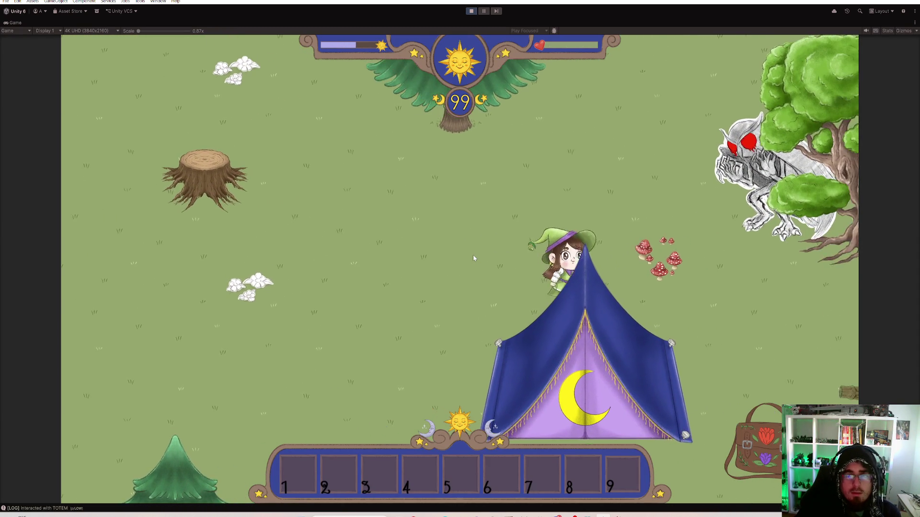
pyautogui.press('s')
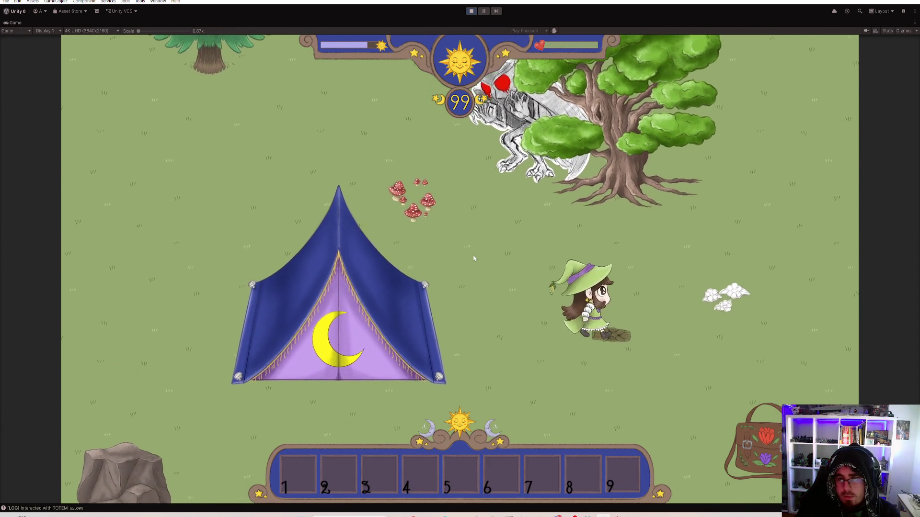
pyautogui.press('a')
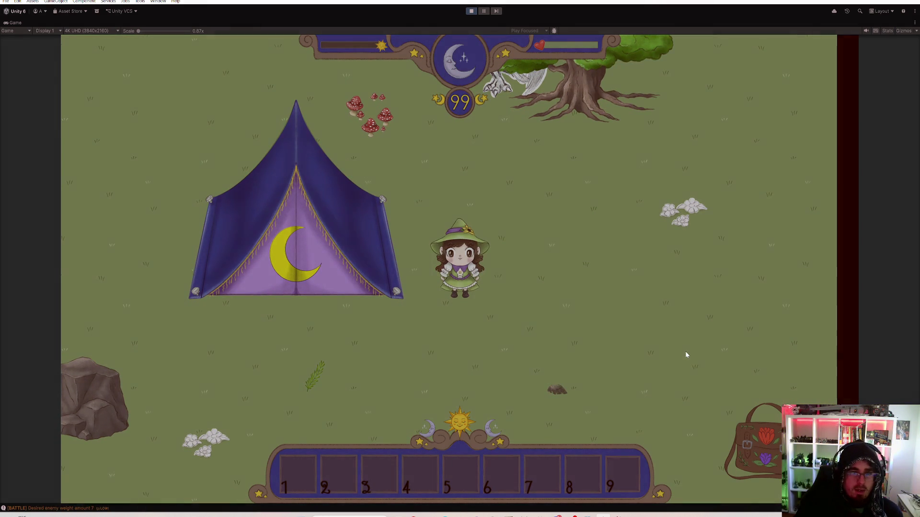
# Move the first bag item into hotbar slot 1 and walk to the front of the tent
pyautogui.click(772, 467)
pyautogui.moveTo(345, 134)
pyautogui.mouseDown()
pyautogui.moveTo(329, 421)
pyautogui.moveTo(294, 462)
pyautogui.mouseUp()
pyautogui.press('Escape')
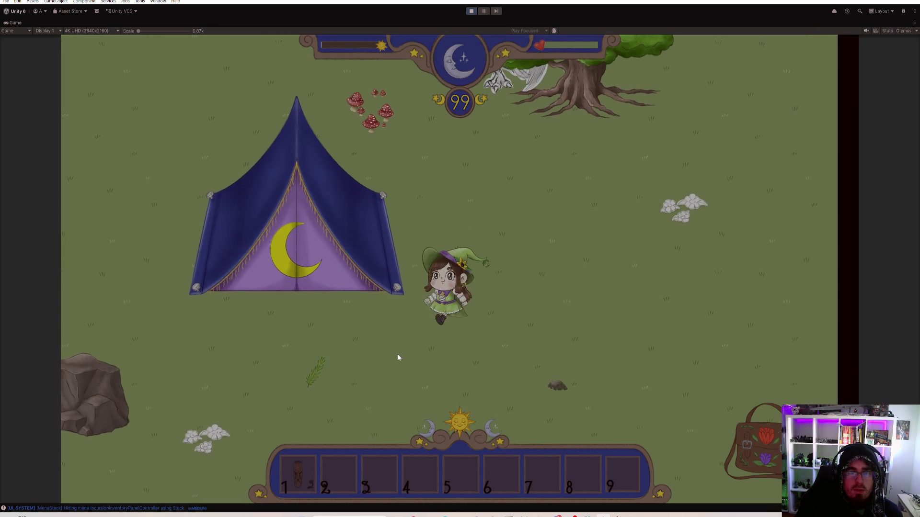
pyautogui.press('a')
pyautogui.press('s')
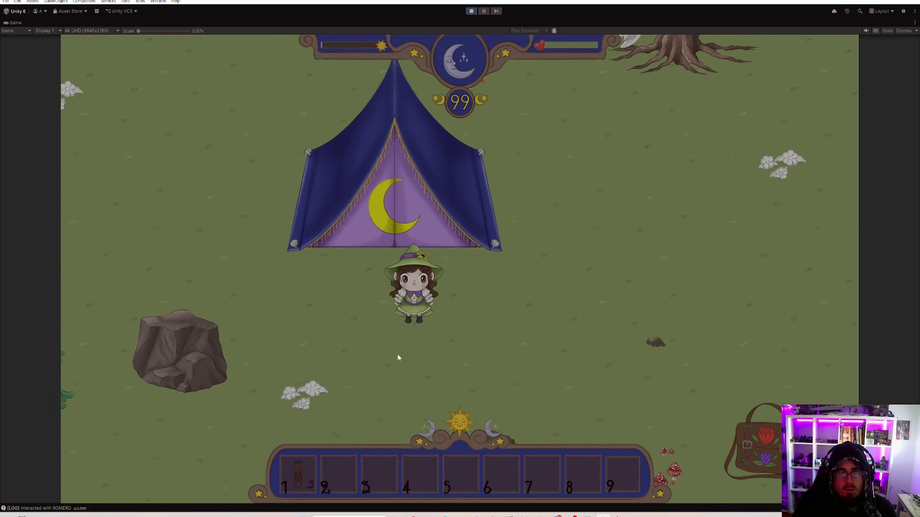
pyautogui.click(764, 458)
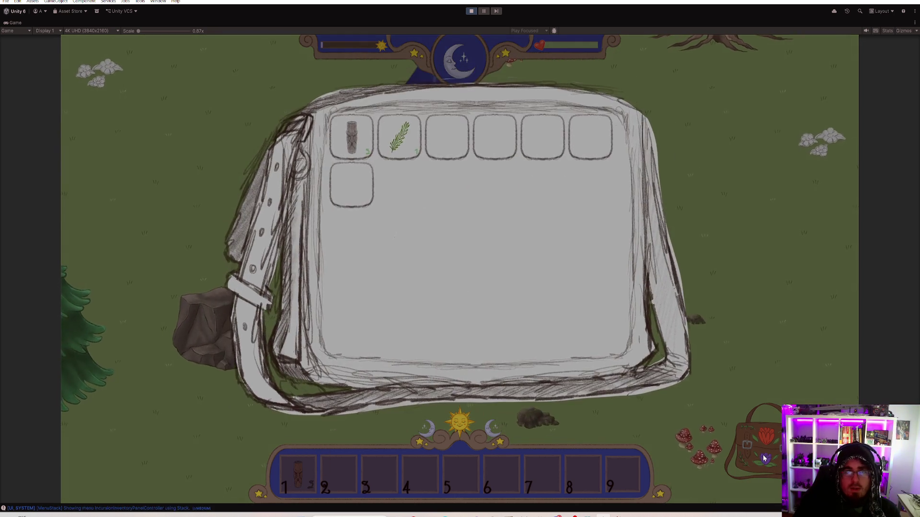
pyautogui.click(764, 458)
# Place a wooden turret near the tent, then walk the witch around behind it
pyautogui.press('a')
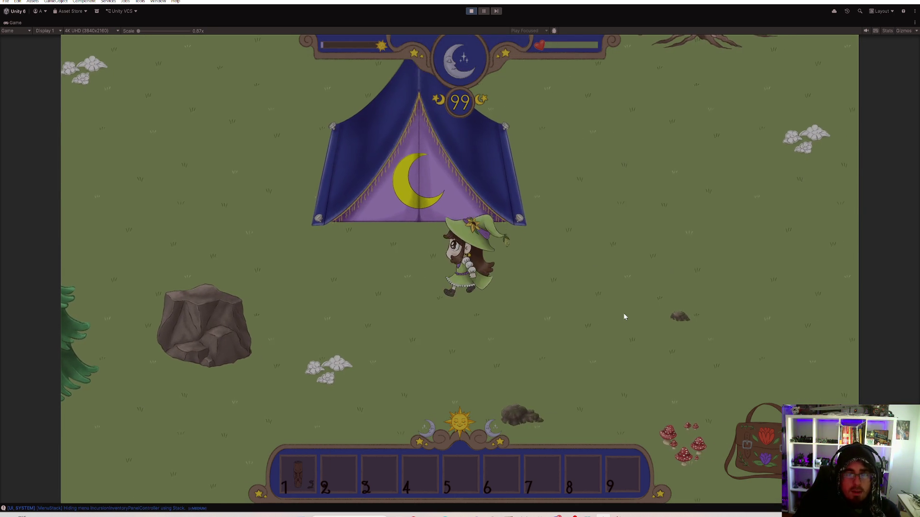
pyautogui.press('s')
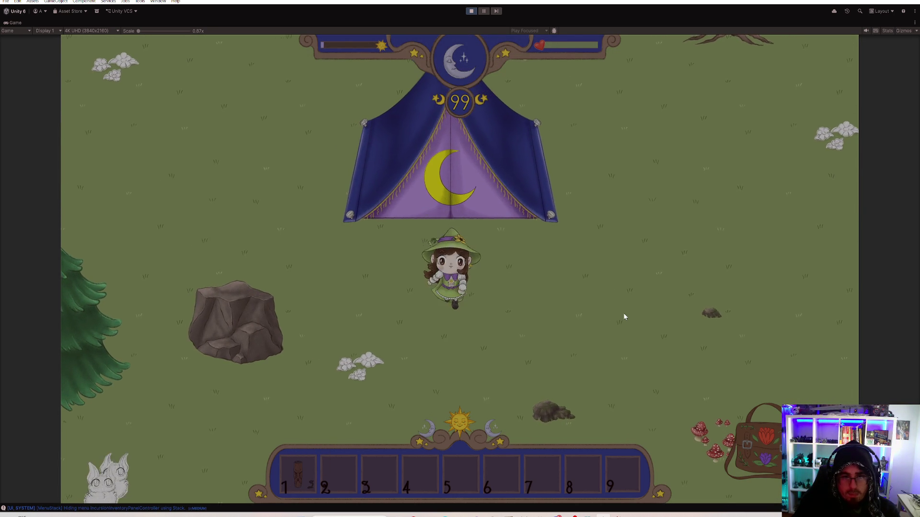
pyautogui.click(624, 317)
pyautogui.press('a')
pyautogui.press('w')
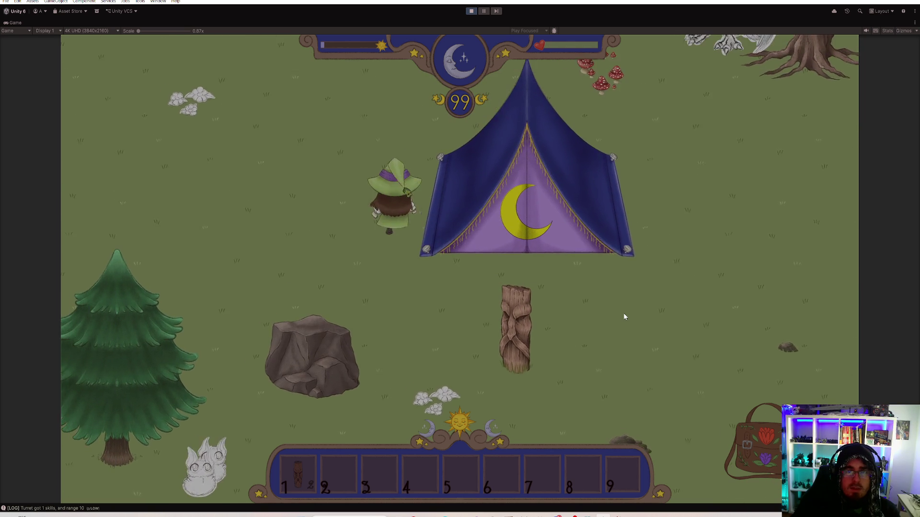
pyautogui.press('d')
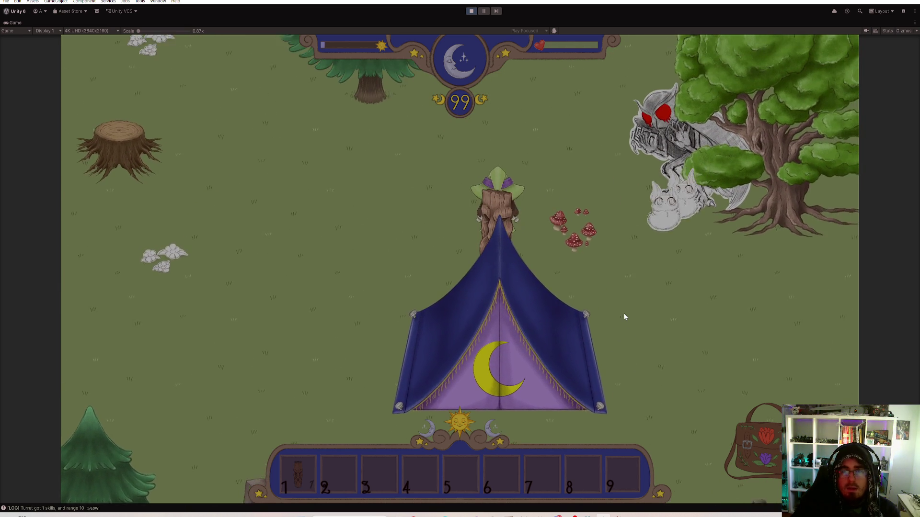
pyautogui.press('a')
pyautogui.press('s')
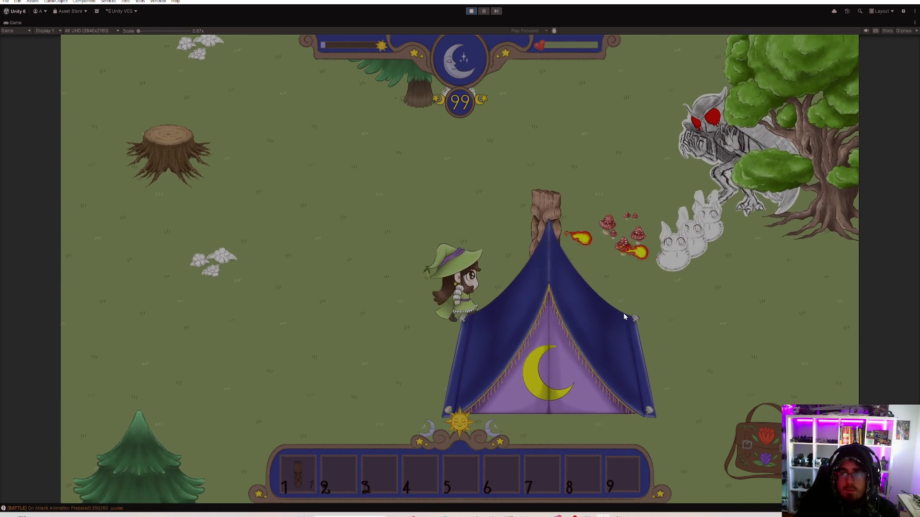
# Walk the witch back to the tent entrance as day returns, then stop the playtest
pyautogui.press('a')
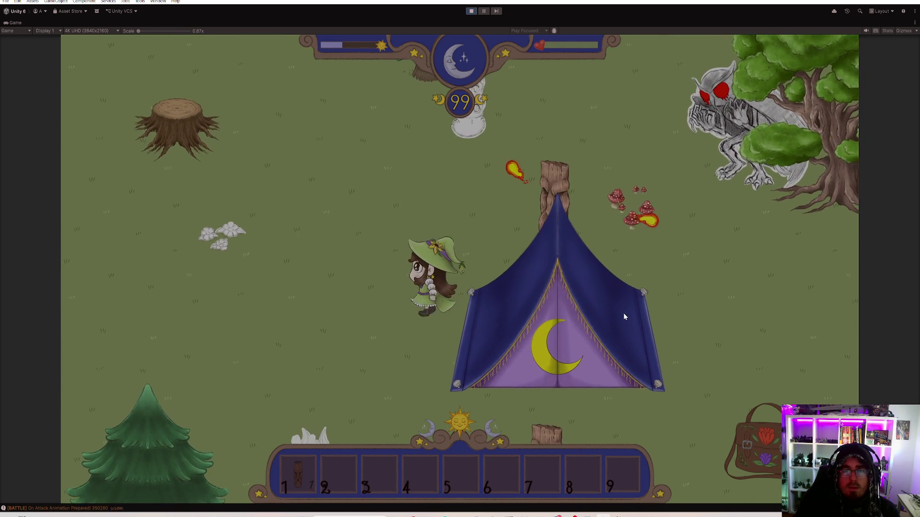
pyautogui.press('s')
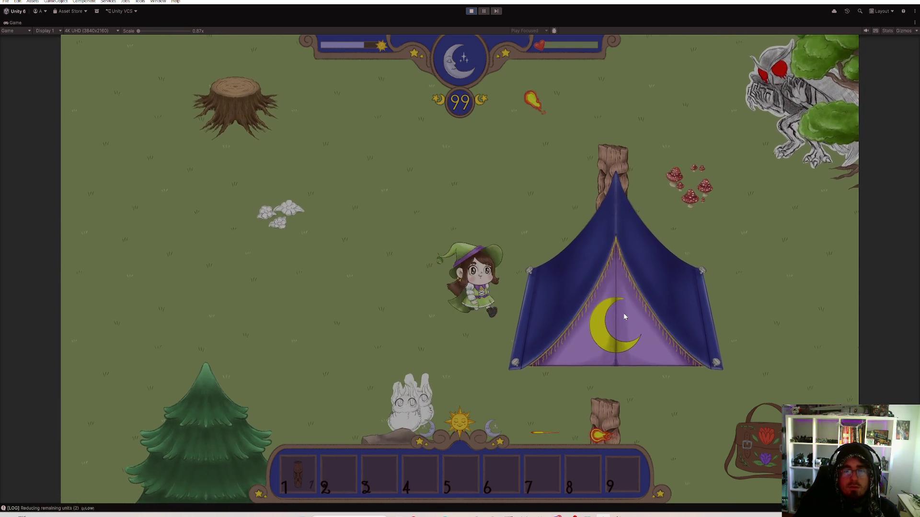
pyautogui.press('d')
pyautogui.press('w')
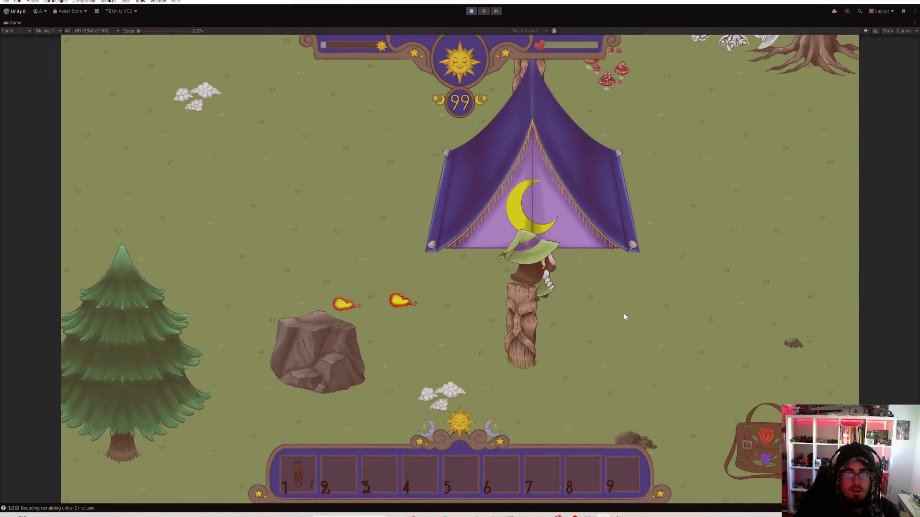
pyautogui.press('d')
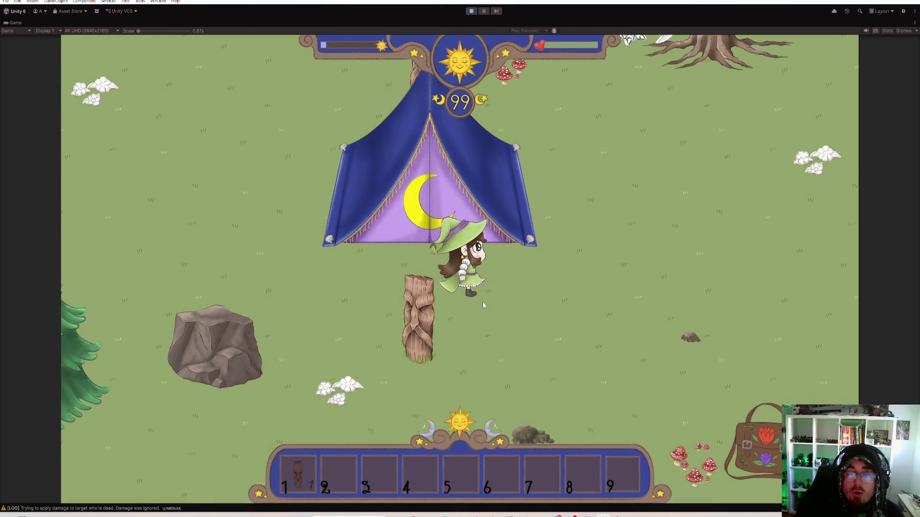
pyautogui.press('w')
pyautogui.click(470, 9)
# In Rider, review UIServiceInstaller.cs after a quick look at ITimeCycleEventsEmitter.cs
pyautogui.hotkey('alt', 'Tab')
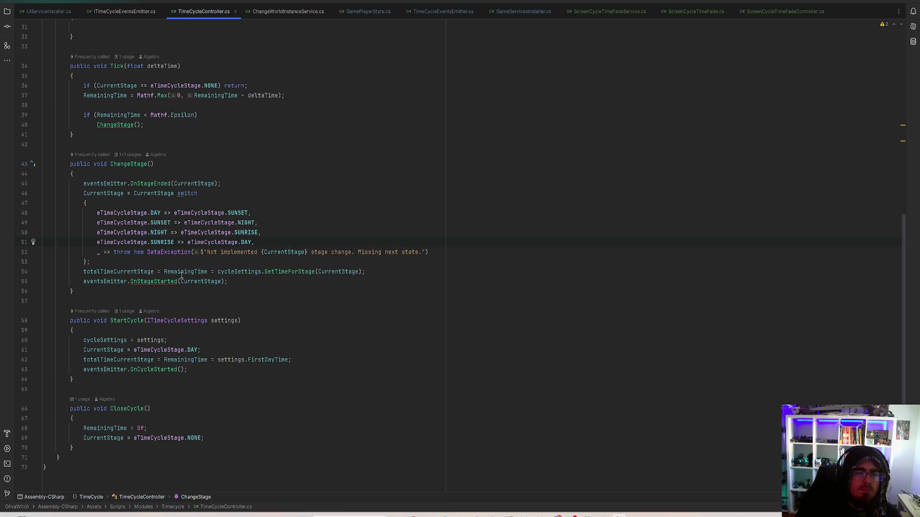
pyautogui.click(45, 11)
pyautogui.click(126, 12)
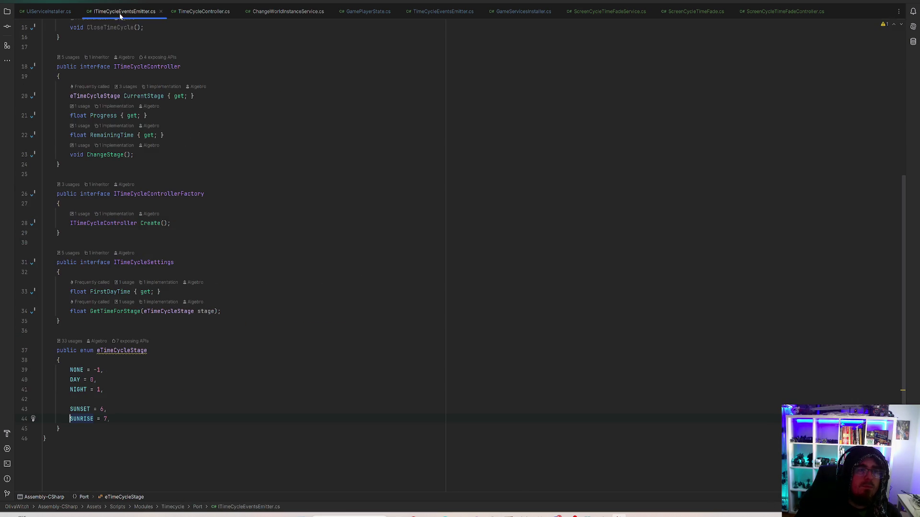
pyautogui.click(48, 12)
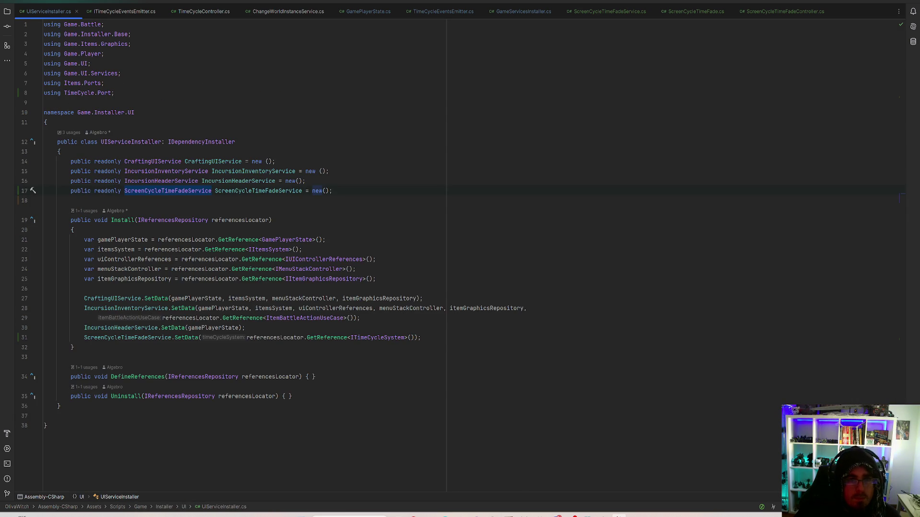
# Check Unity briefly, then return to Rider and open ScreenCycleTimeFadeService.cs
pyautogui.hotkey('alt', 'Tab')
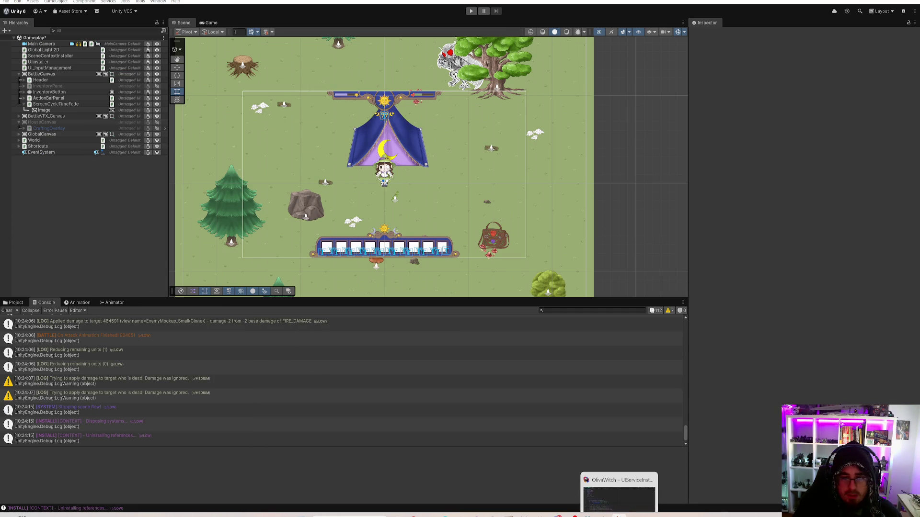
pyautogui.click(617, 515)
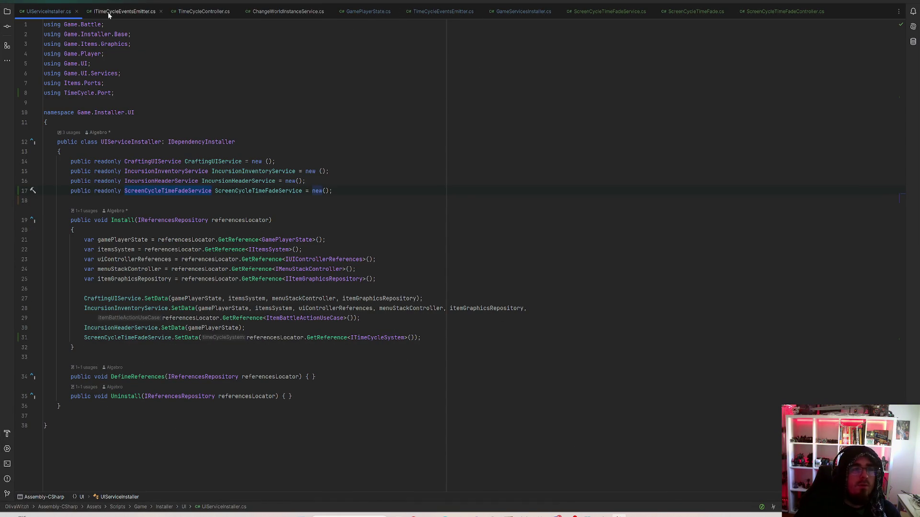
pyautogui.keyDown('ctrl'); pyautogui.click(180, 190); pyautogui.keyUp('ctrl')
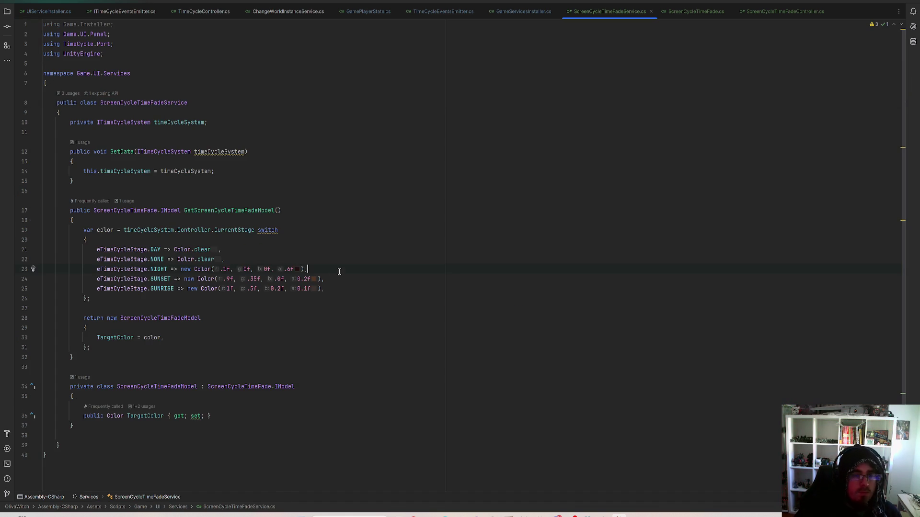
# Retune the SUNRISE tint to Color(.7f, .3f, 0.1f, 0.1f)
pyautogui.hotkey('ctrl', 'w')
pyautogui.hotkey('ctrl', 'w')
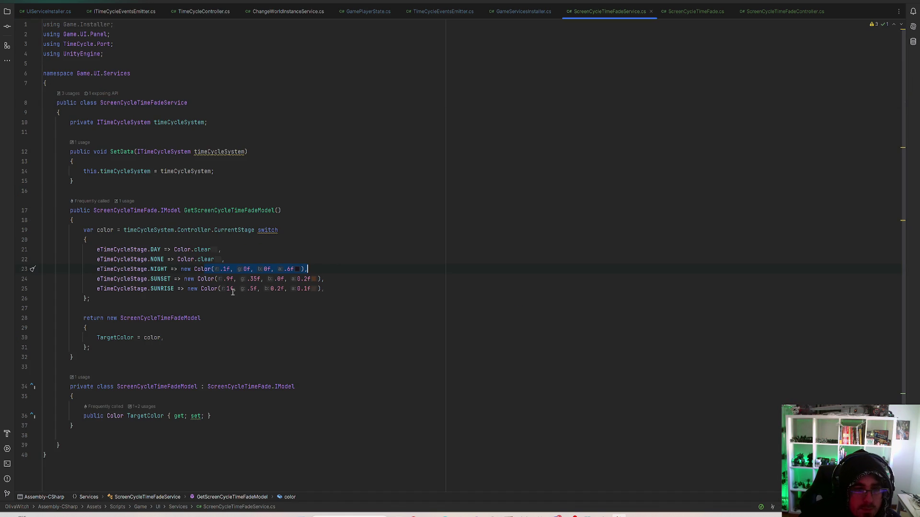
pyautogui.moveTo(249, 289); pyautogui.dragTo(292, 289)
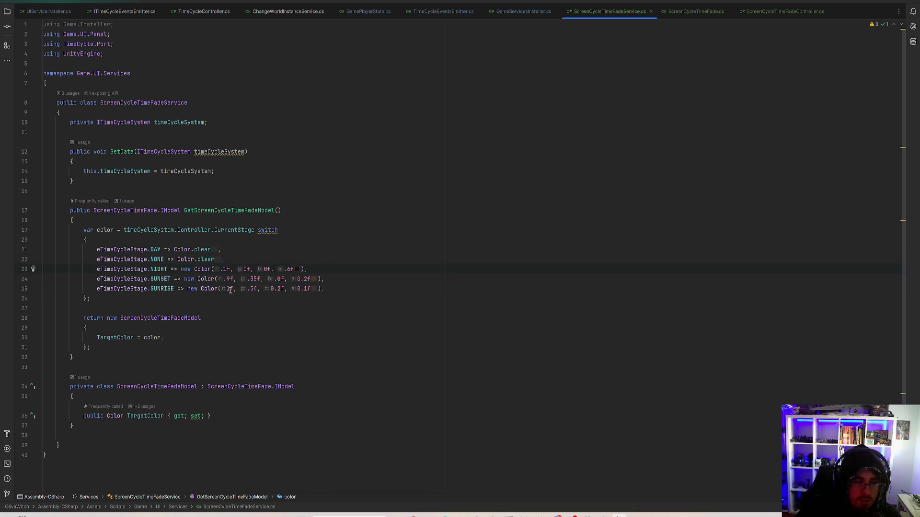
pyautogui.moveTo(224, 290); pyautogui.dragTo(316, 288)
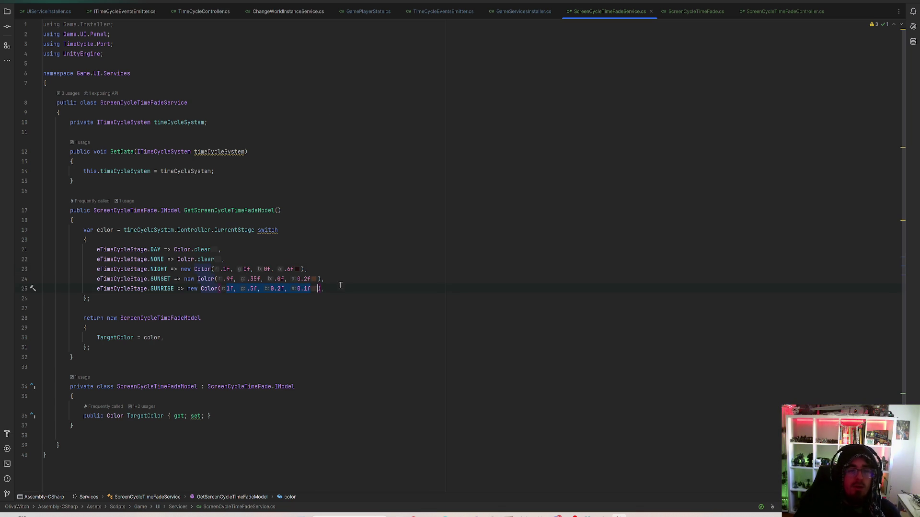
pyautogui.click(304, 289)
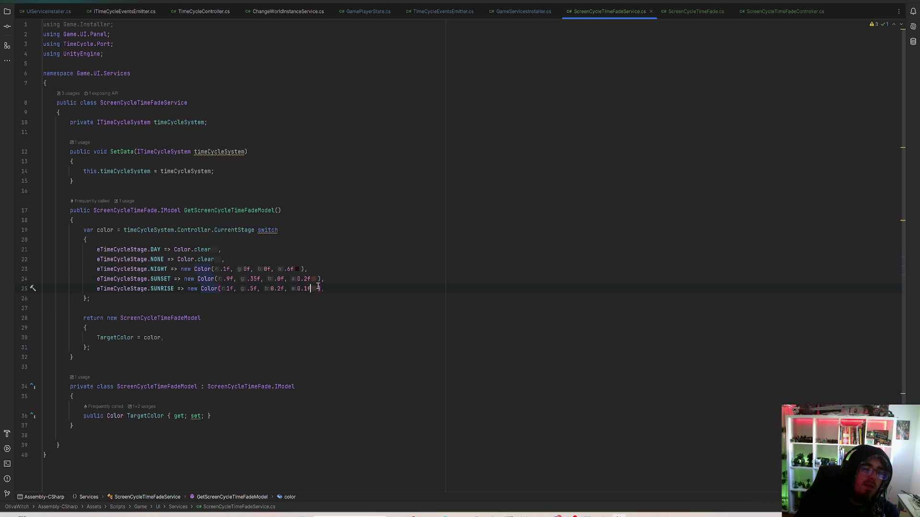
pyautogui.click(227, 289)
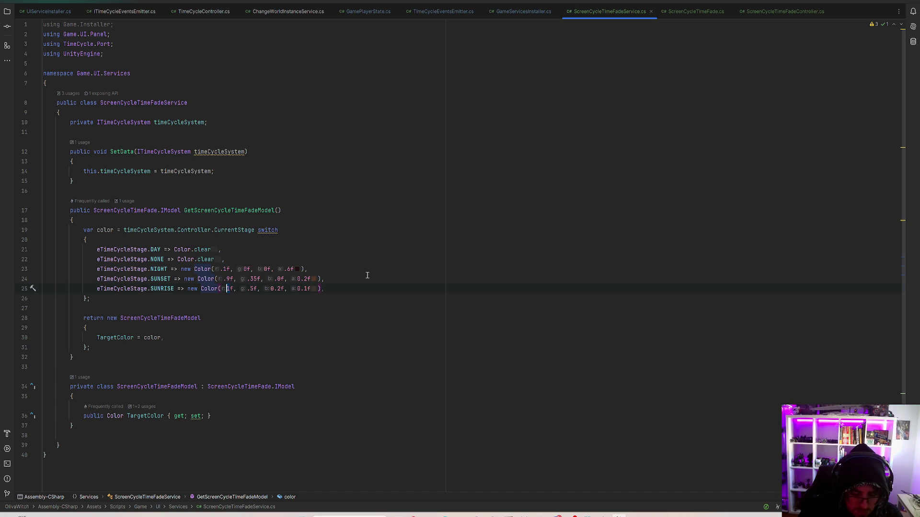
pyautogui.press('BackSpace')
pyautogui.write('.')
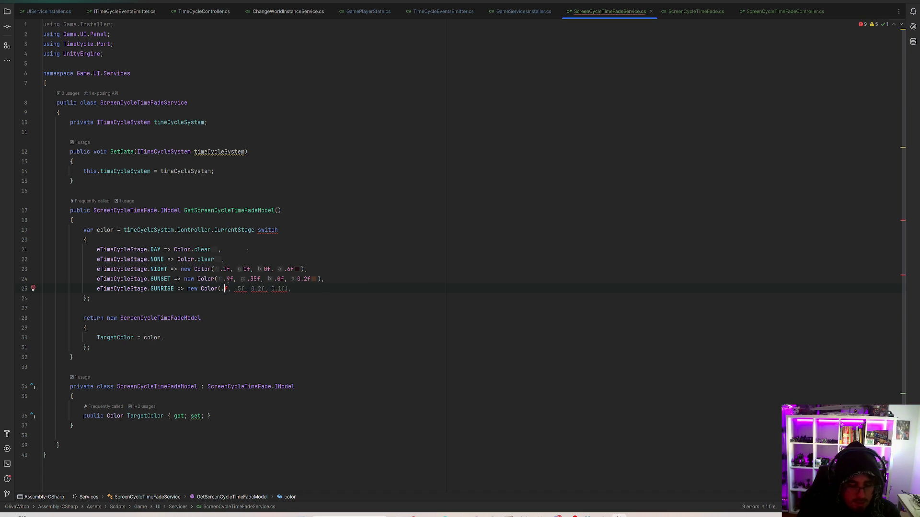
pyautogui.write('7')
pyautogui.click(253, 288)
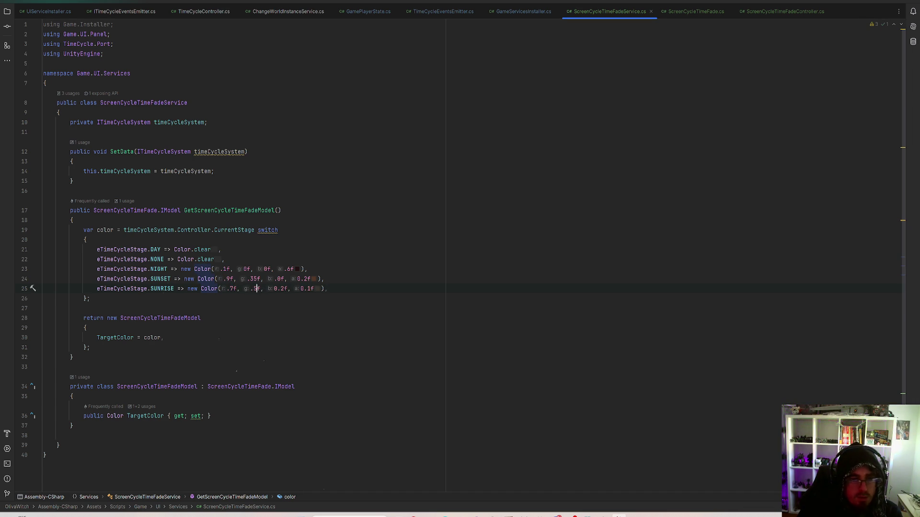
pyautogui.press('BackSpace')
pyautogui.write('3')
pyautogui.click(283, 289)
pyautogui.press('BackSpace')
pyautogui.write('1')
pyautogui.click(294, 289)
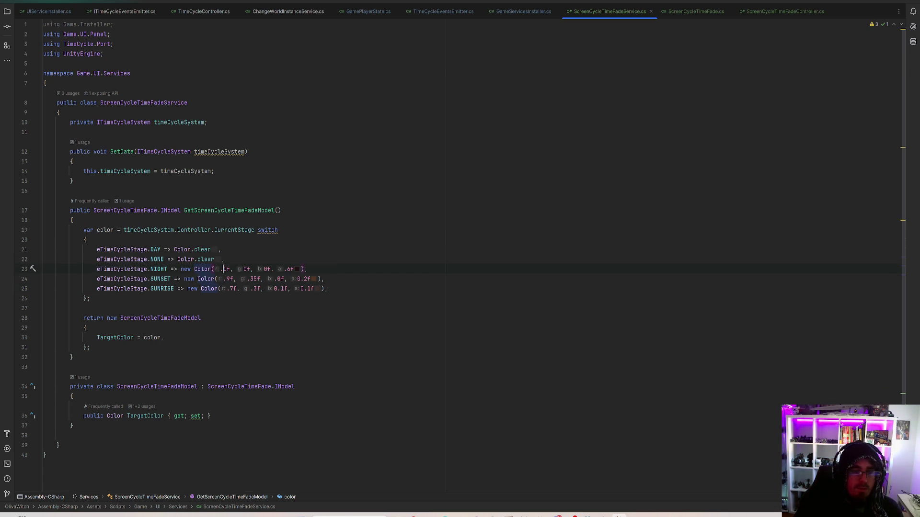
# Set the NIGHT alpha to .65f and the SUNSET tint to Color(.8f, .3f, .0f, 0.25f)
pyautogui.write('5')
pyautogui.click(337, 269)
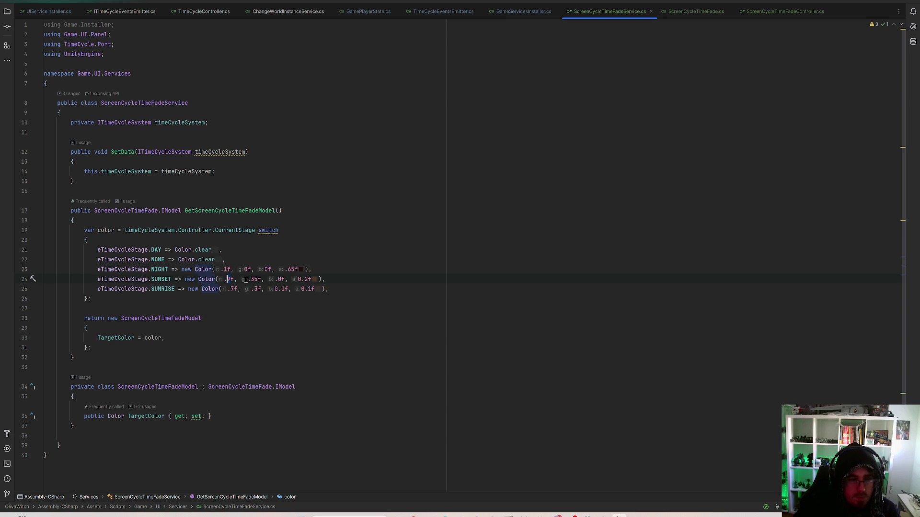
pyautogui.press('BackSpace')
pyautogui.write('8')
pyautogui.click(251, 279)
pyautogui.press('Delete')
pyautogui.press('Delete')
pyautogui.write('3')
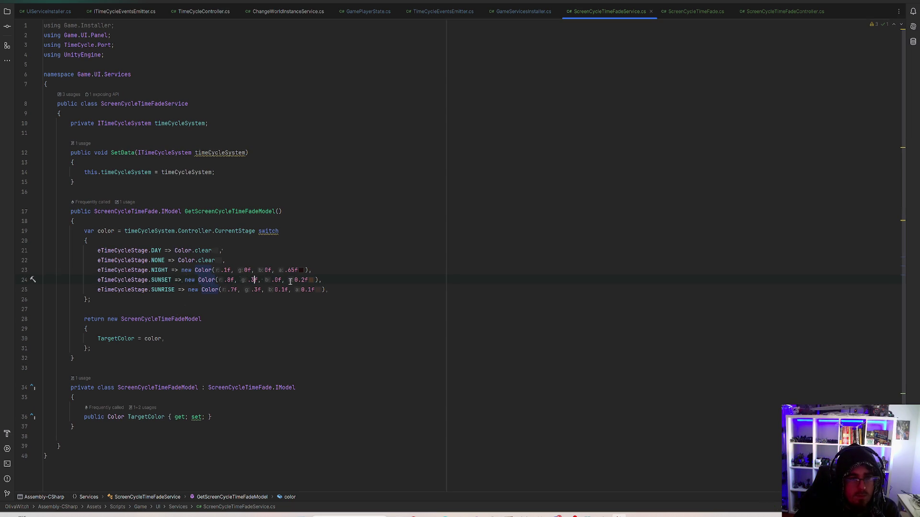
pyautogui.write('5')
pyautogui.click(342, 280)
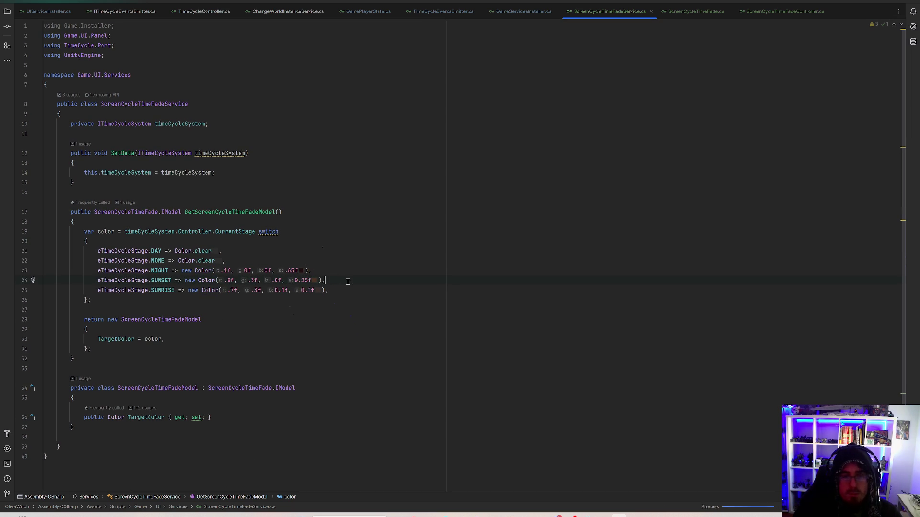
pyautogui.moveTo(335, 291); pyautogui.dragTo(310, 297)
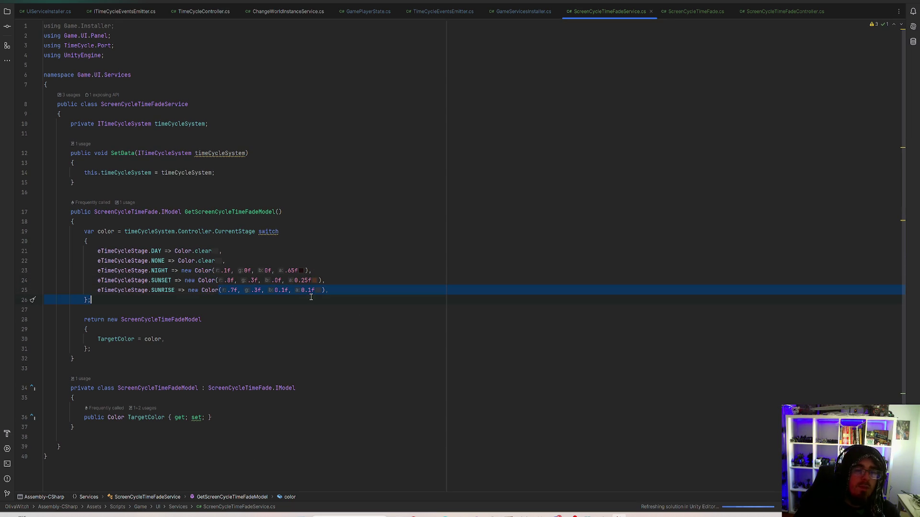
pyautogui.hotkey('alt', 'Tab')
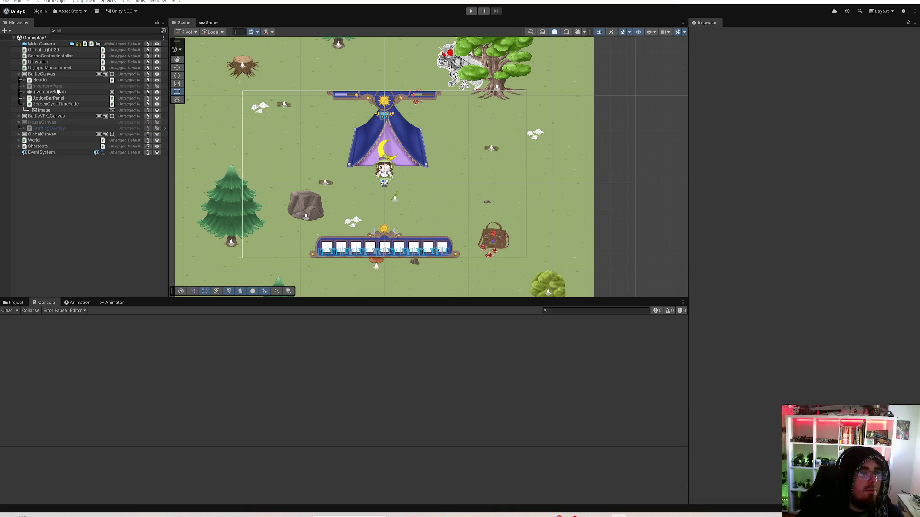
# Move ScreenCycleTimeFade to the top of BattleCanvas and check its Image child
pyautogui.click(56, 104)
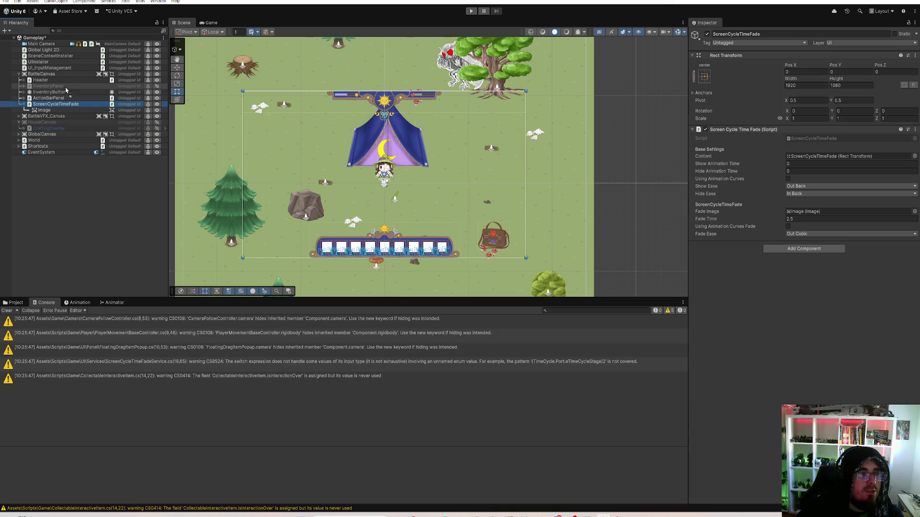
pyautogui.moveTo(68, 82); pyautogui.dragTo(69, 81)
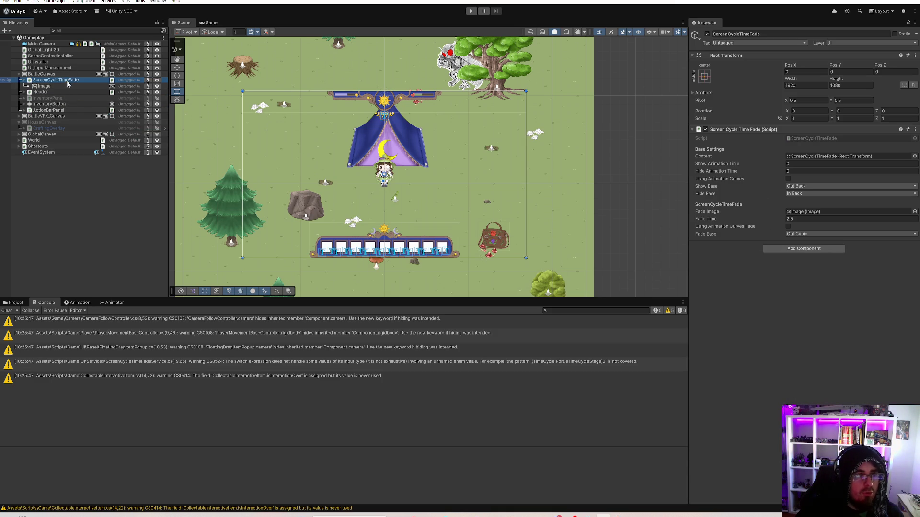
pyautogui.click(22, 80)
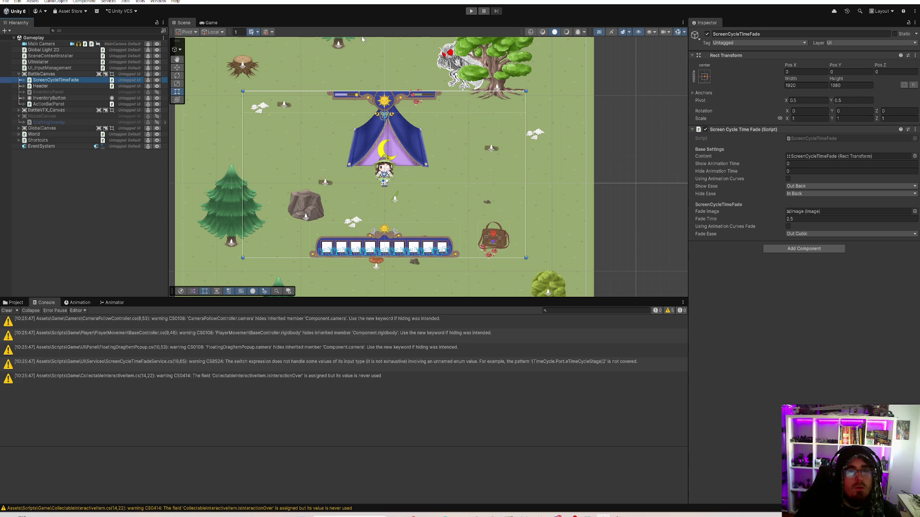
pyautogui.click(23, 81)
pyautogui.click(23, 81)
pyautogui.click(23, 81)
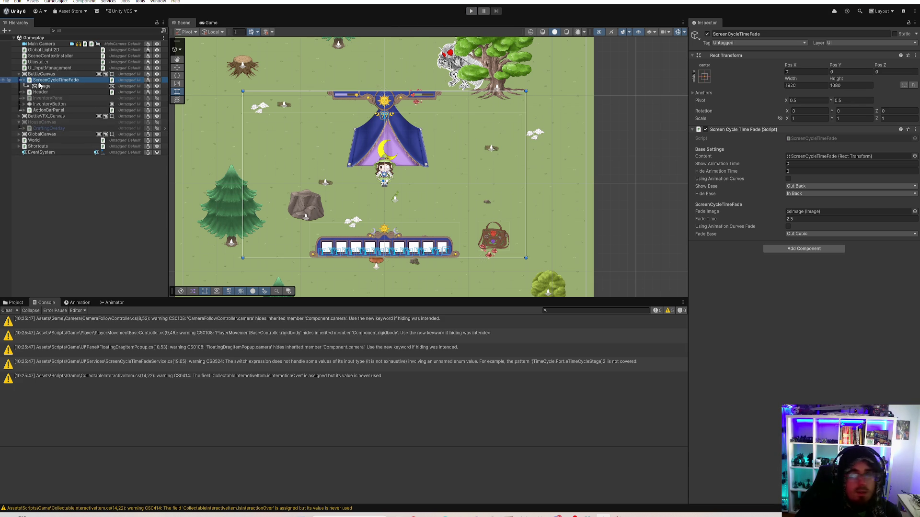
pyautogui.click(44, 86)
# Clear the selection, enter Play mode and view the Game tab
pyautogui.click(65, 231)
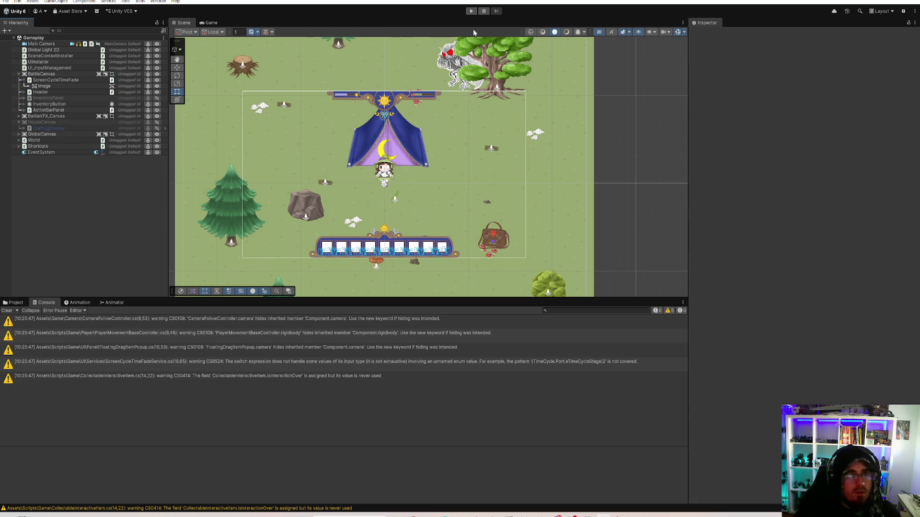
pyautogui.click(471, 10)
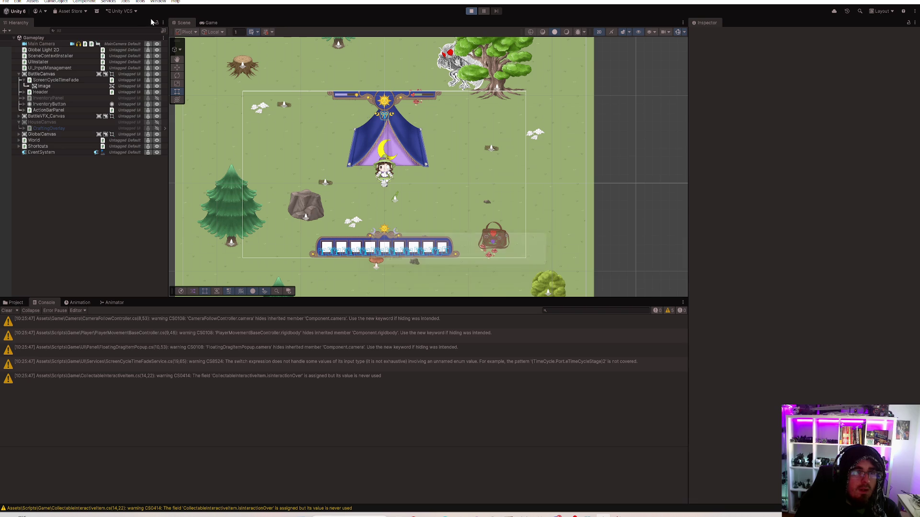
pyautogui.click(205, 22)
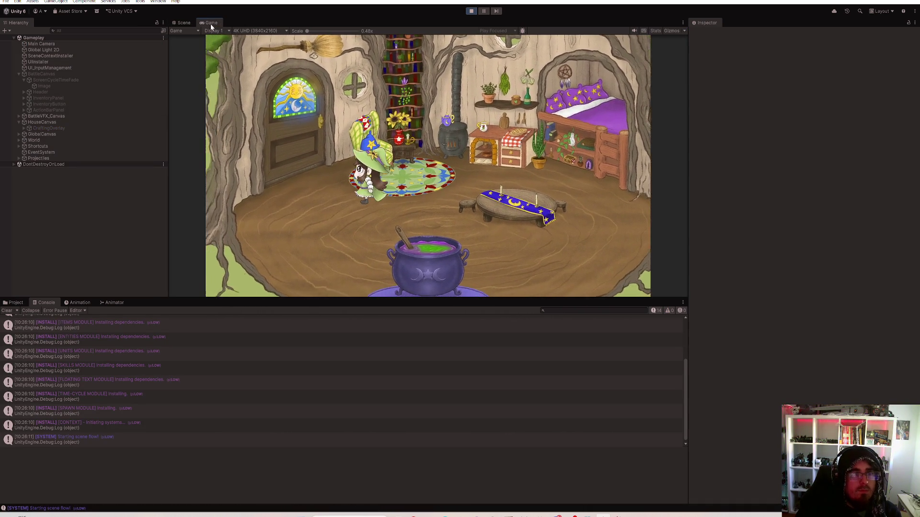
# Maximize the Game view and walk the witch around the tent under the night tint
pyautogui.hotkey('shift', 'space')
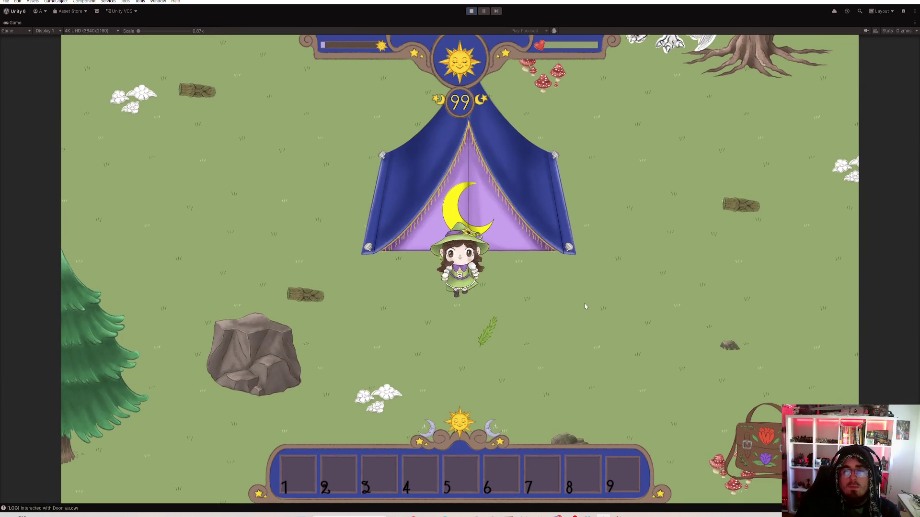
pyautogui.press('s')
pyautogui.press('a')
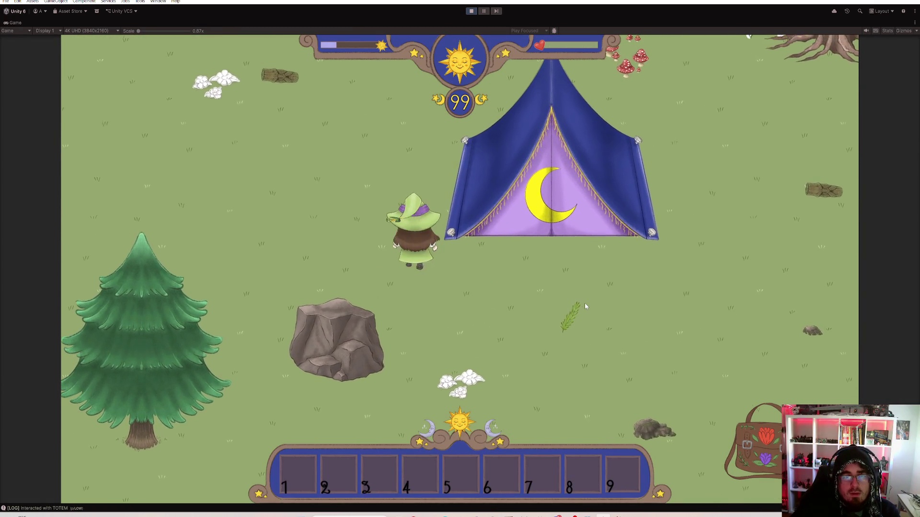
pyautogui.press('w')
pyautogui.press('a')
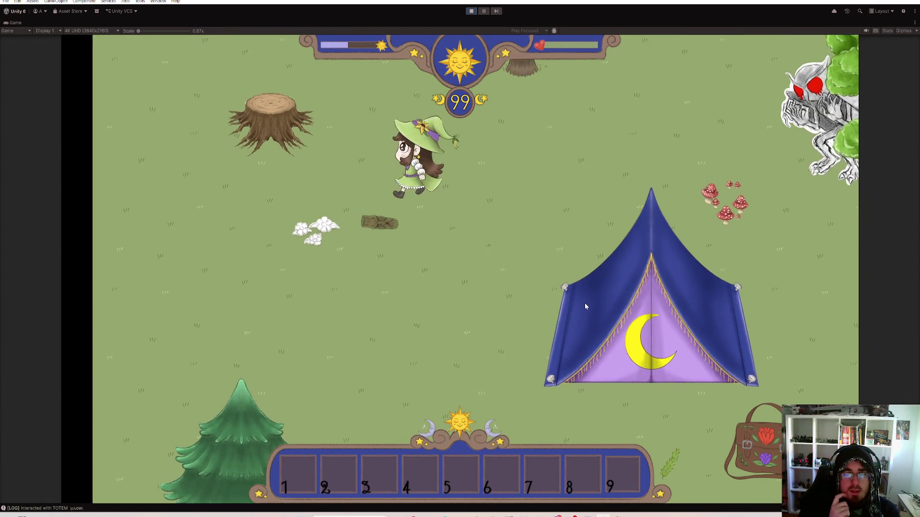
pyautogui.press('s')
pyautogui.press('d')
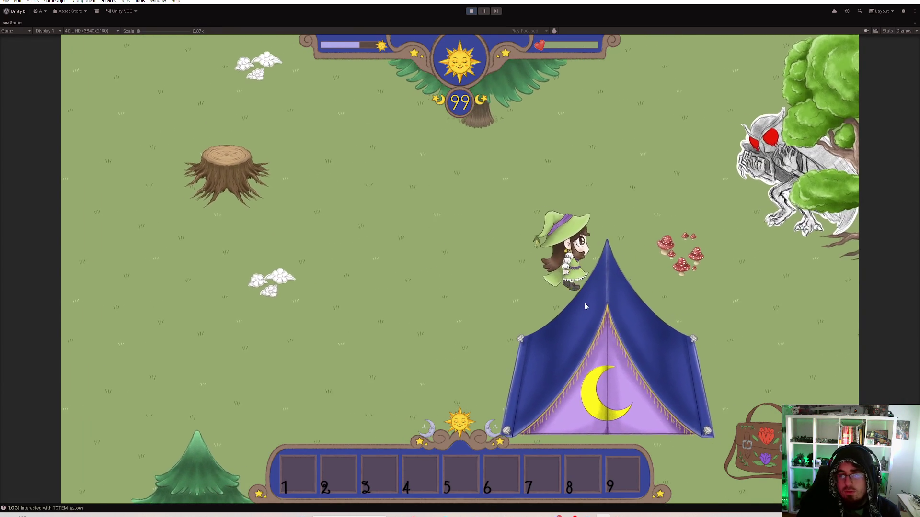
pyautogui.press('s')
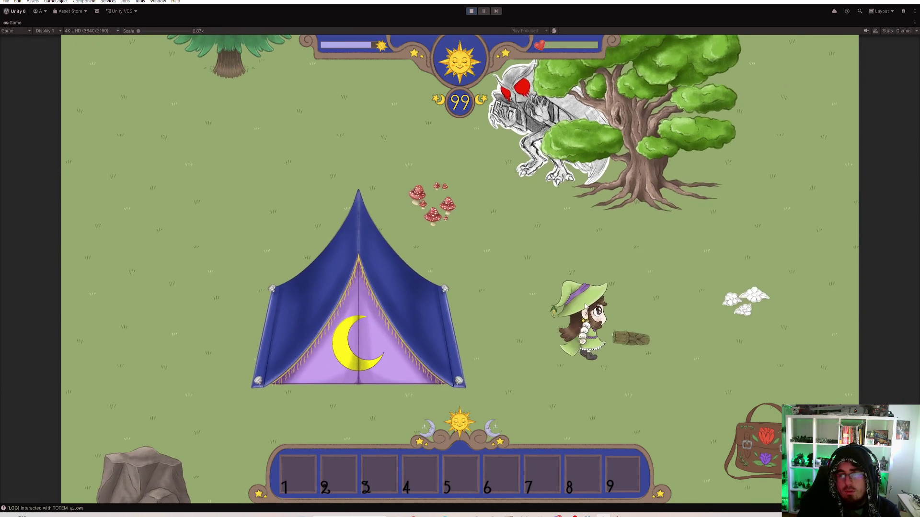
pyautogui.press('s')
pyautogui.press('a')
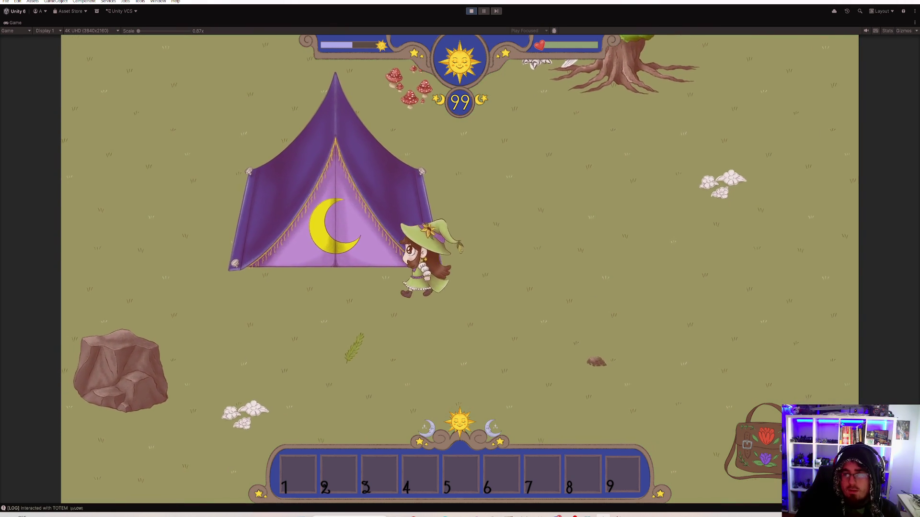
# Move the totem item into hotbar slot 2 and place a totem turret left of the tent
pyautogui.press('i')
pyautogui.moveTo(351, 137); pyautogui.dragTo(345, 466)
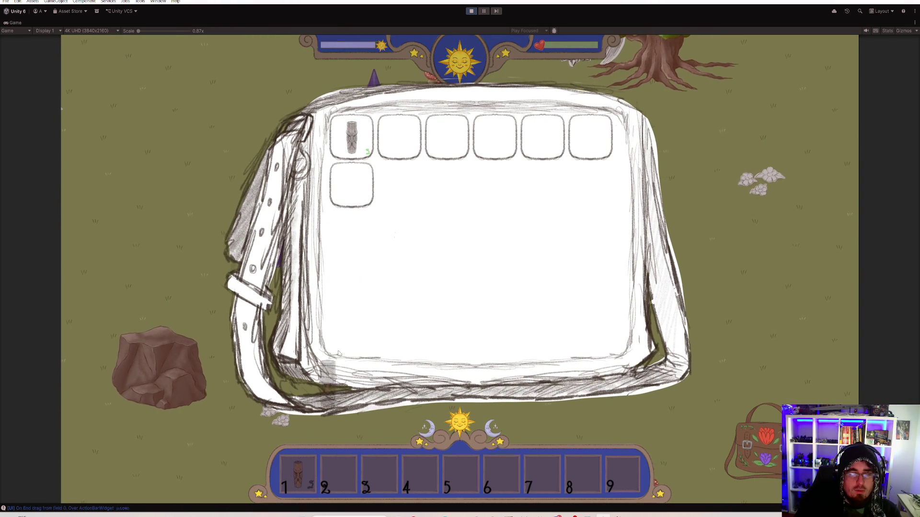
pyautogui.press('i')
pyautogui.press('a')
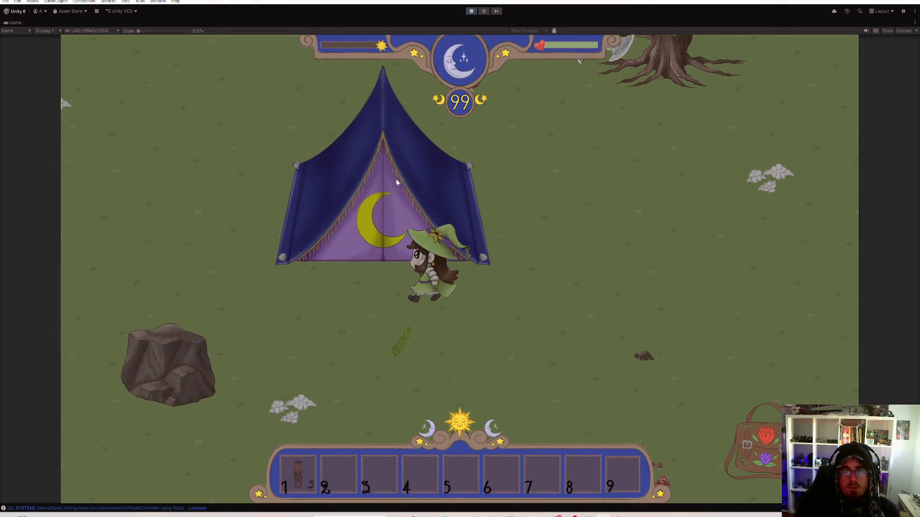
pyautogui.press('a')
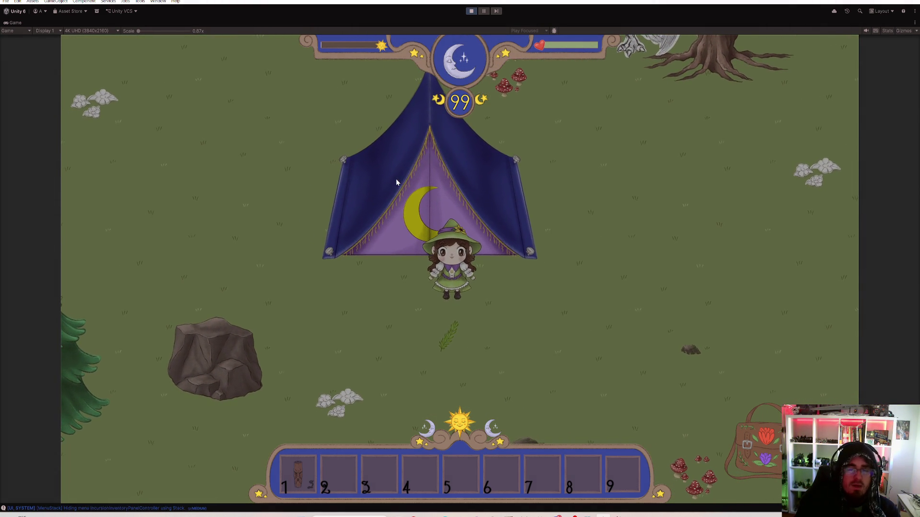
pyautogui.press('s')
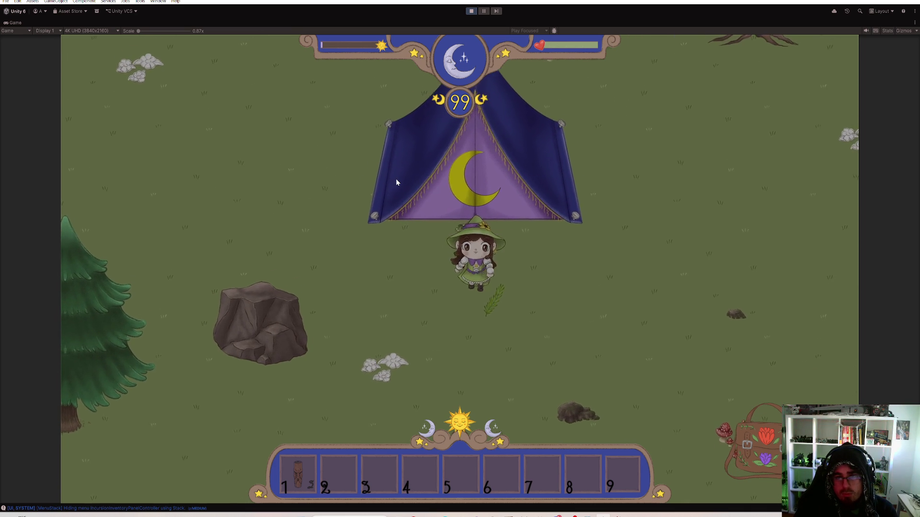
pyautogui.press('e')
# Place a second totem turret beside the tent and walk the witch down
pyautogui.press('a')
pyautogui.press('w')
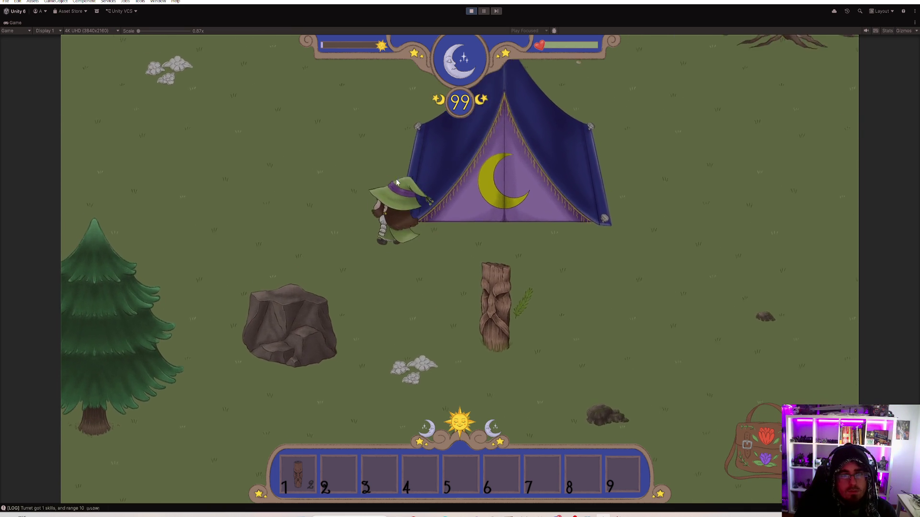
pyautogui.press('d')
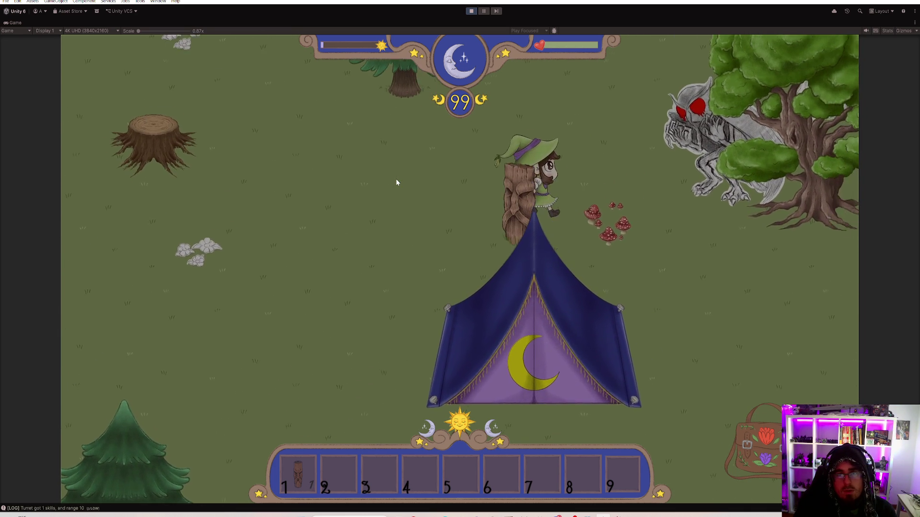
pyautogui.press('e')
pyautogui.press('s')
pyautogui.press('s')
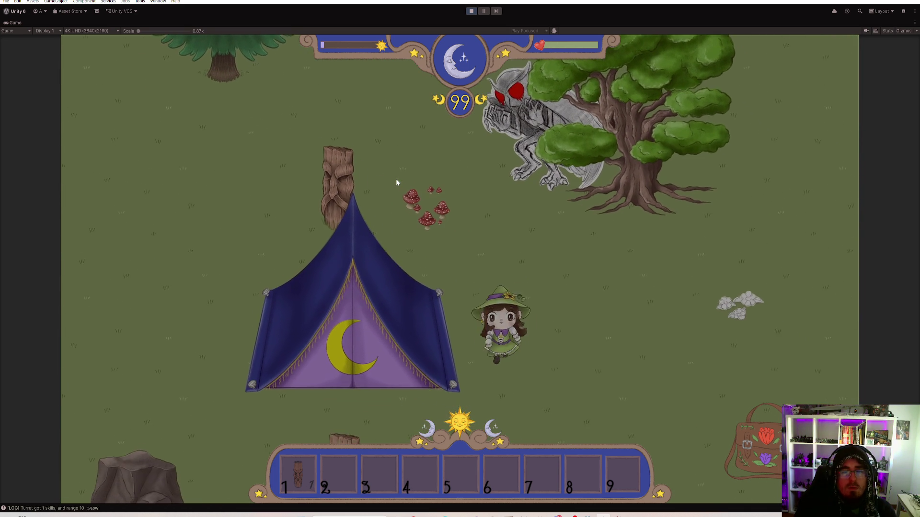
pyautogui.press('s')
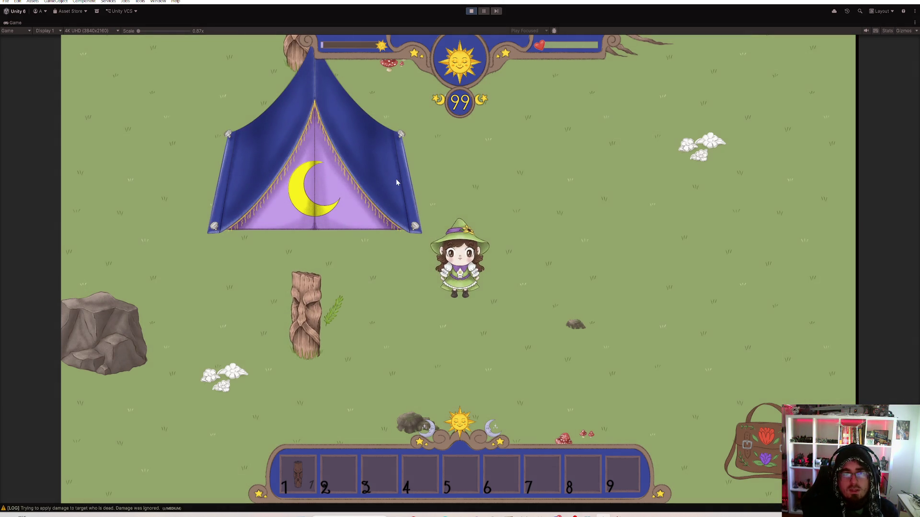
# Walk the witch past the stump to the tent as day returns, then restore the editor layout
pyautogui.press('a')
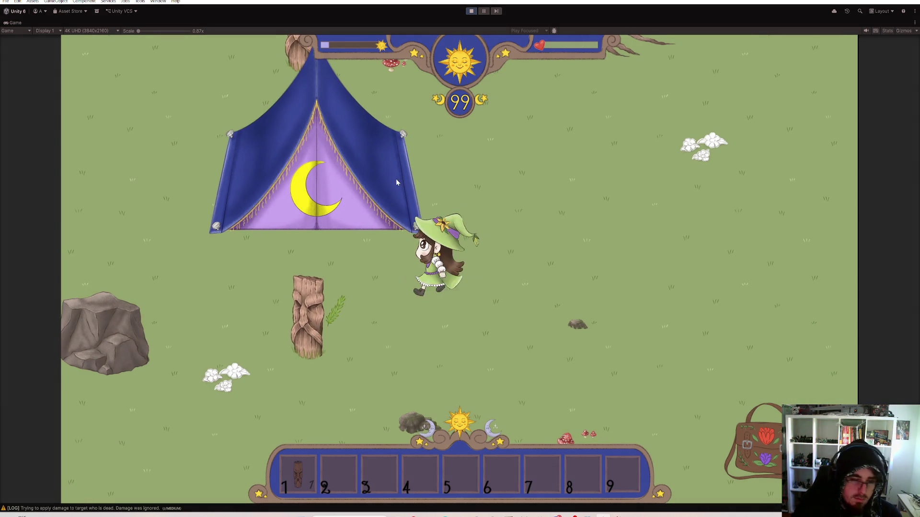
pyautogui.press('a')
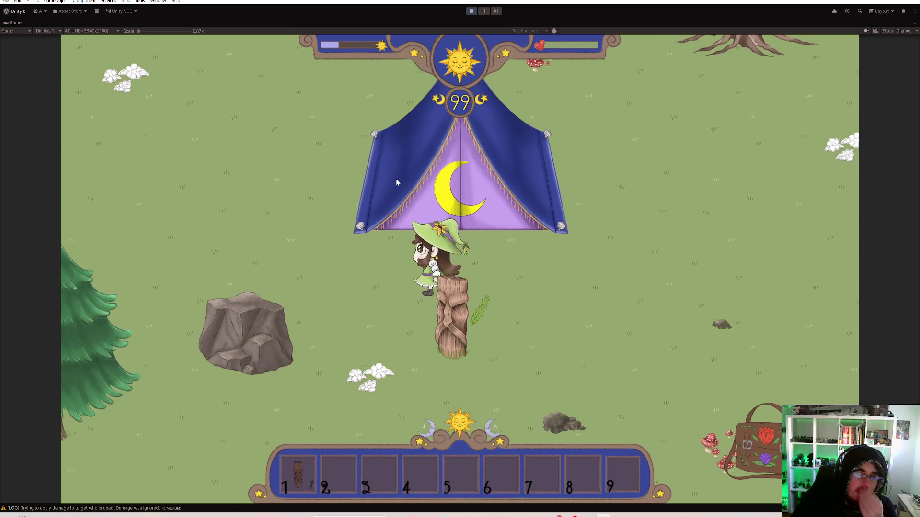
pyautogui.press('d')
pyautogui.press('w')
pyautogui.press('d')
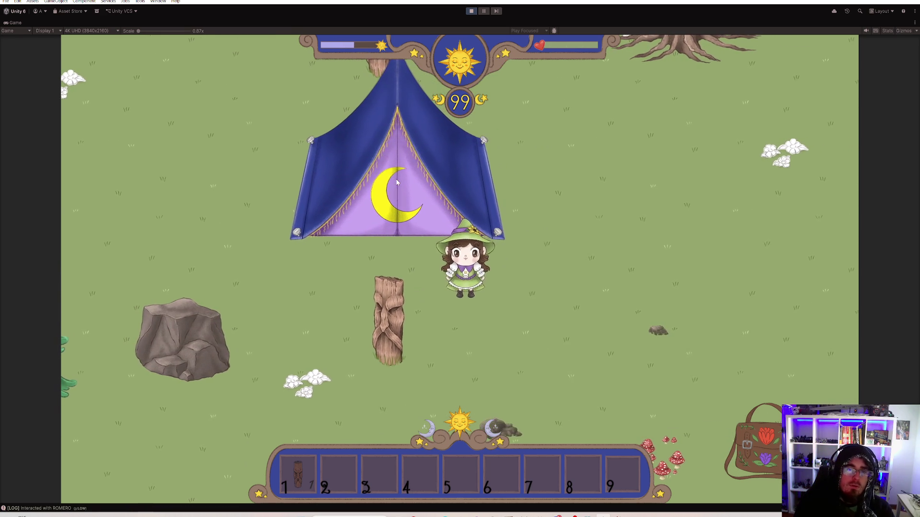
pyautogui.press('w')
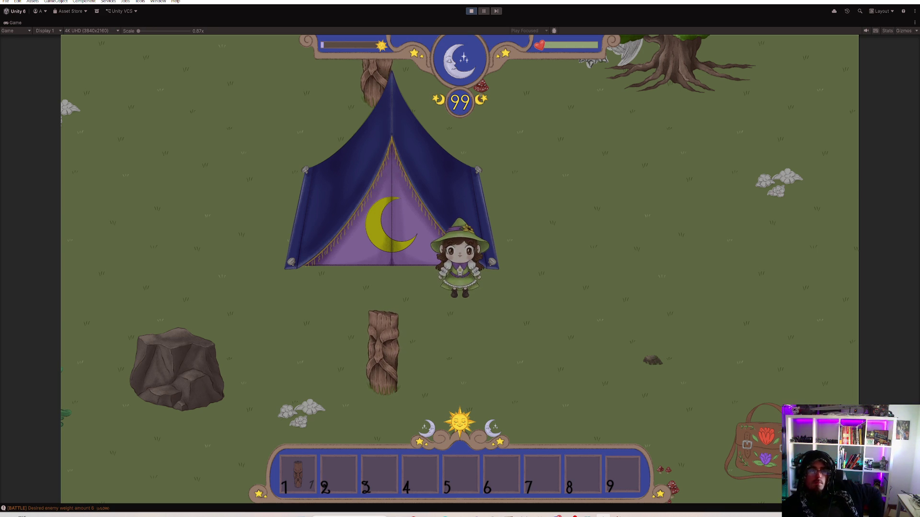
pyautogui.doubleClick(17, 22)
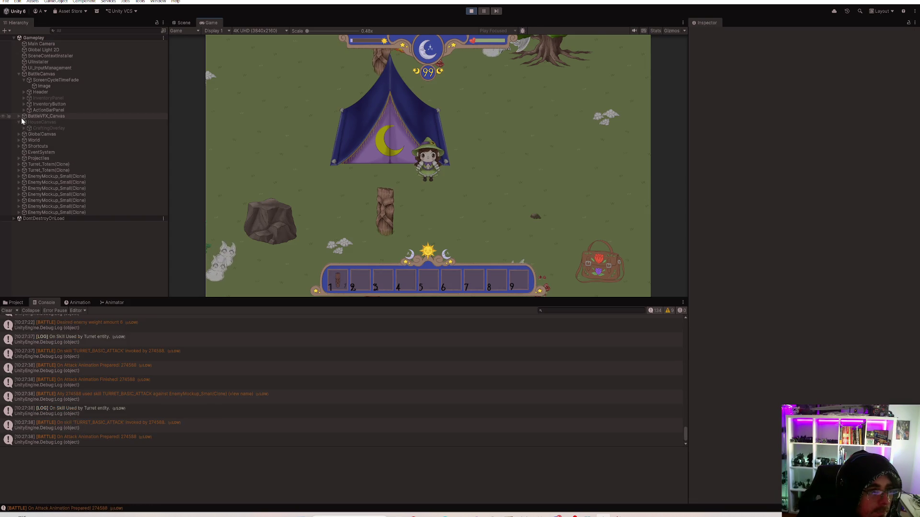
# Set SpeedShortcut's Speed to 1.5, watch the maximized game reach daytime, then stop play
pyautogui.click(19, 147)
pyautogui.click(85, 176)
pyautogui.click(842, 106)
pyautogui.write('1.5')
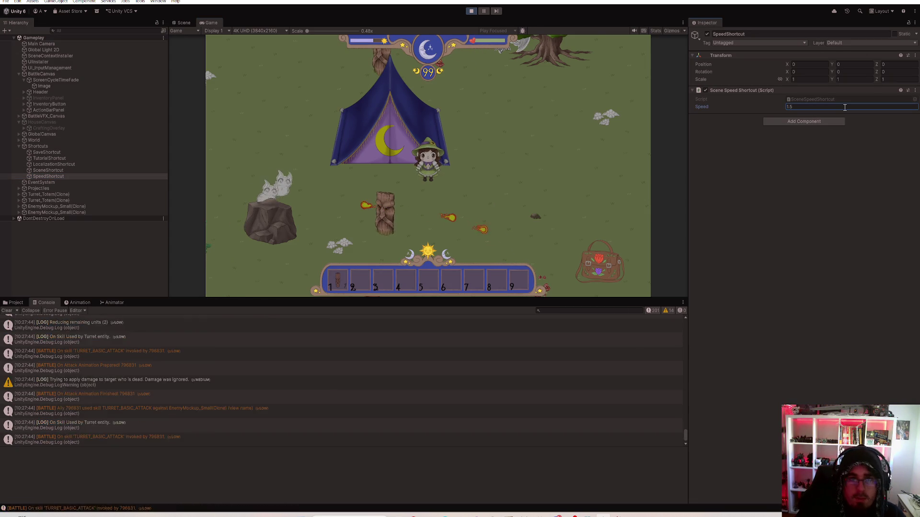
pyautogui.doubleClick(213, 22)
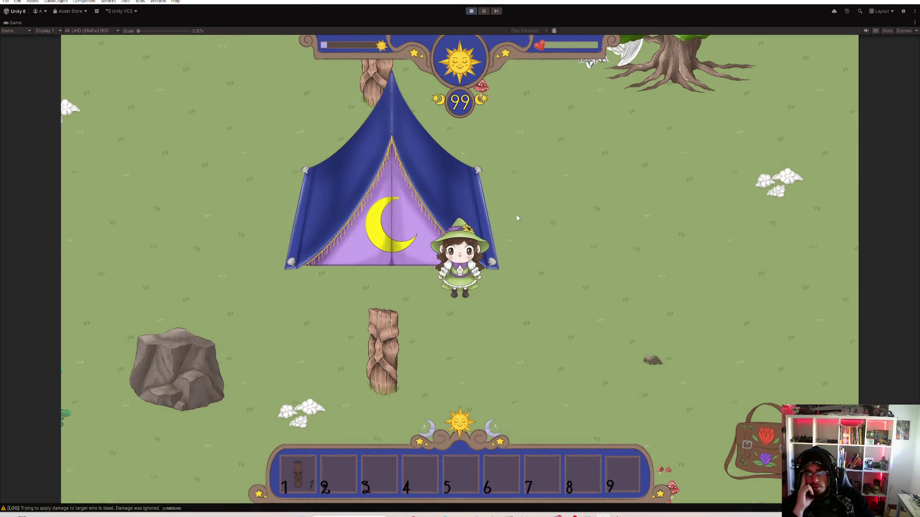
pyautogui.click(476, 12)
# In Rider, change line 25's SUNRISE Color to (.6f, .25f, 0.1f, 0.15f), then recompile in Unity
pyautogui.hotkey('alt', 'Tab')
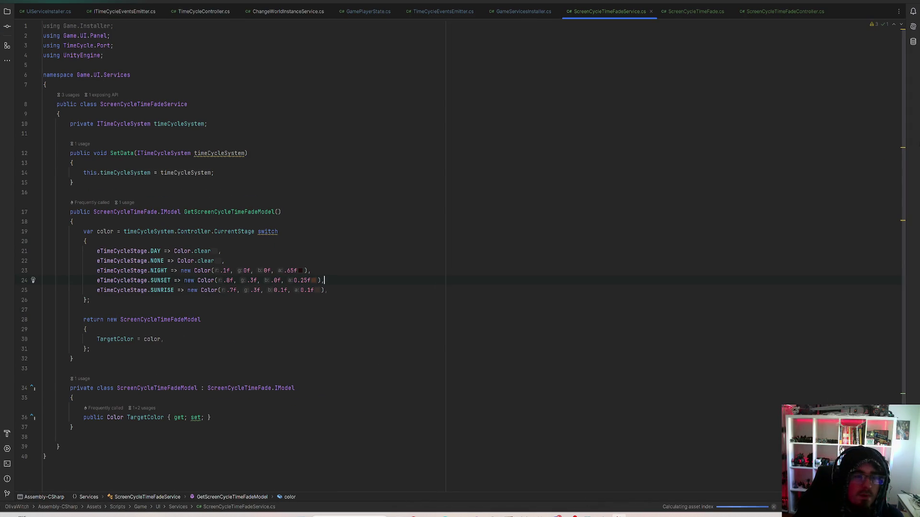
pyautogui.click(309, 291)
pyautogui.write('5')
pyautogui.click(348, 295)
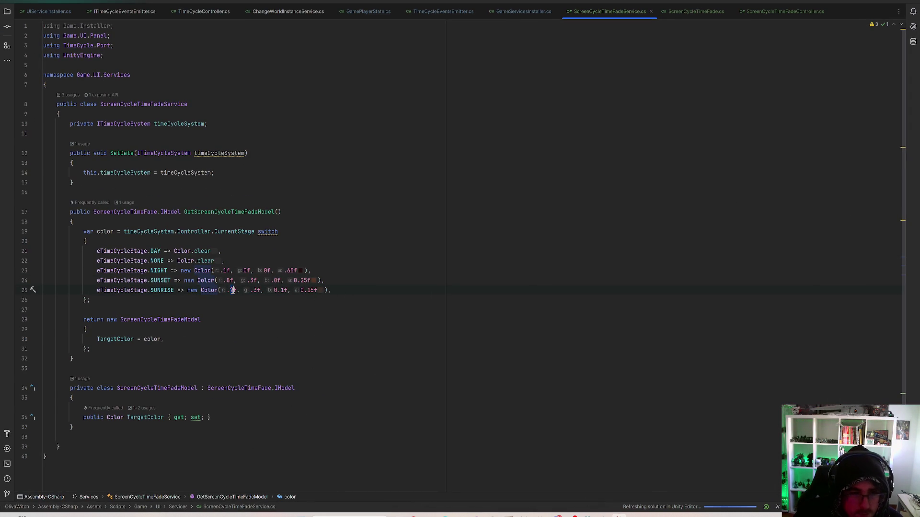
pyautogui.press('BackSpace')
pyautogui.write('6')
pyautogui.click(254, 291)
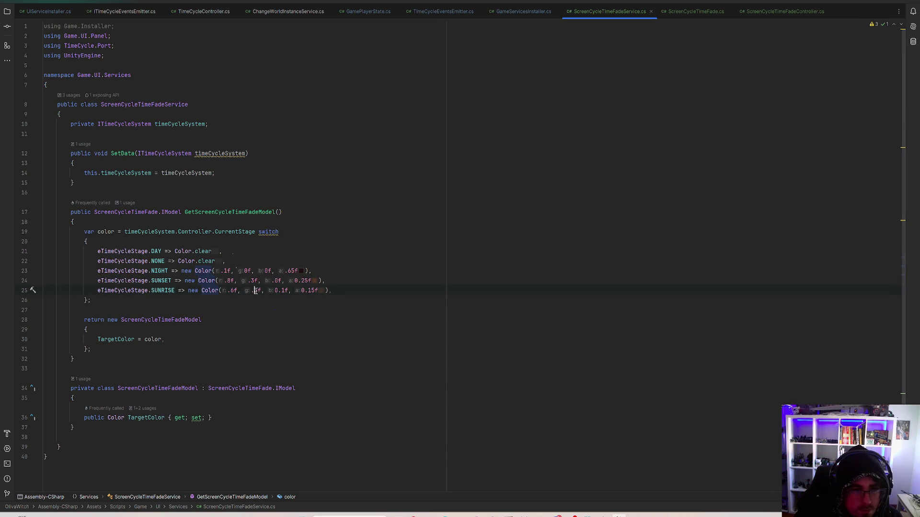
pyautogui.write('5')
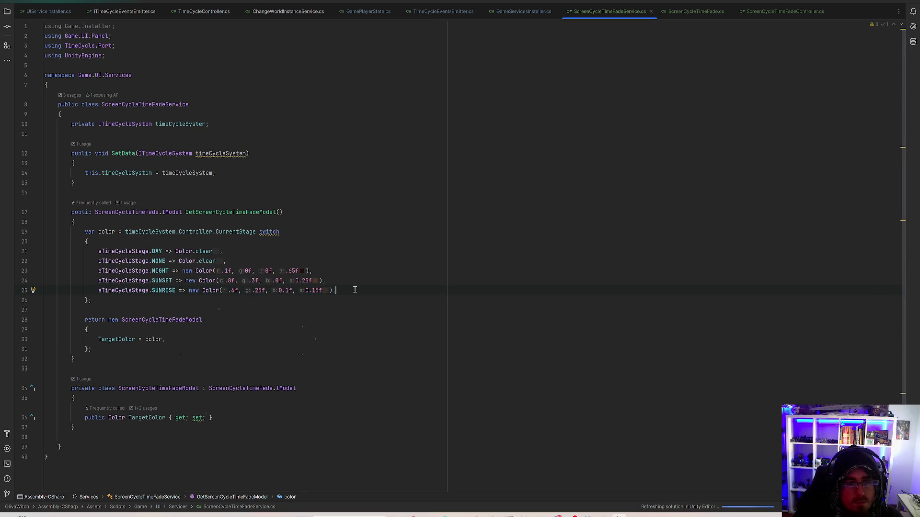
pyautogui.click(355, 290)
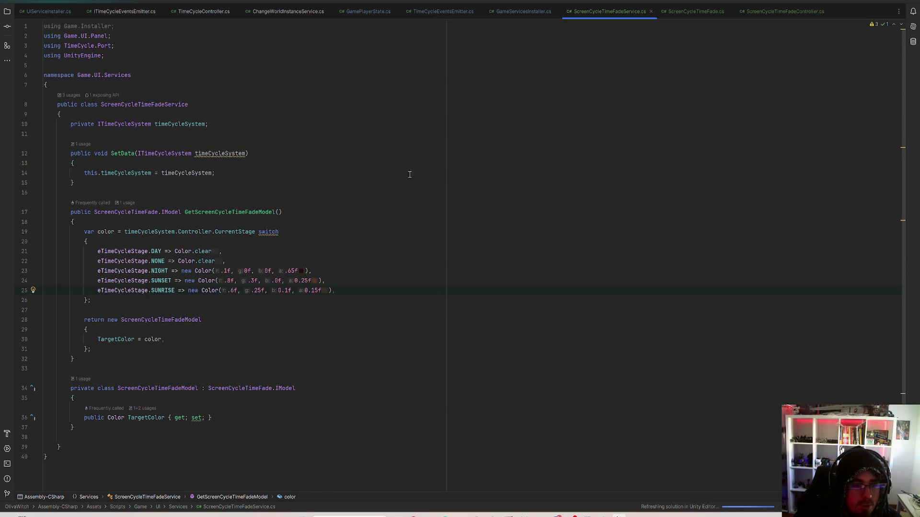
pyautogui.hotkey('alt', 'Tab')
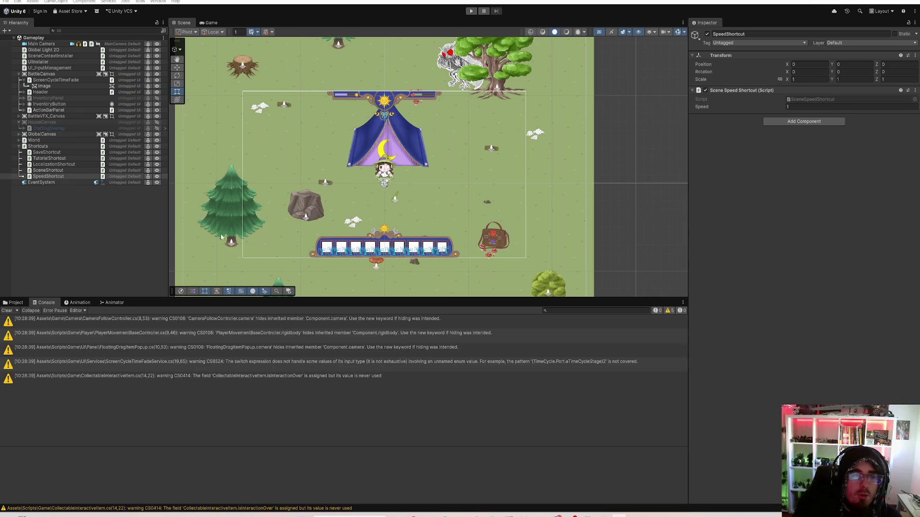
# Deselect SpeedShortcut in the recompiled Unity project and return to Rider
pyautogui.click(129, 222)
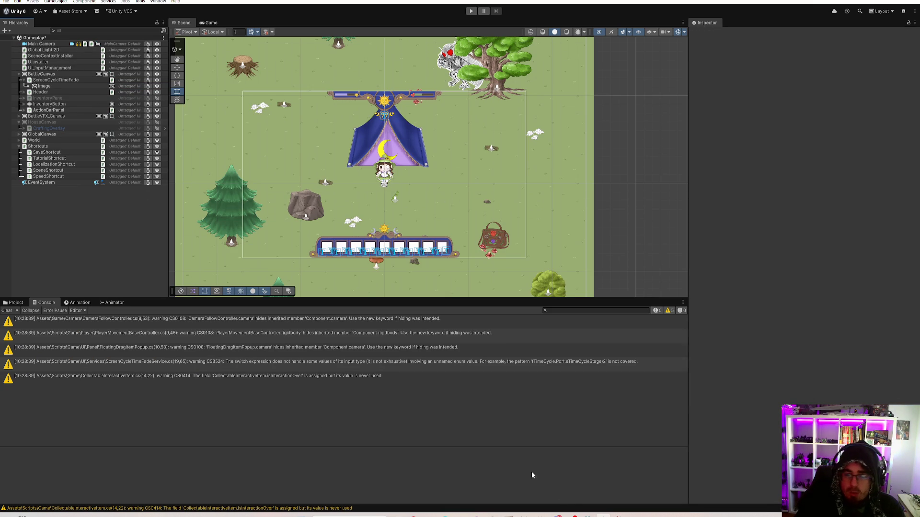
pyautogui.hotkey('alt', 'Tab')
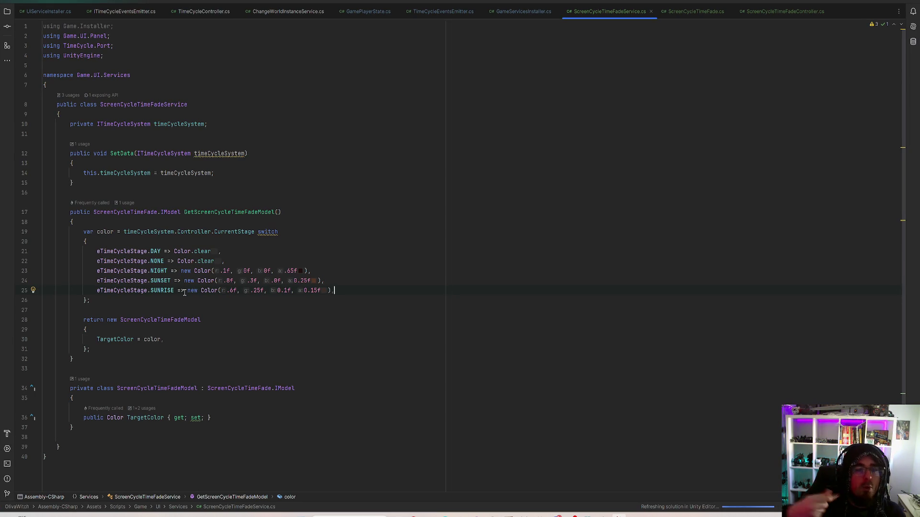
# Set the SUNRISE tint's red value to .4 on line 25
pyautogui.click(151, 290)
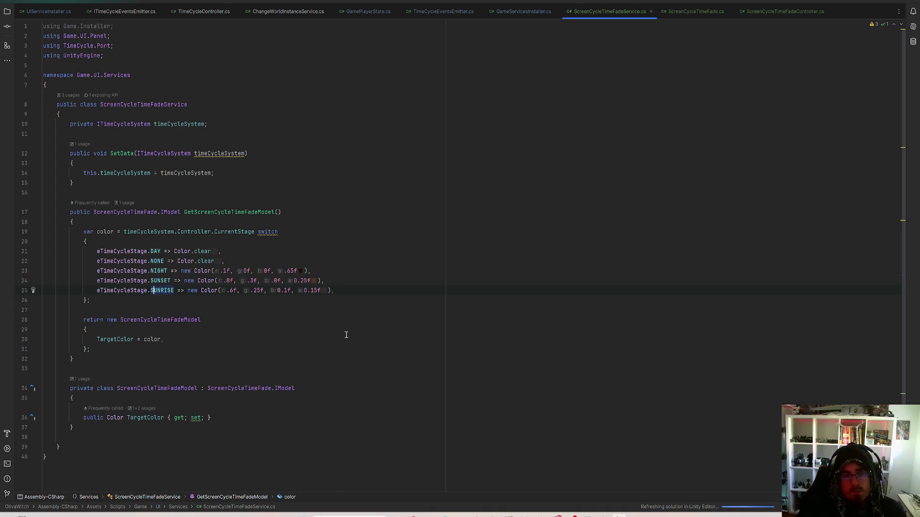
pyautogui.click(231, 290)
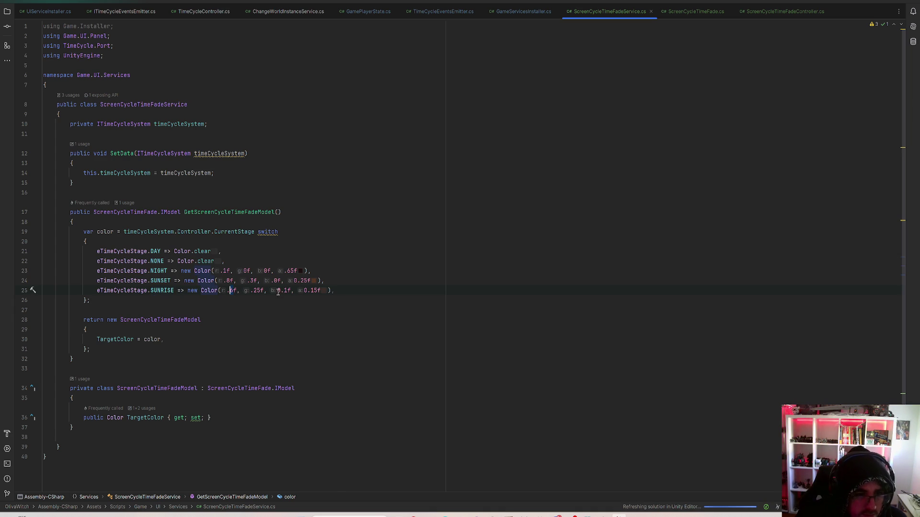
pyautogui.moveTo(334, 290)
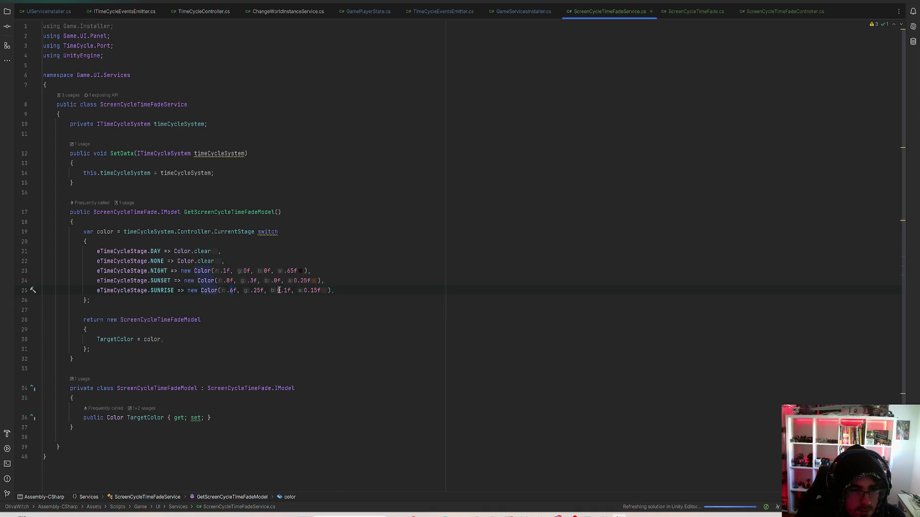
pyautogui.write('0')
pyautogui.press('Delete')
pyautogui.write('4')
pyautogui.moveTo(304, 291); pyautogui.dragTo(317, 287)
pyautogui.write('1')
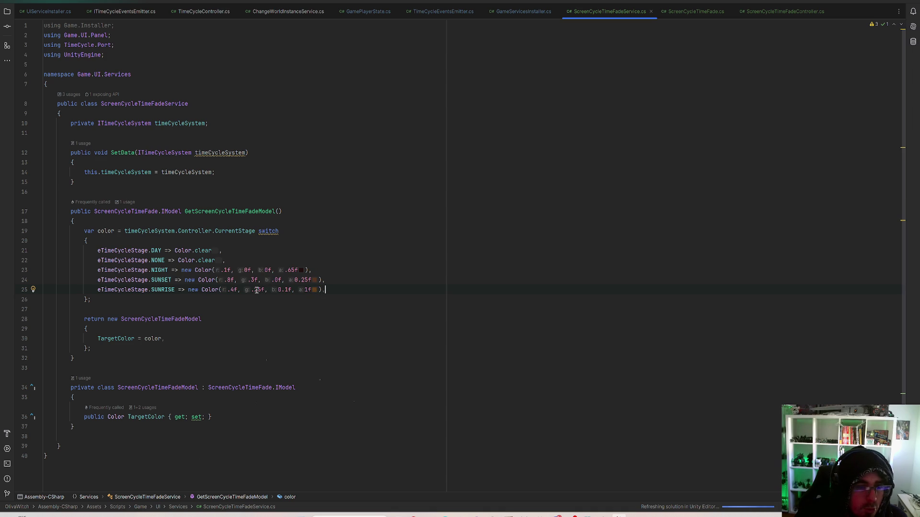
pyautogui.click(261, 289)
pyautogui.press('BackSpace')
pyautogui.press('BackSpace')
pyautogui.press('BackSpace')
pyautogui.write('3')
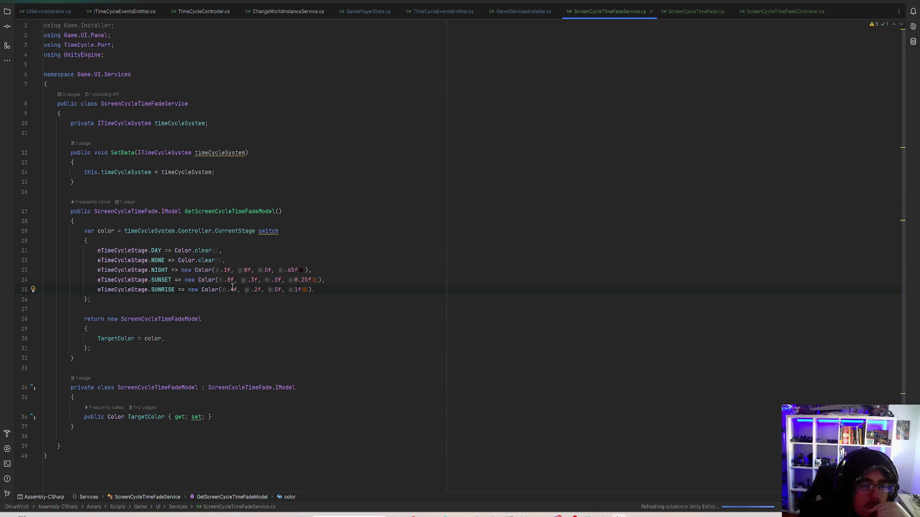
# Set the SUNRISE tint's green to .3 and alpha to 0.15, giving Color(.4f, .3f, 0f, 0.15f)
pyautogui.click(232, 290)
pyautogui.doubleClick(257, 290)
pyautogui.write('4')
pyautogui.click(329, 289)
pyautogui.doubleClick(256, 289)
pyautogui.write('3')
pyautogui.click(324, 290)
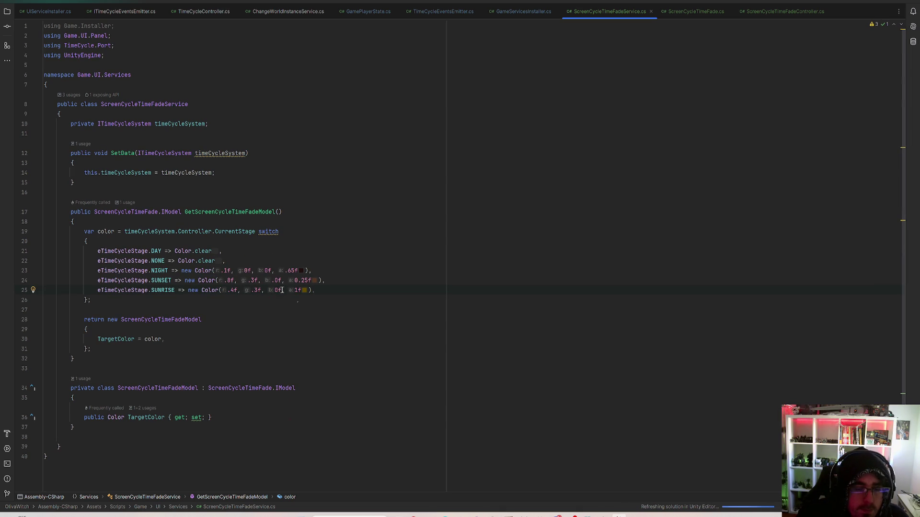
pyautogui.press('Left')
pyautogui.press('Left')
pyautogui.press('Left')
pyautogui.press('Delete')
pyautogui.write('0.15')
pyautogui.click(344, 271)
pyautogui.click(344, 288)
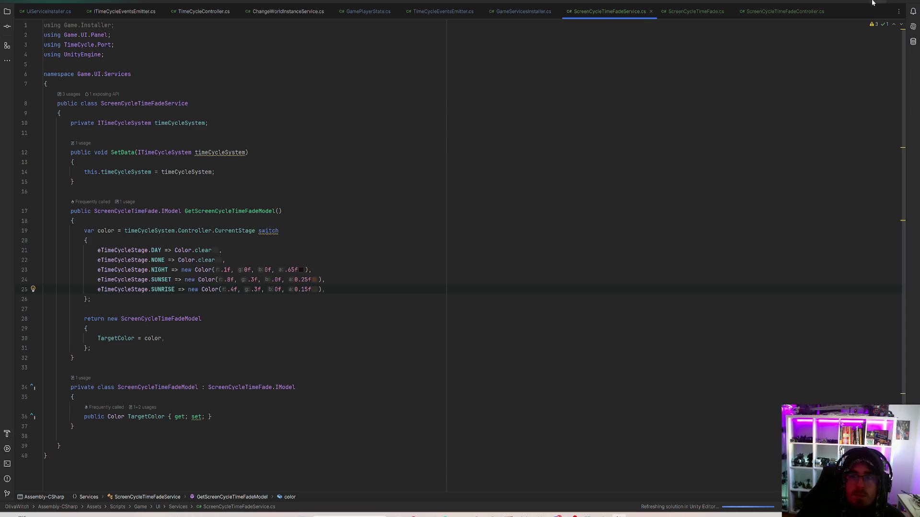
pyautogui.click(314, 270)
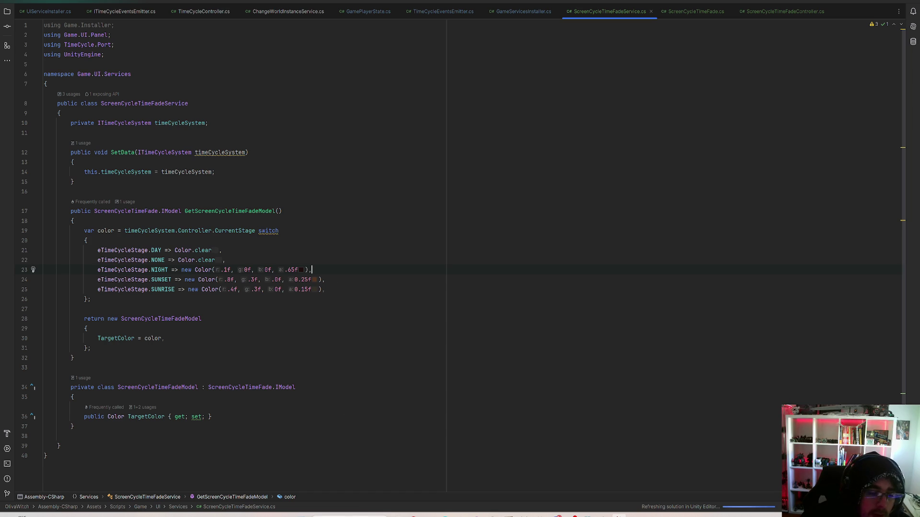
# Launch Paint from Windows search
pyautogui.click(353, 516)
pyautogui.write('paint')
pyautogui.press('Return')
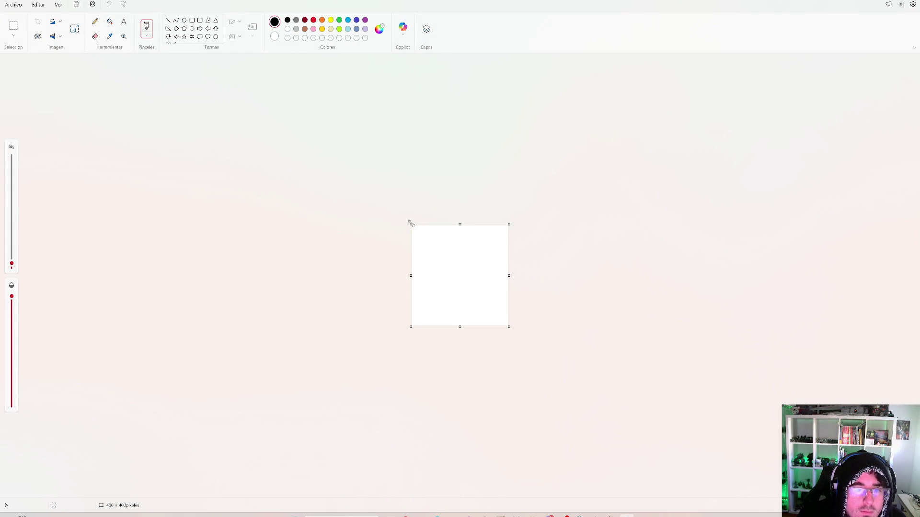
# Enlarge the Paint canvas, draw a vertical axis with a tick, and add a red rising curve
pyautogui.moveTo(411, 224); pyautogui.dragTo(48, 88)
pyautogui.moveTo(289, 195); pyautogui.dragTo(294, 382)
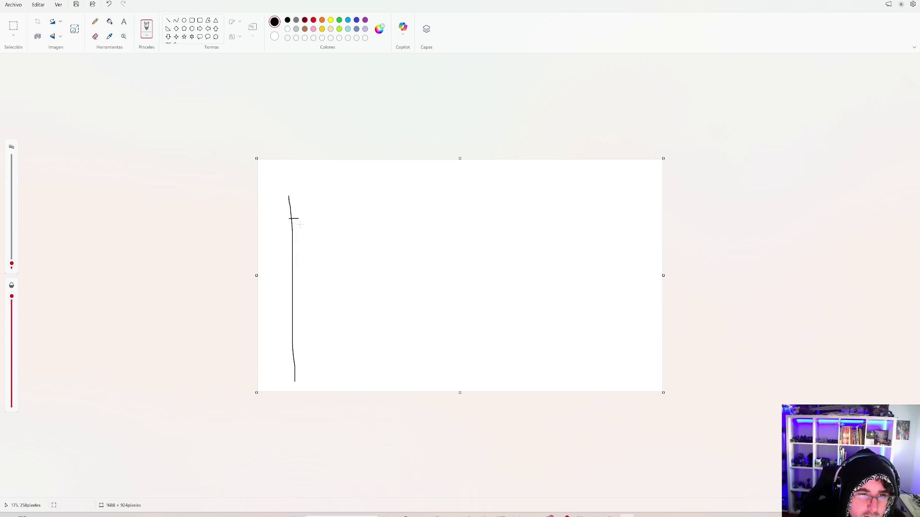
pyautogui.moveTo(292, 371); pyautogui.dragTo(307, 372)
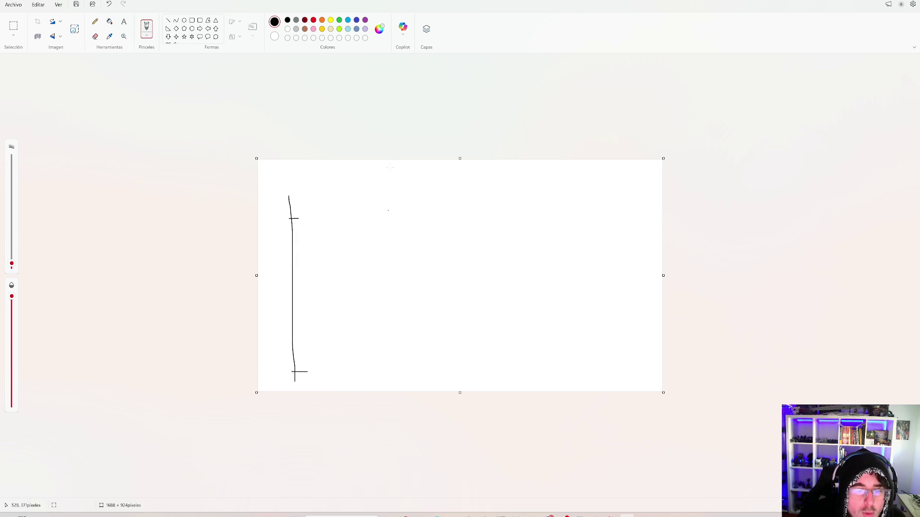
pyautogui.click(296, 19)
pyautogui.click(313, 20)
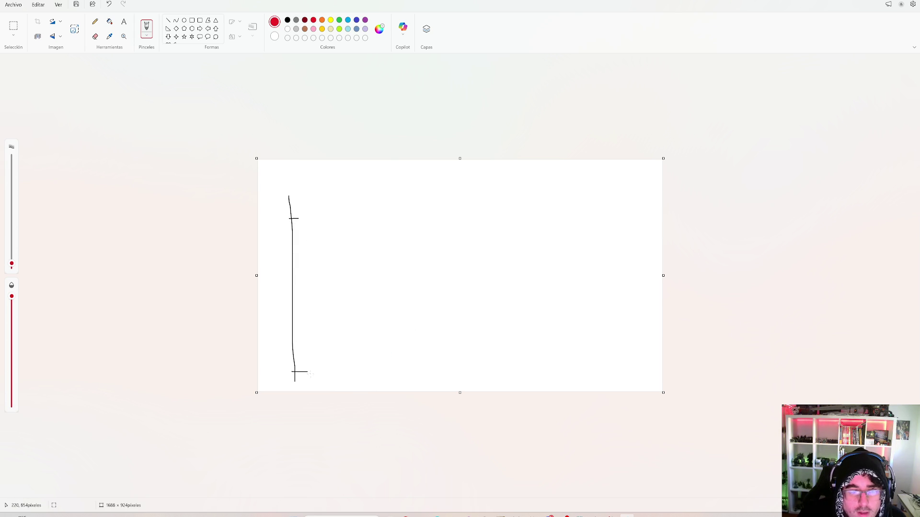
pyautogui.moveTo(332, 368)
pyautogui.mouseDown()
pyautogui.moveTo(411, 317)
pyautogui.moveTo(503, 212)
pyautogui.mouseUp()
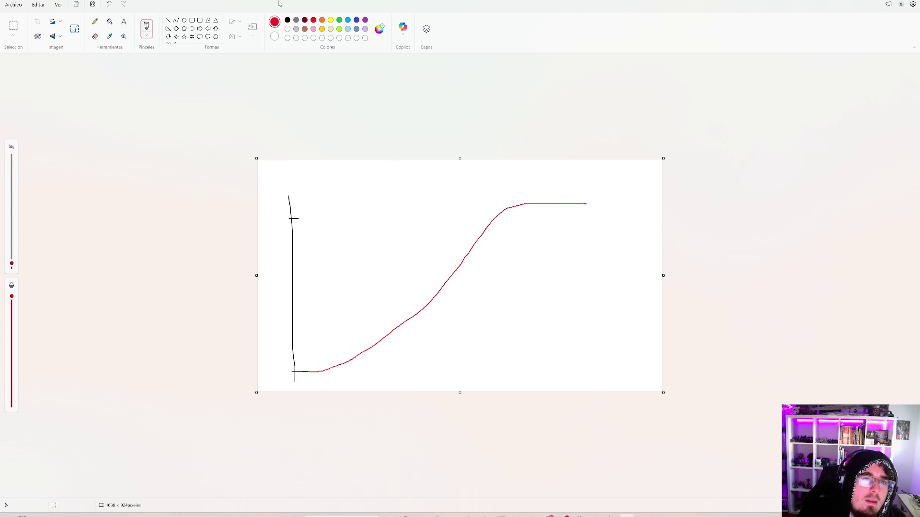
# Draw a grey falling curve crossing the red one and a grey vertical marker line
pyautogui.click(296, 21)
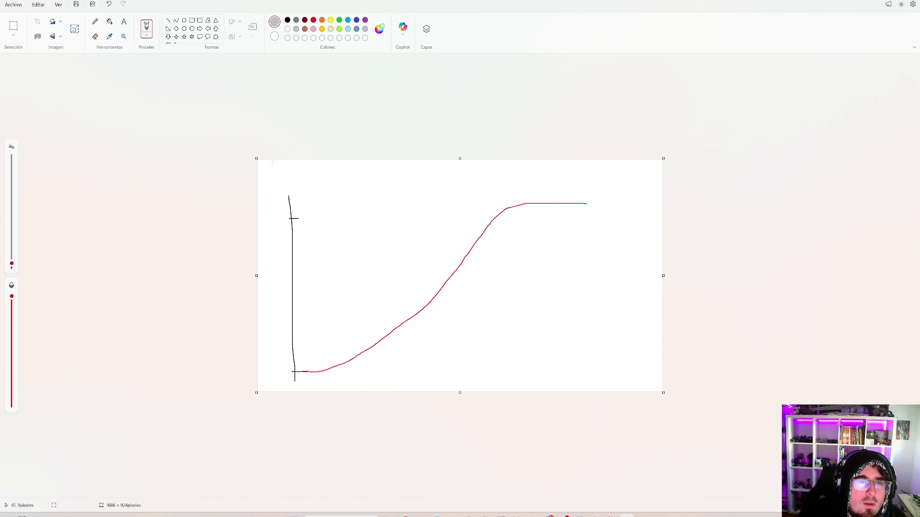
pyautogui.moveTo(330, 226)
pyautogui.mouseDown()
pyautogui.moveTo(506, 362)
pyautogui.moveTo(577, 369)
pyautogui.mouseUp()
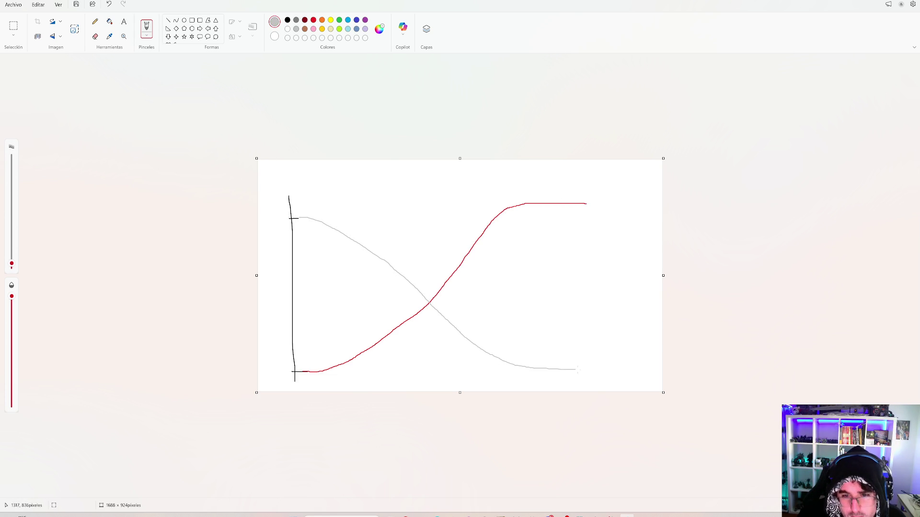
pyautogui.moveTo(587, 198); pyautogui.dragTo(589, 385)
pyautogui.hotkey('ctrl', 'z')
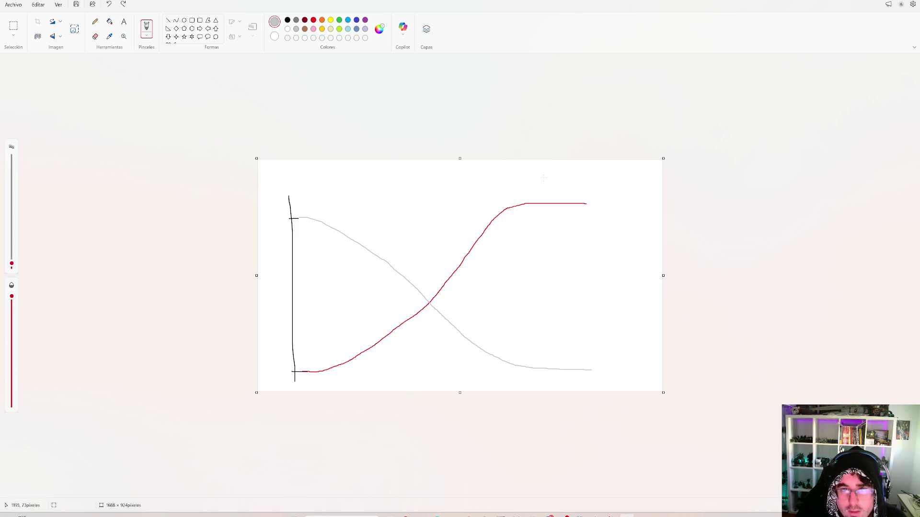
pyautogui.moveTo(522, 191); pyautogui.dragTo(536, 381)
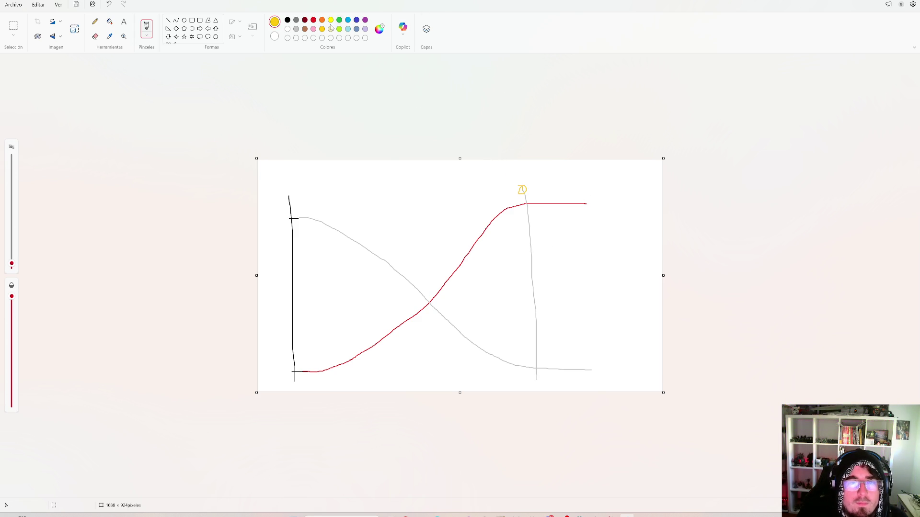
# Frame the curve crossing with a light-blue box, labelled with a red 0 and black A arrow
pyautogui.click(288, 20)
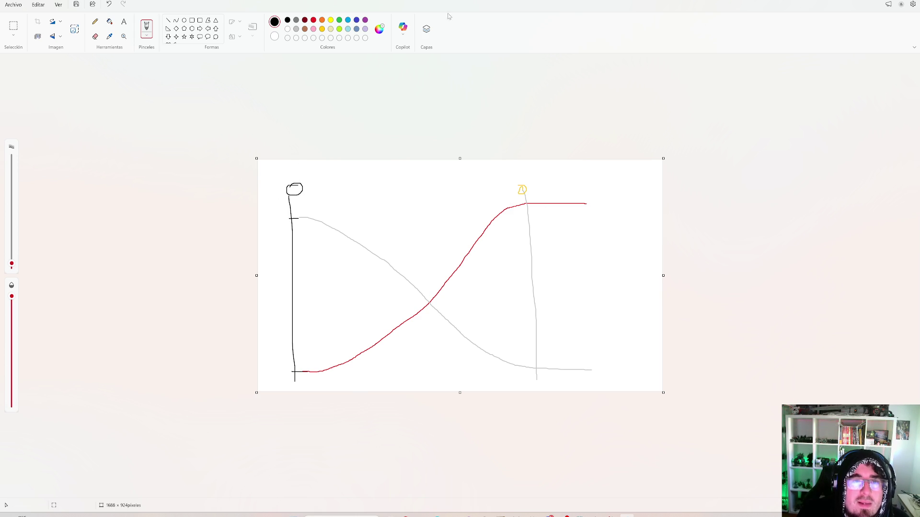
pyautogui.click(348, 29)
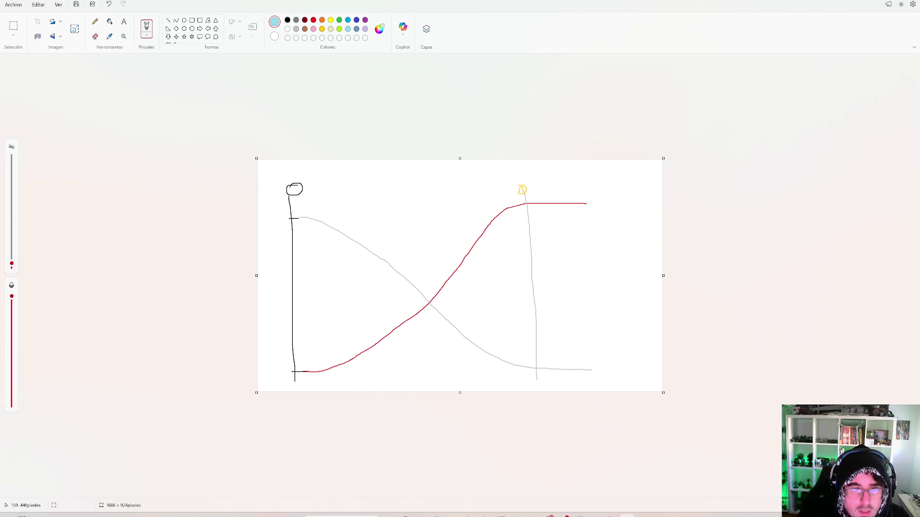
pyautogui.moveTo(364, 247)
pyautogui.mouseDown()
pyautogui.moveTo(363, 375)
pyautogui.moveTo(376, 244)
pyautogui.mouseUp()
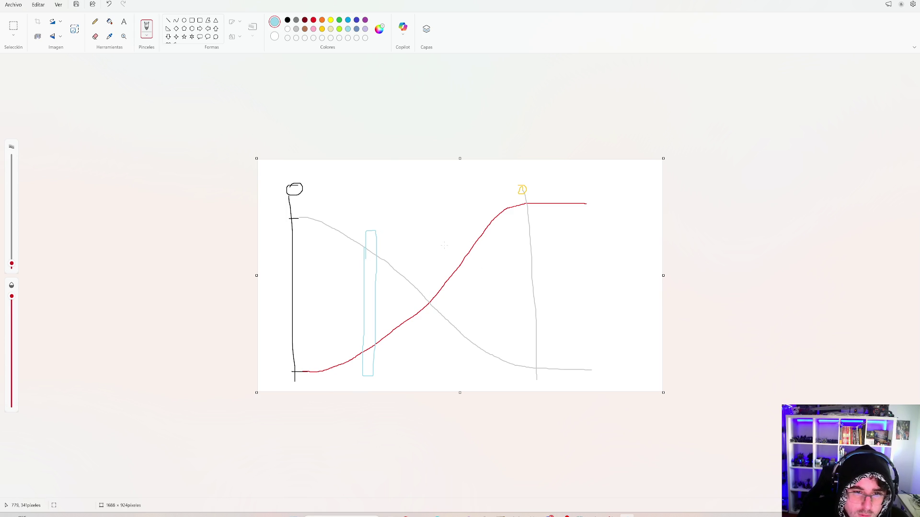
pyautogui.hotkey('ctrl', 'z')
pyautogui.moveTo(366, 227)
pyautogui.mouseDown()
pyautogui.moveTo(367, 373)
pyautogui.moveTo(433, 378)
pyautogui.moveTo(469, 246)
pyautogui.moveTo(431, 220)
pyautogui.moveTo(371, 223)
pyautogui.mouseUp()
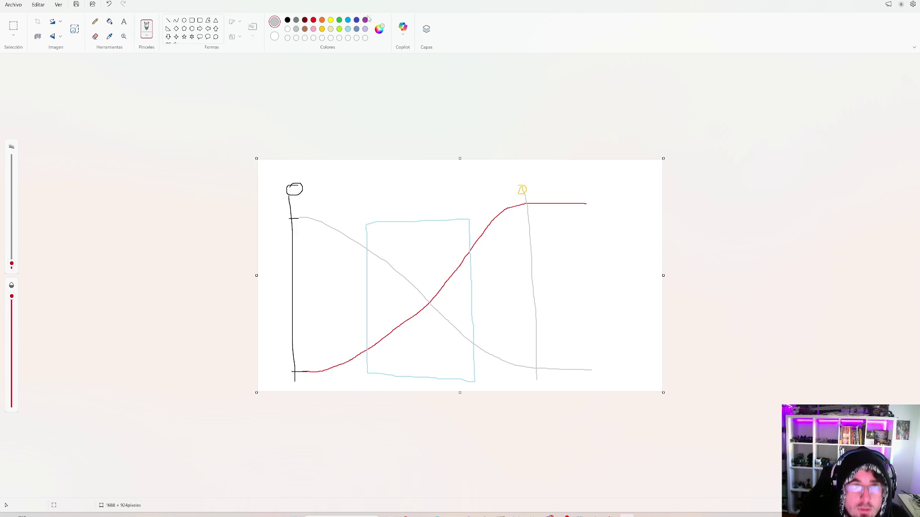
pyautogui.click(347, 30)
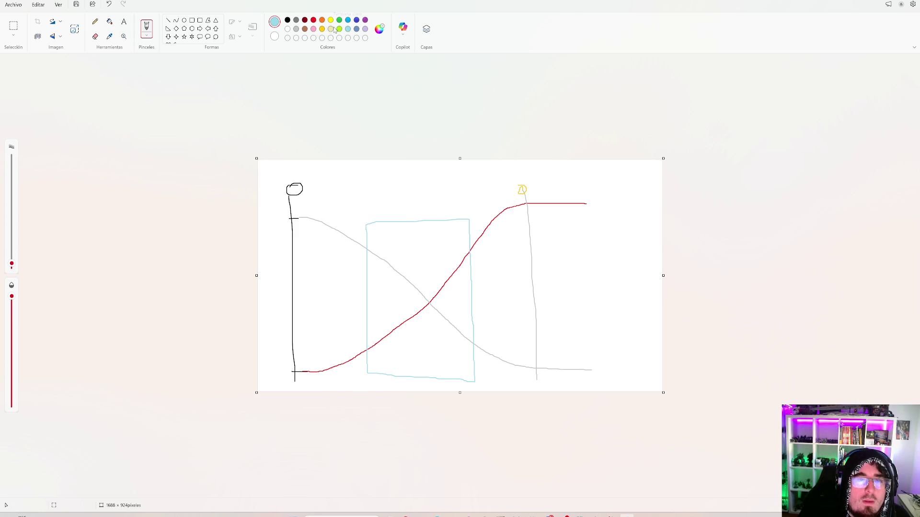
pyautogui.click(314, 21)
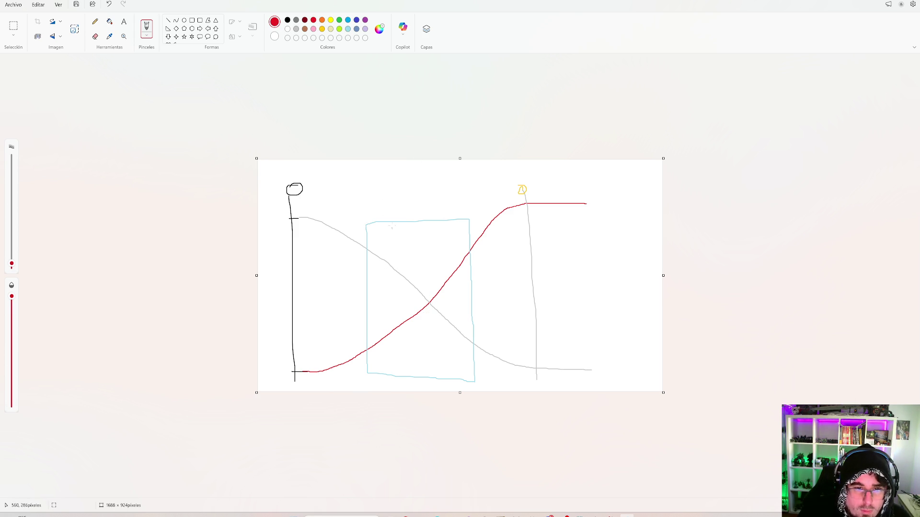
pyautogui.moveTo(379, 200); pyautogui.dragTo(378, 205)
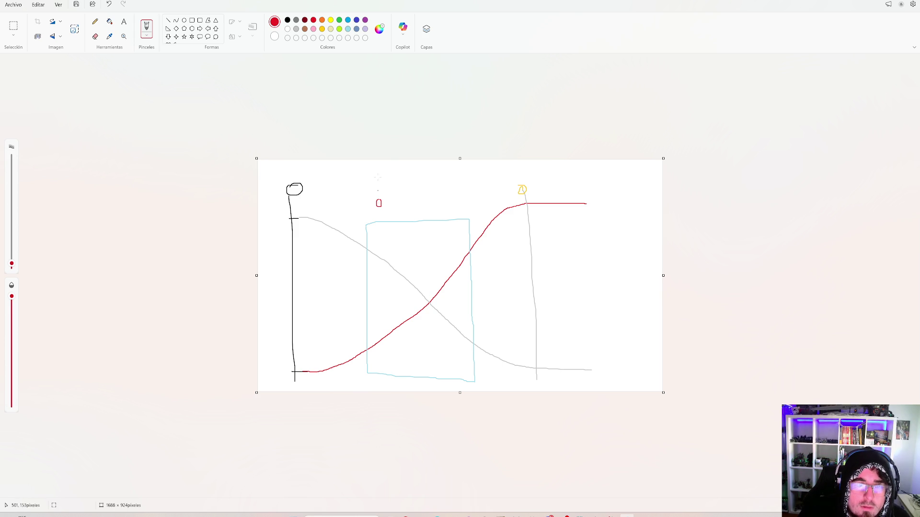
pyautogui.click(287, 20)
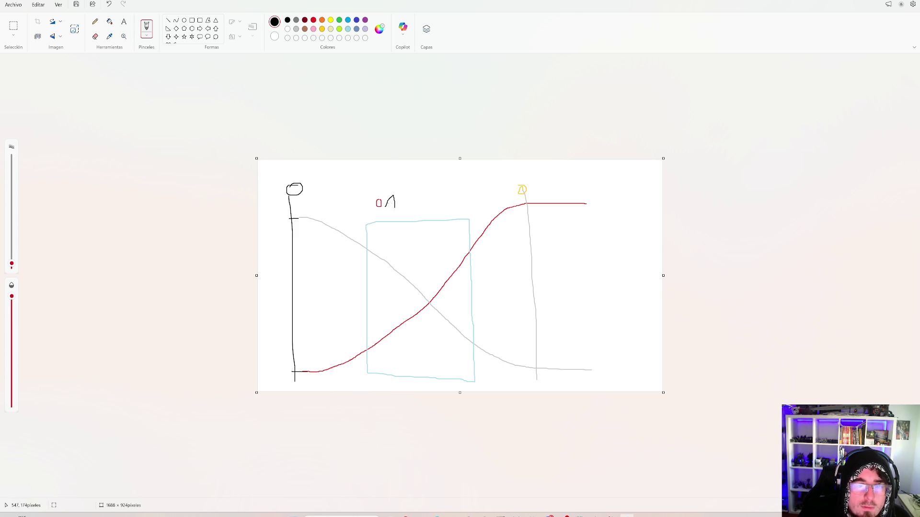
pyautogui.moveTo(403, 195); pyautogui.dragTo(410, 199)
# Hatch red vertical lines under the red curve inside the box
pyautogui.click(313, 20)
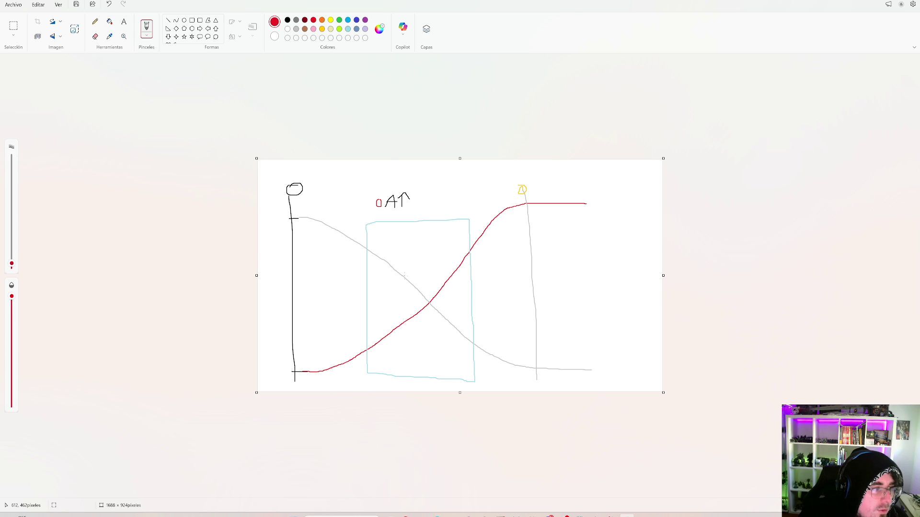
pyautogui.moveTo(371, 348)
pyautogui.mouseDown()
pyautogui.moveTo(370, 364)
pyautogui.moveTo(397, 367)
pyautogui.mouseUp()
pyautogui.moveTo(411, 320); pyautogui.dragTo(411, 365)
pyautogui.moveTo(424, 313); pyautogui.dragTo(424, 360)
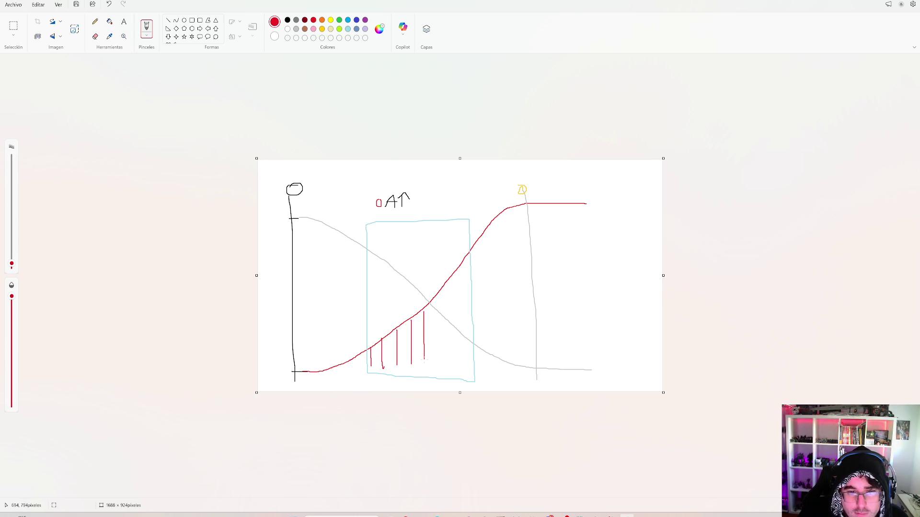
pyautogui.moveTo(432, 305); pyautogui.dragTo(433, 366)
pyautogui.moveTo(445, 325); pyautogui.dragTo(445, 367)
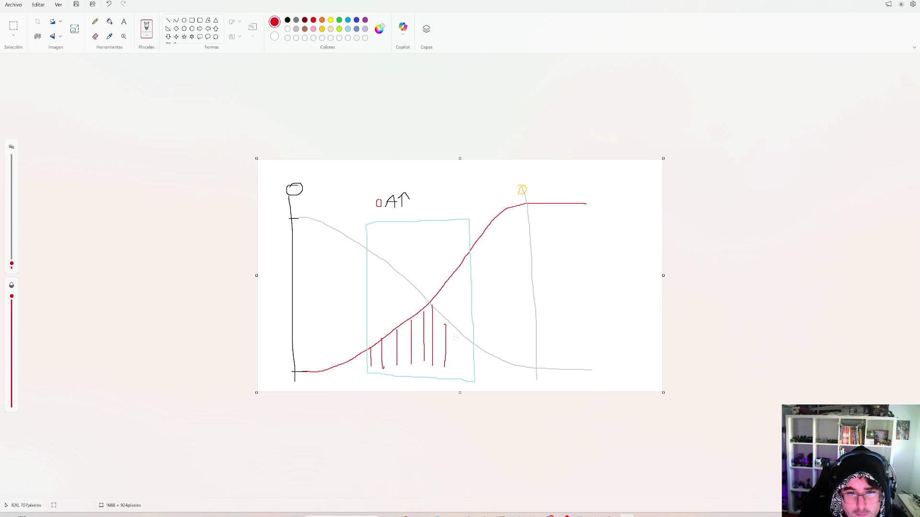
pyautogui.moveTo(447, 287); pyautogui.dragTo(447, 316)
pyautogui.moveTo(462, 268); pyautogui.dragTo(458, 329)
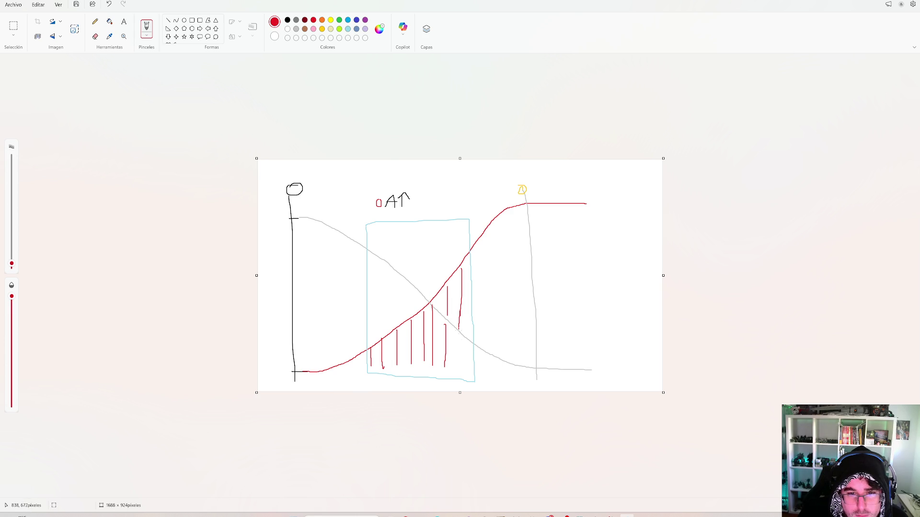
# Hatch grey vertical lines under the grey curve across the box
pyautogui.click(296, 20)
pyautogui.moveTo(372, 254); pyautogui.dragTo(376, 337)
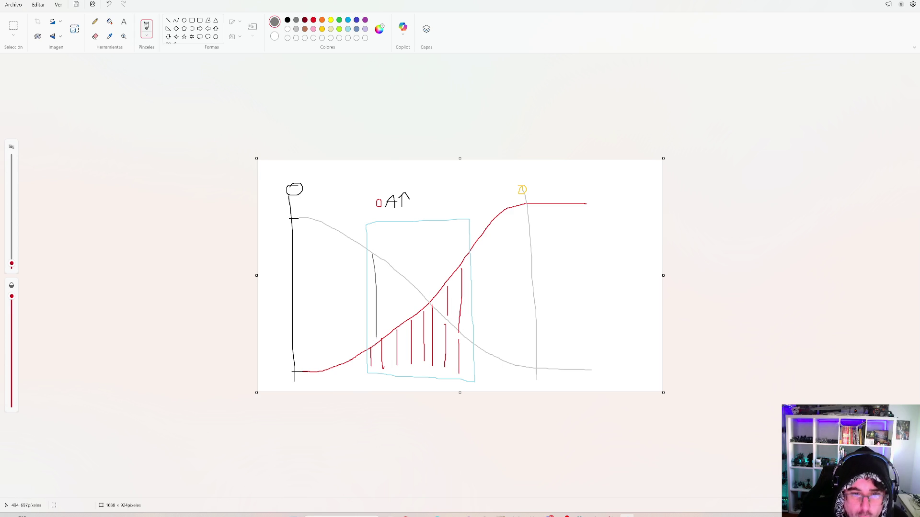
pyautogui.moveTo(386, 266); pyautogui.dragTo(387, 330)
pyautogui.moveTo(400, 278); pyautogui.dragTo(401, 315)
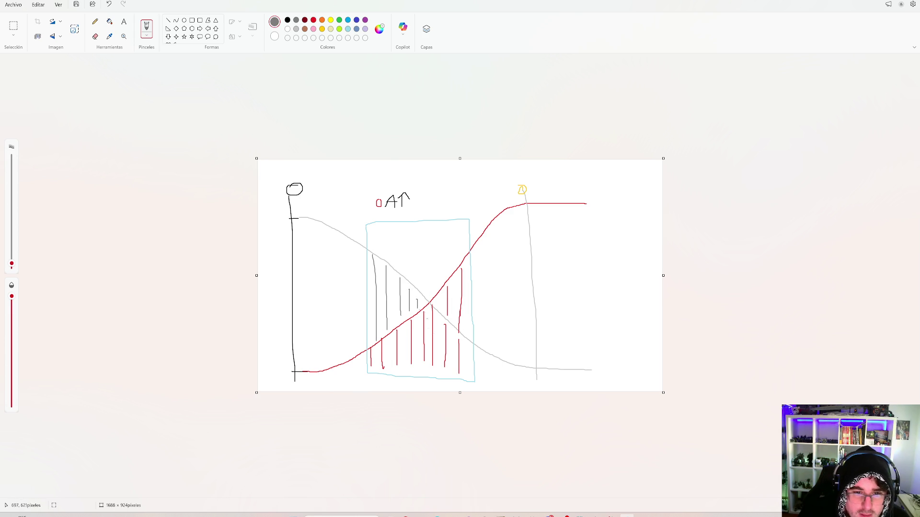
pyautogui.moveTo(436, 314)
pyautogui.mouseDown()
pyautogui.moveTo(438, 351)
pyautogui.moveTo(467, 364)
pyautogui.mouseUp()
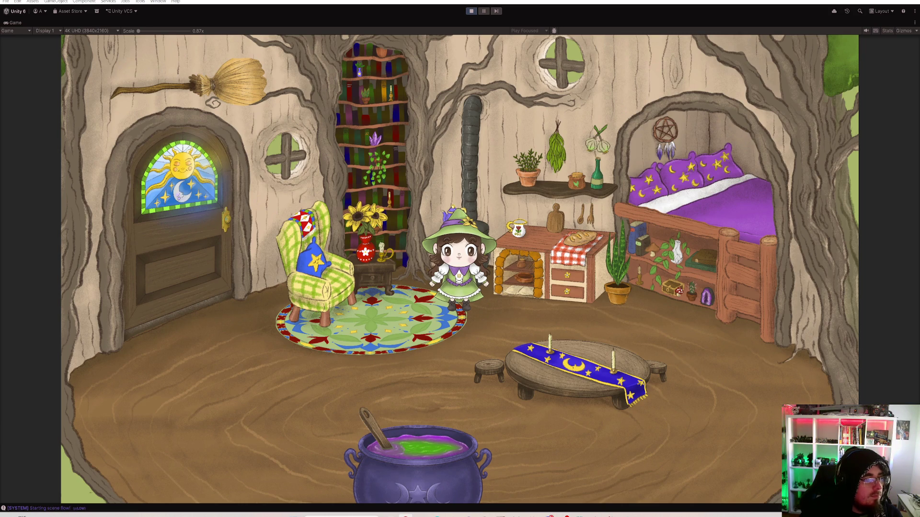
# Walk the witch past the armchair to stand before the tent
pyautogui.click(300, 260)
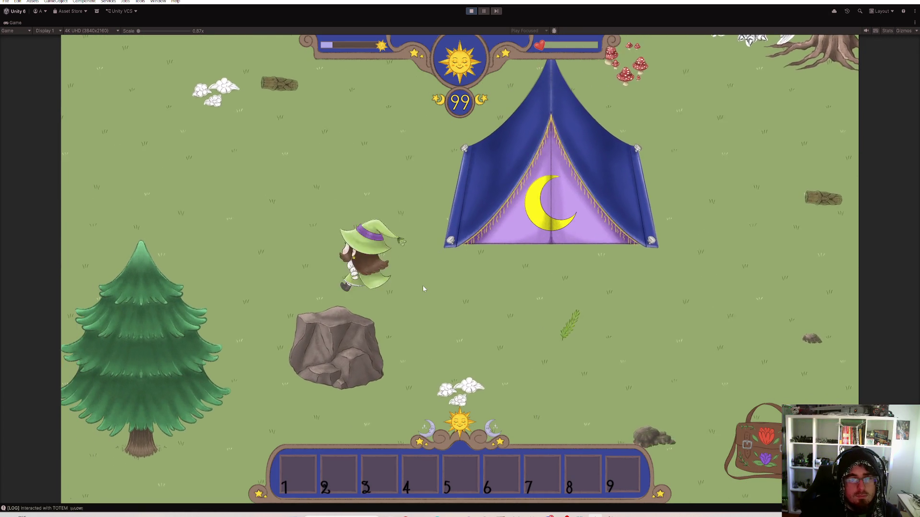
pyautogui.press('d')
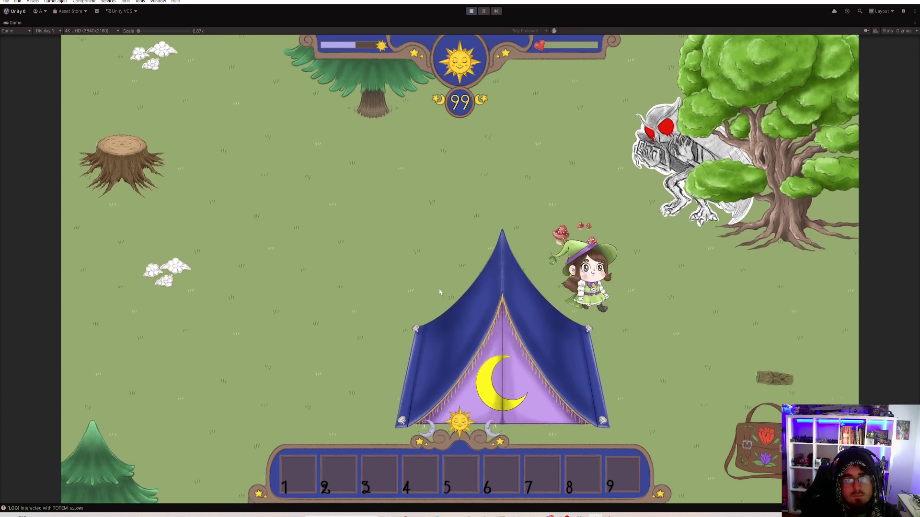
pyautogui.press('s')
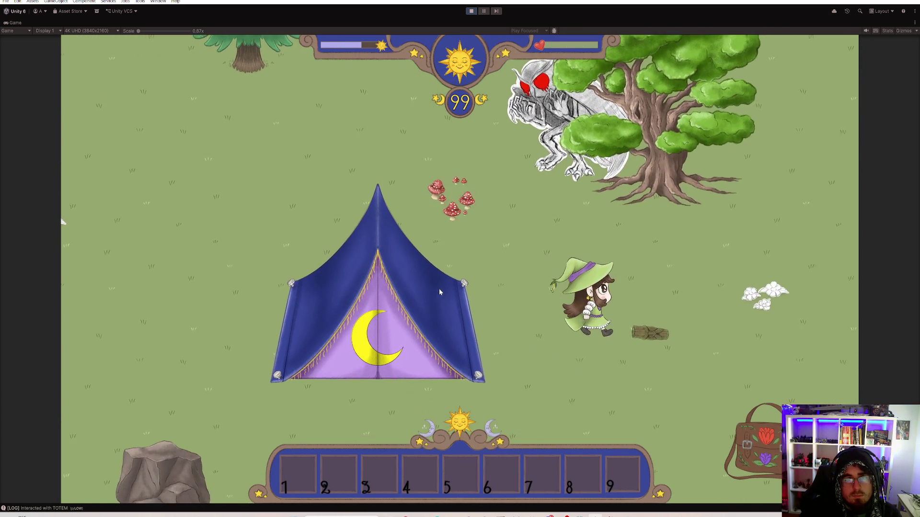
pyautogui.press('a')
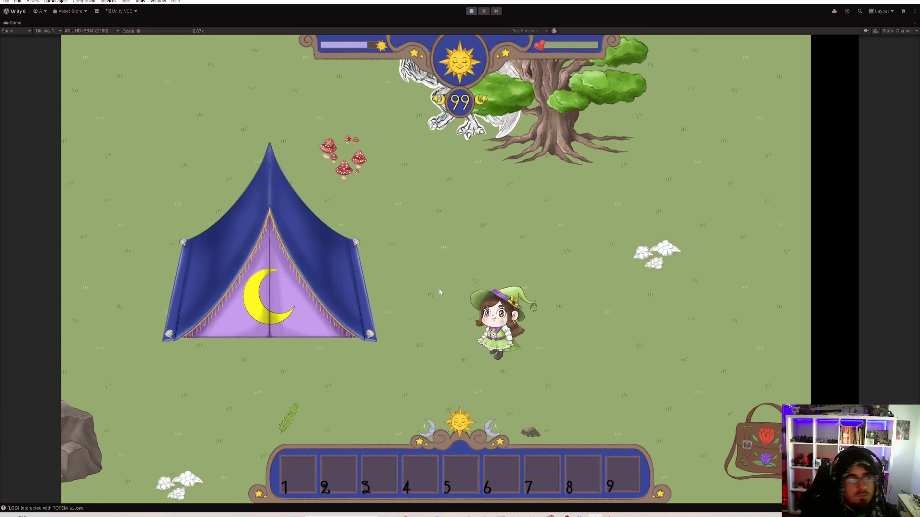
# Restore the full editor layout to edit SpeedShortcut's Speed, then return to the game view
pyautogui.doubleClick(19, 22)
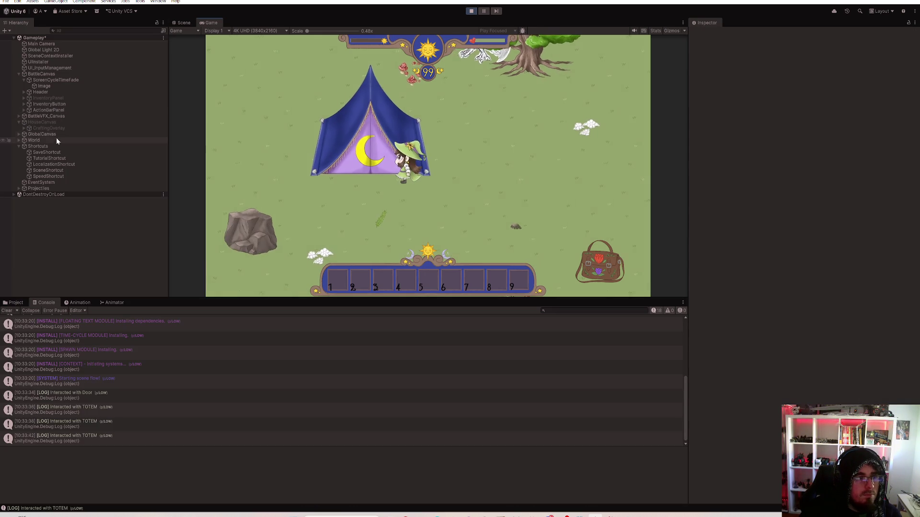
pyautogui.click(814, 108)
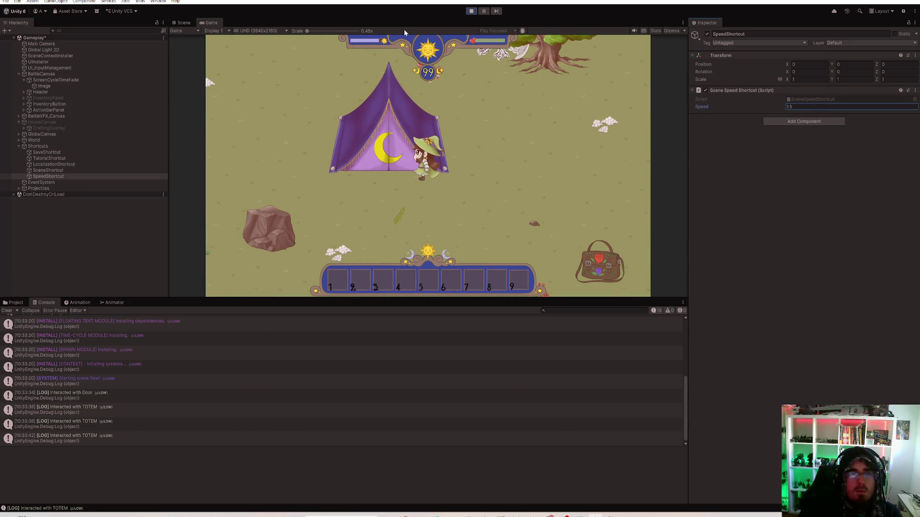
pyautogui.hotkey('shift', 'space')
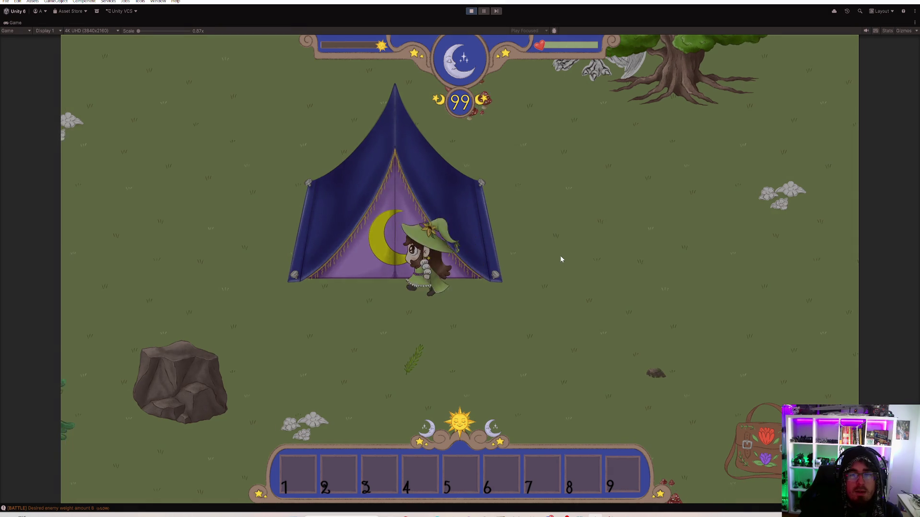
# Move a log from the bag into hotbar slot 1 and place a log totem
pyautogui.press('s')
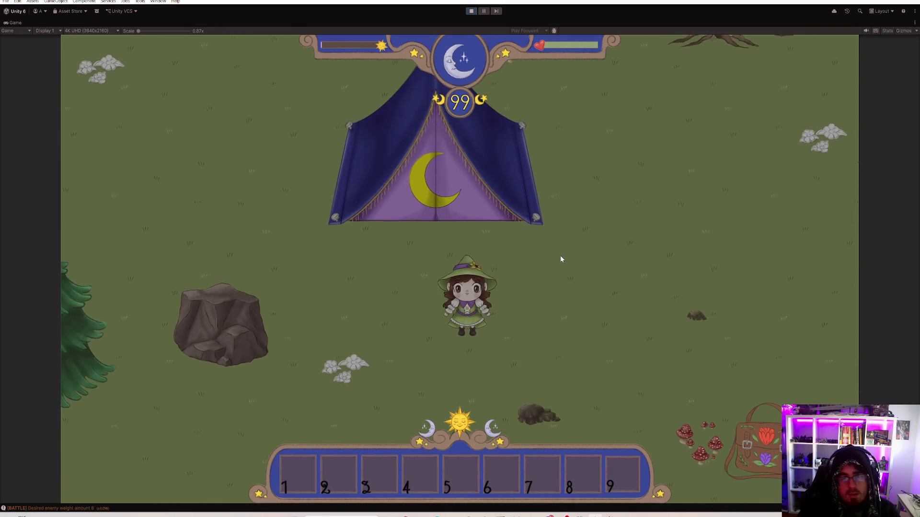
pyautogui.press('w')
pyautogui.press('i')
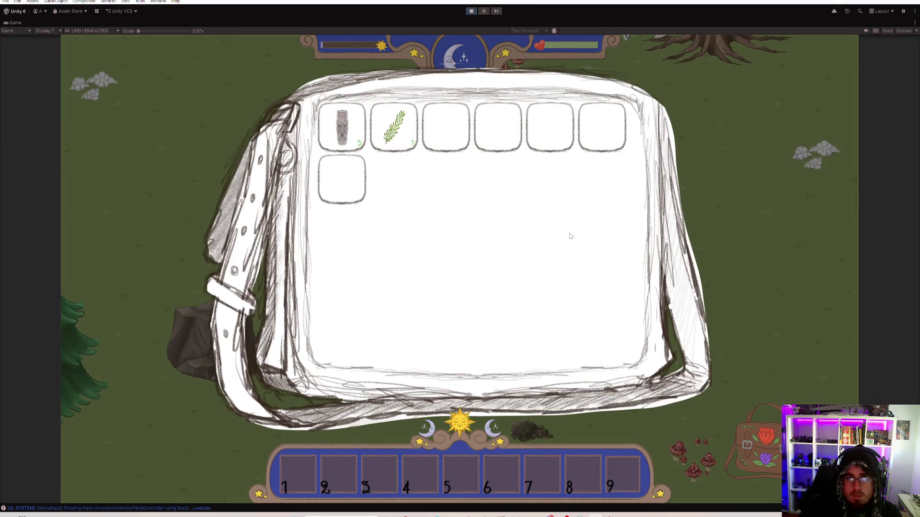
pyautogui.moveTo(345, 129); pyautogui.dragTo(346, 423)
pyautogui.moveTo(294, 464); pyautogui.dragTo(294, 467)
pyautogui.press('i')
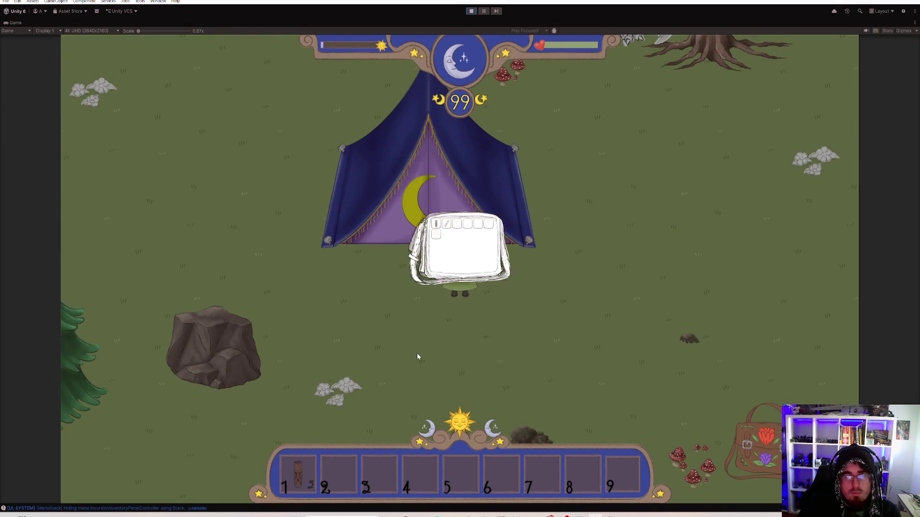
pyautogui.press('a')
pyautogui.press('s')
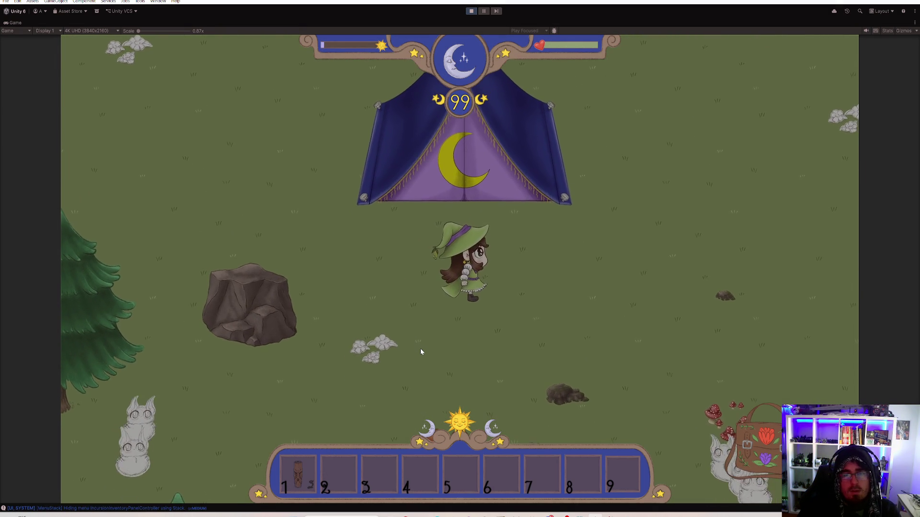
pyautogui.press('e')
pyautogui.press('w')
pyautogui.press('d')
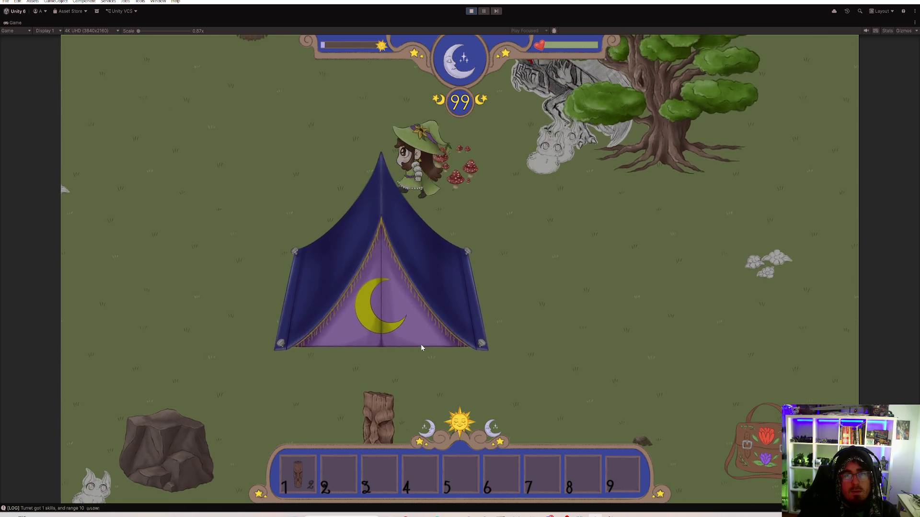
# Walk the witch back to the tent, stop the playtest, and return to Rider
pyautogui.press('a')
pyautogui.press('s')
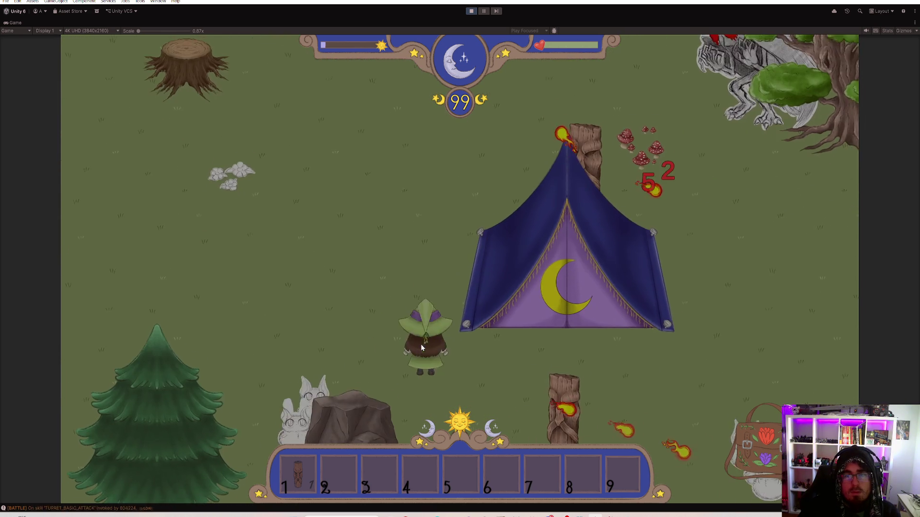
pyautogui.press('w')
pyautogui.press('d')
pyautogui.press('s')
pyautogui.press('w')
pyautogui.press('d')
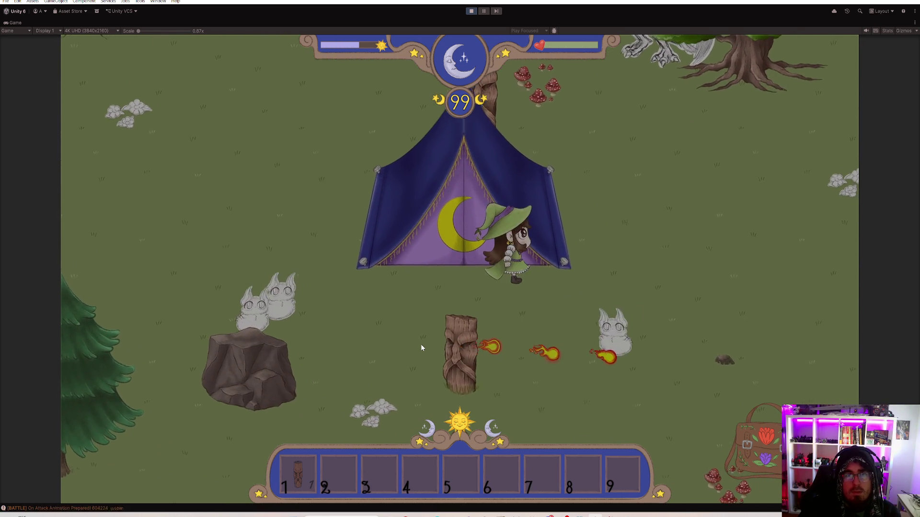
pyautogui.press('s')
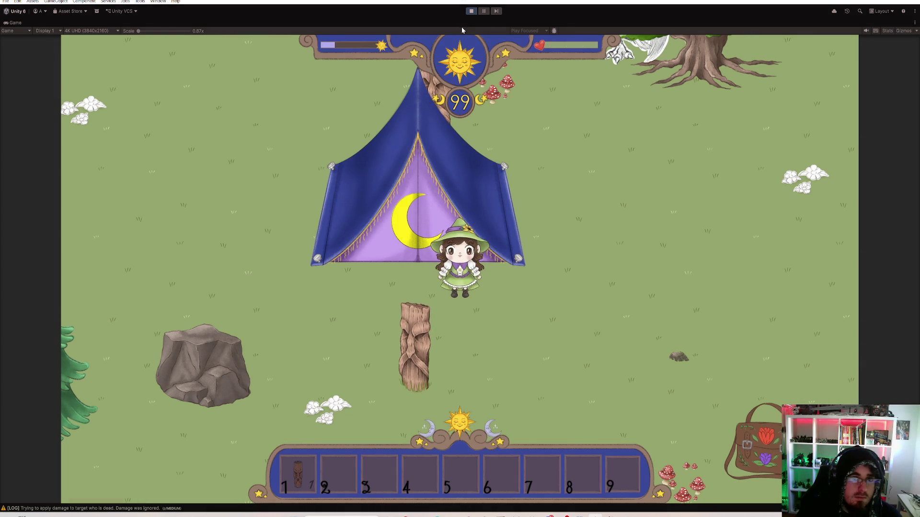
pyautogui.hotkey('ctrl', 'p')
pyautogui.click(613, 515)
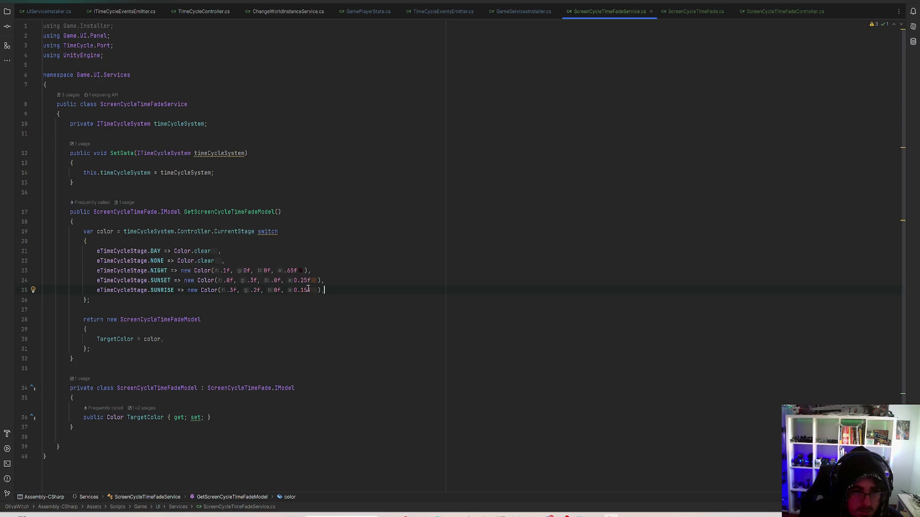
# Change the SUNRISE red value on line 25 from .3f to .4f, then return to Unity
pyautogui.press('End')
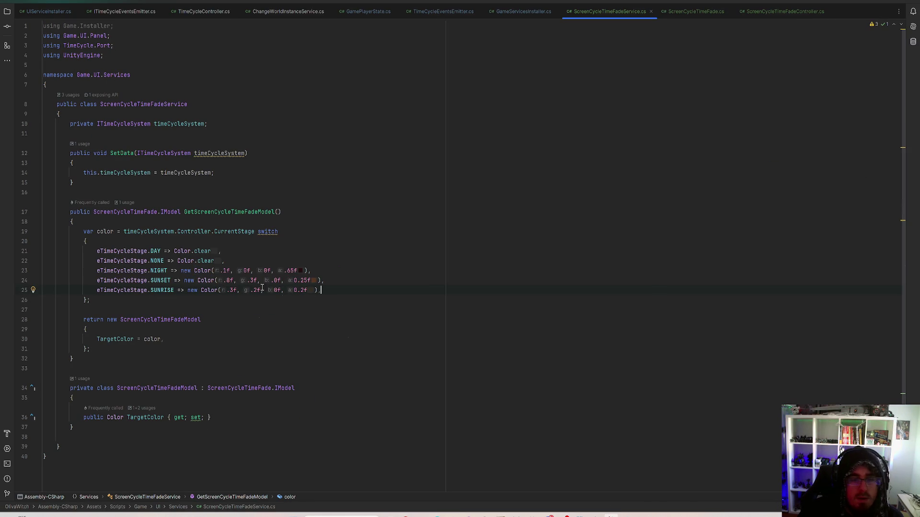
pyautogui.click(235, 290)
pyautogui.press('BackSpace')
pyautogui.write('4')
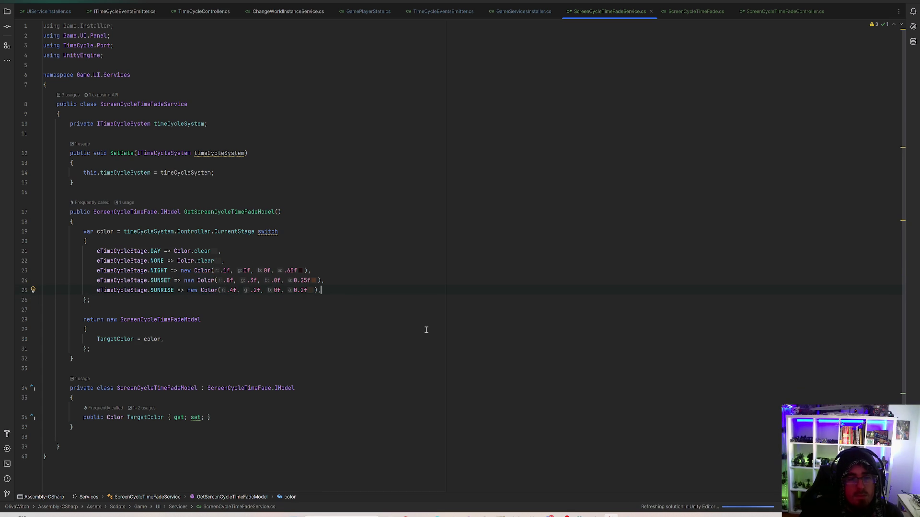
pyautogui.click(877, 3)
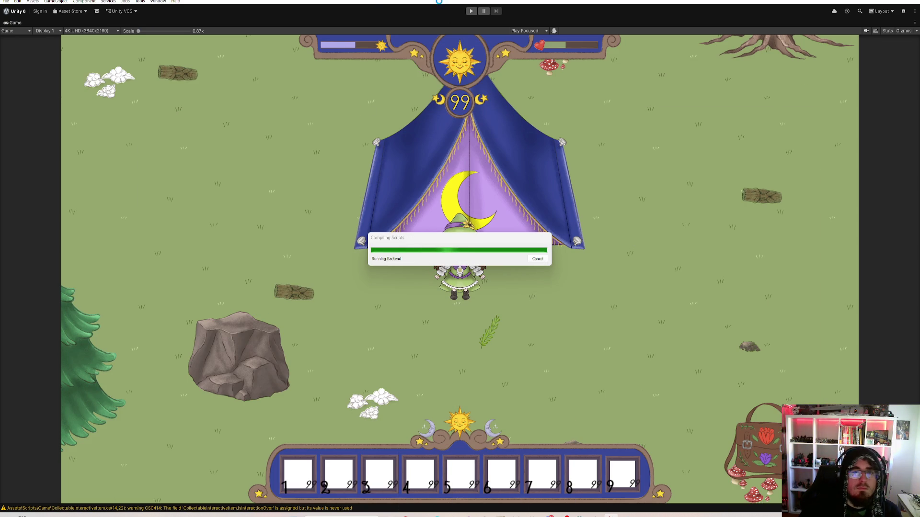
# Start Play mode, move a totem into hotbar slot 1, and place it by the tent
pyautogui.click(471, 12)
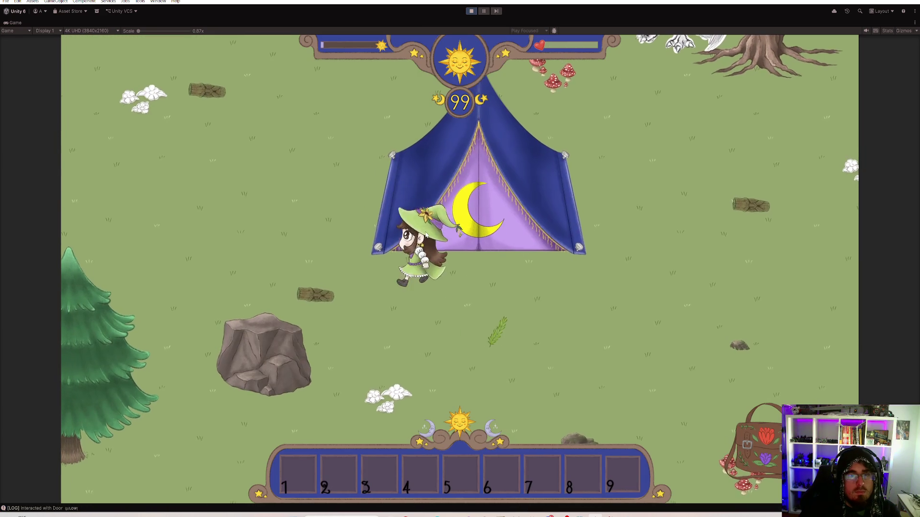
pyautogui.press('a')
pyautogui.press('w')
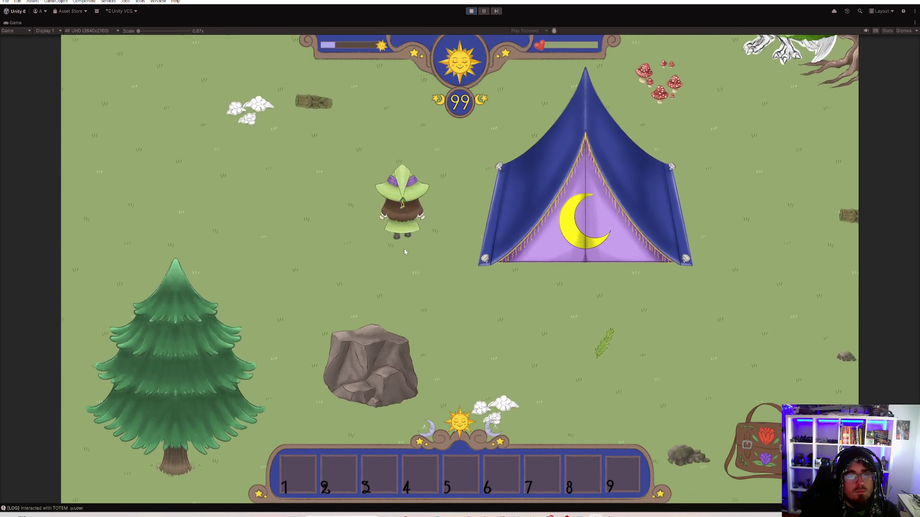
pyautogui.press('i')
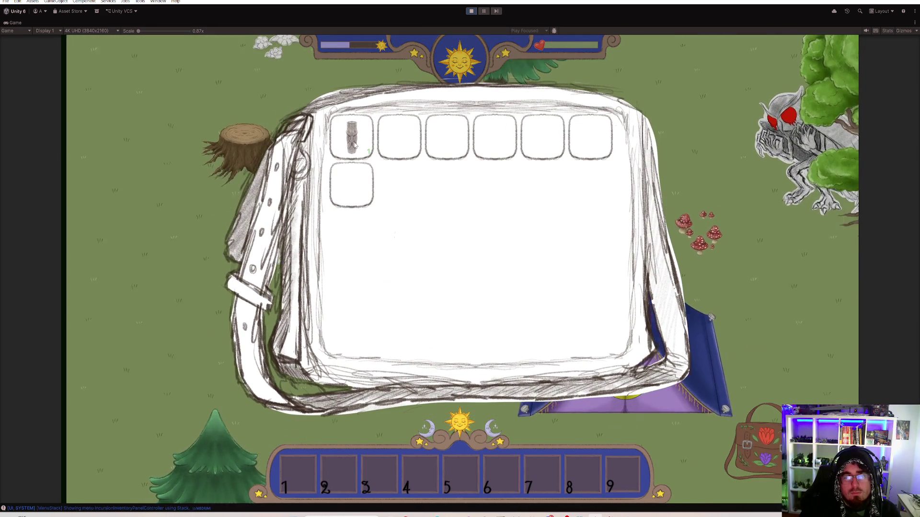
pyautogui.press('d')
pyautogui.moveTo(354, 146); pyautogui.dragTo(313, 461)
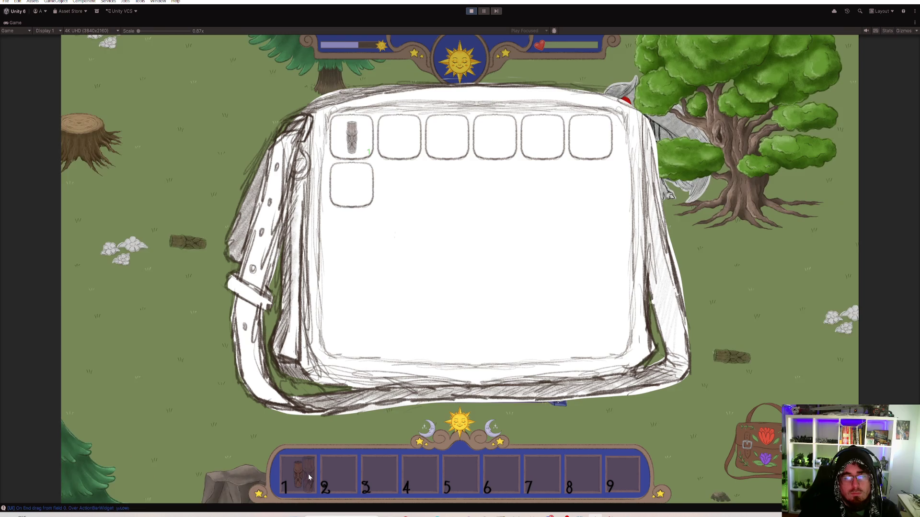
pyautogui.press('i')
pyautogui.press('s')
pyautogui.press('a')
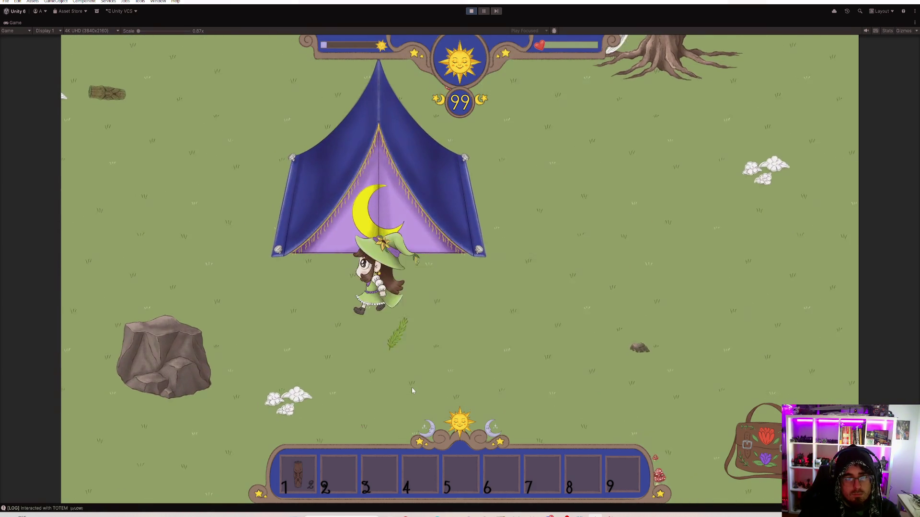
pyautogui.click(412, 387)
# Place a second totem and walk the witch up into the tent
pyautogui.press('w')
pyautogui.press('d')
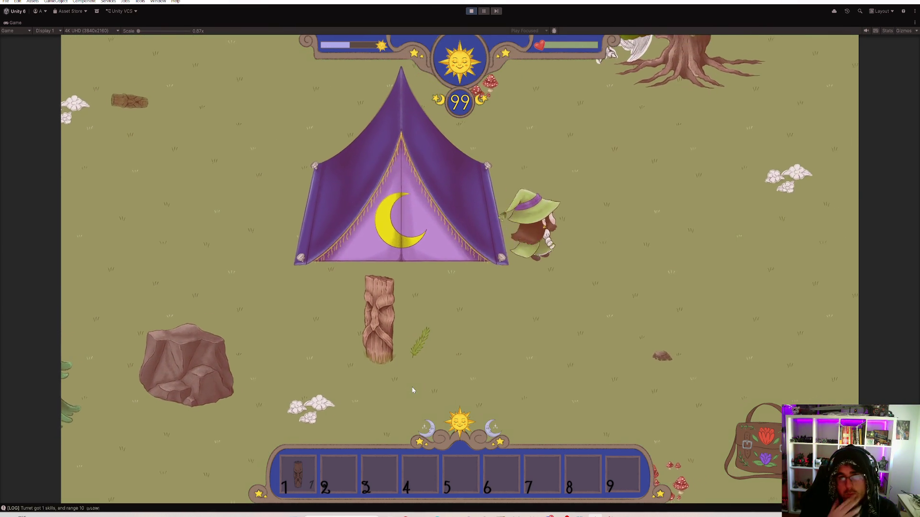
pyautogui.press('w')
pyautogui.press('a')
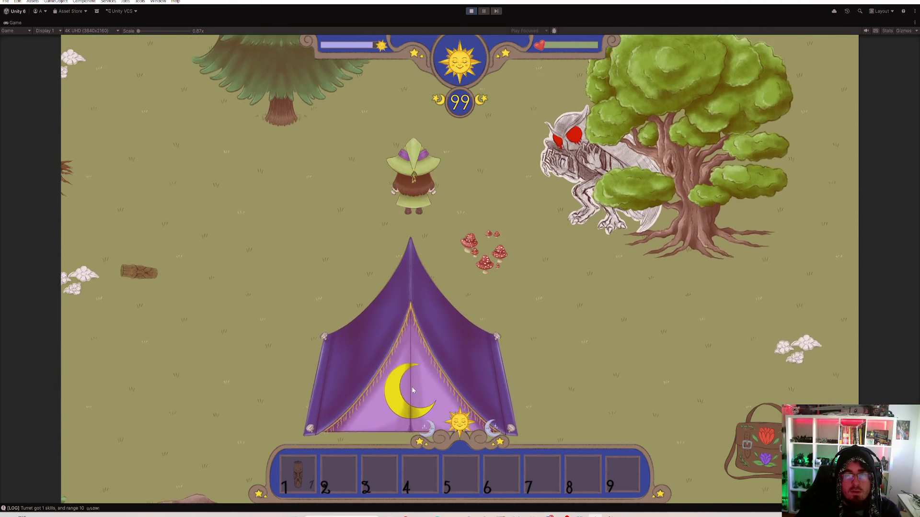
pyautogui.click(412, 389)
pyautogui.press('s')
pyautogui.press('d')
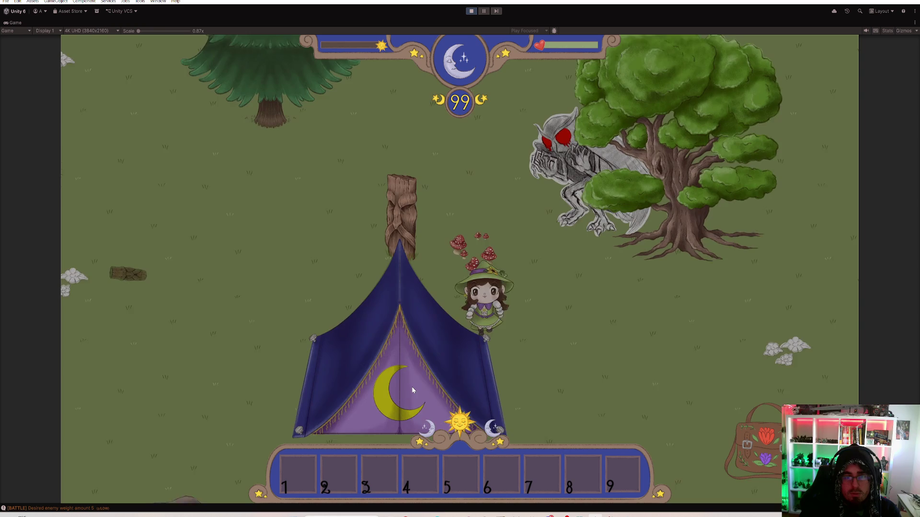
pyautogui.press('s')
pyautogui.press('a')
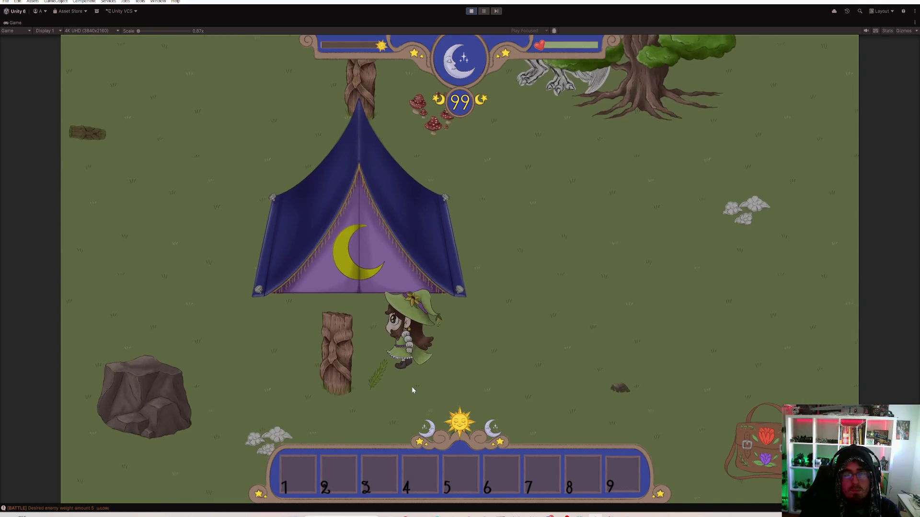
pyautogui.press('w')
pyautogui.press('d')
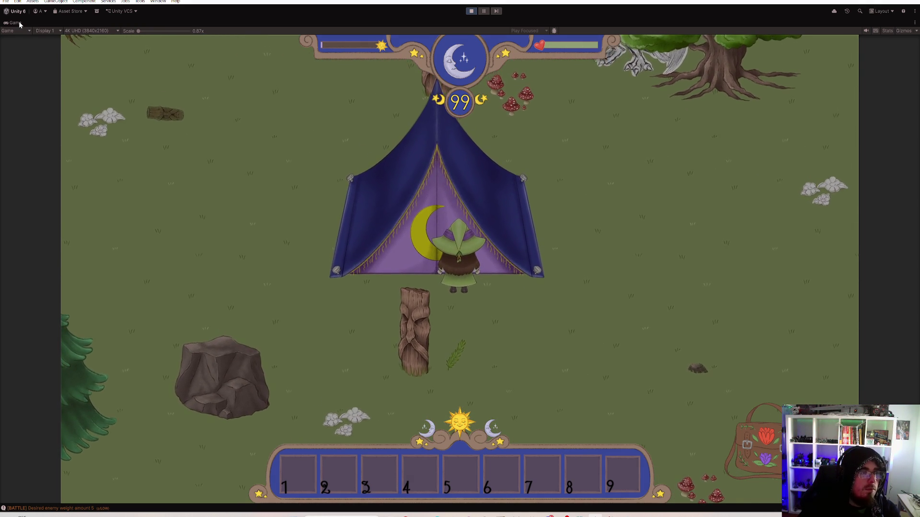
# Set SpeedShortcut's Speed to 2, roam around the tent through the day change, then stop Play mode
pyautogui.hotkey('shift', 'space')
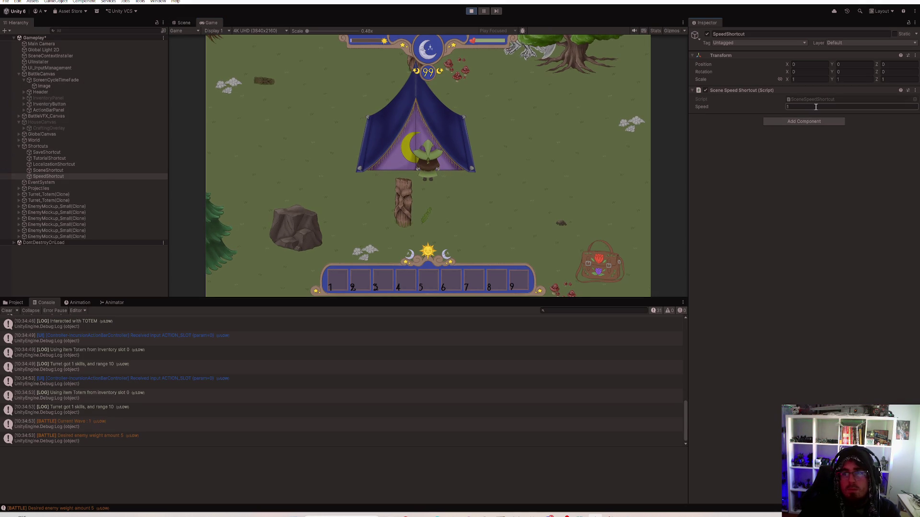
pyautogui.write('2')
pyautogui.press('Return')
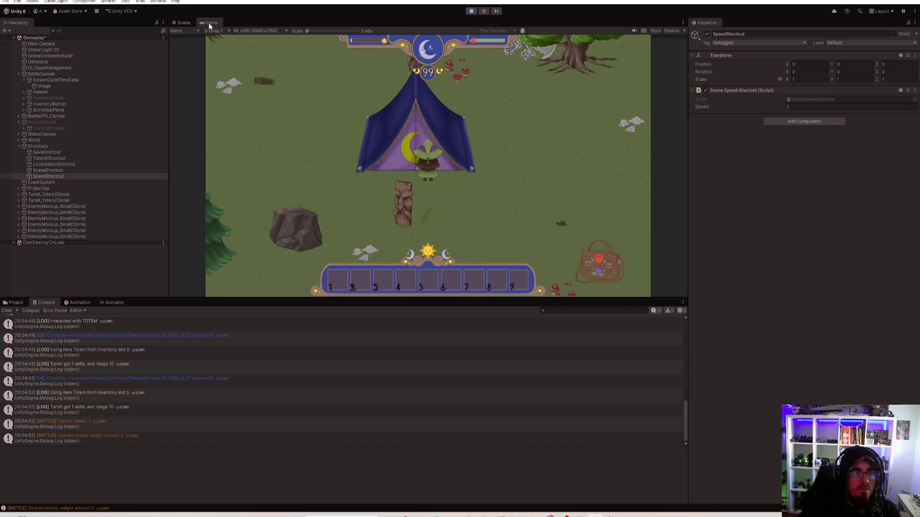
pyautogui.doubleClick(209, 24)
pyautogui.press('s')
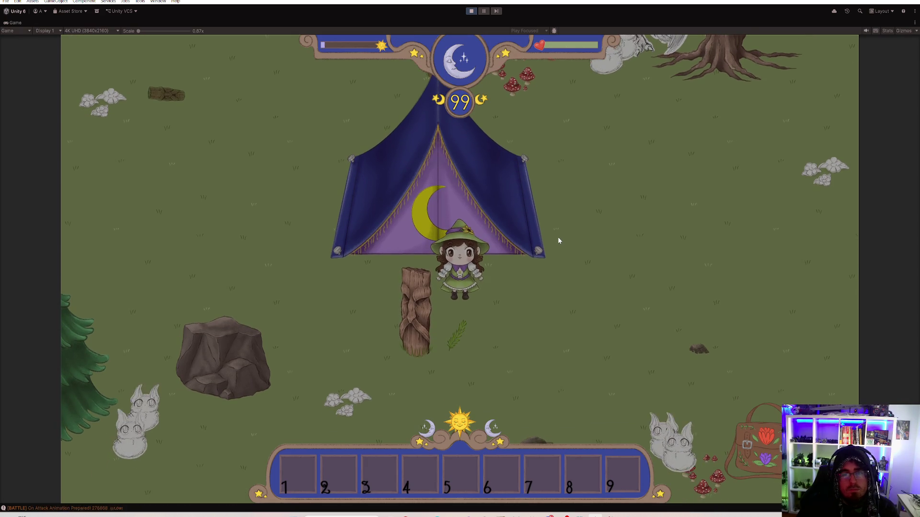
pyautogui.press('d')
pyautogui.press('w')
pyautogui.press('s')
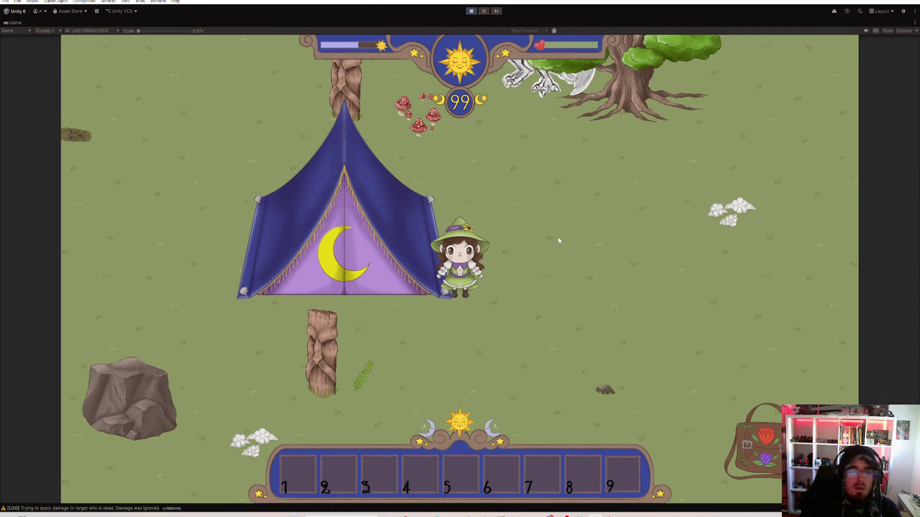
pyautogui.press('a')
pyautogui.press('w')
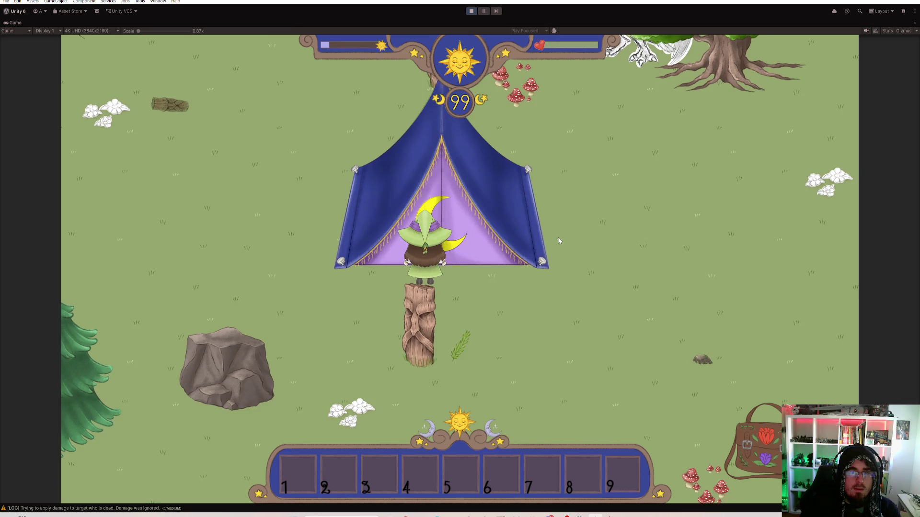
pyautogui.press('d')
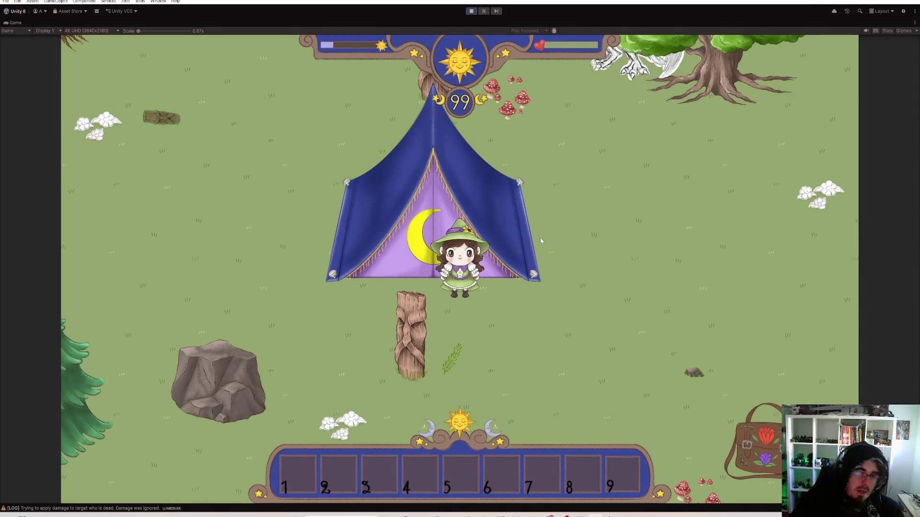
pyautogui.click(471, 11)
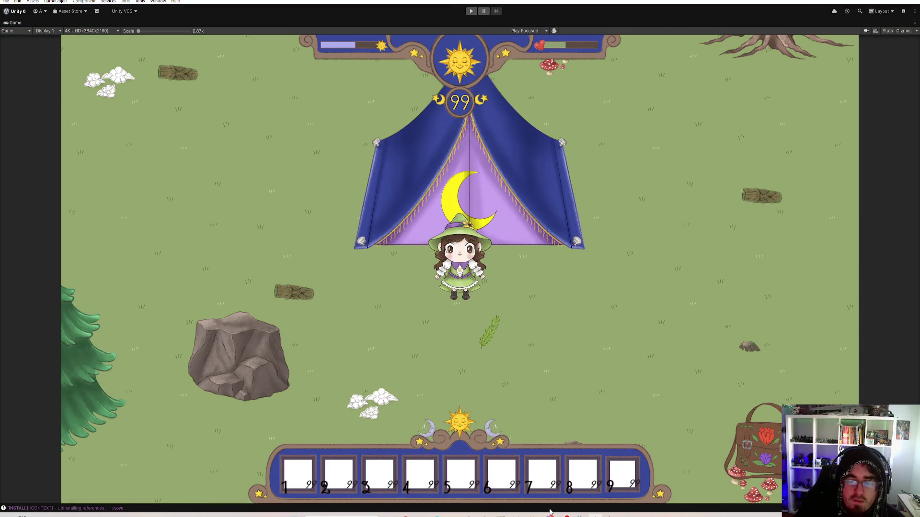
# Change SUNRISE's alpha to 0.3f and red to .45f on line 25, then return to Unity
pyautogui.hotkey('alt', 'Tab')
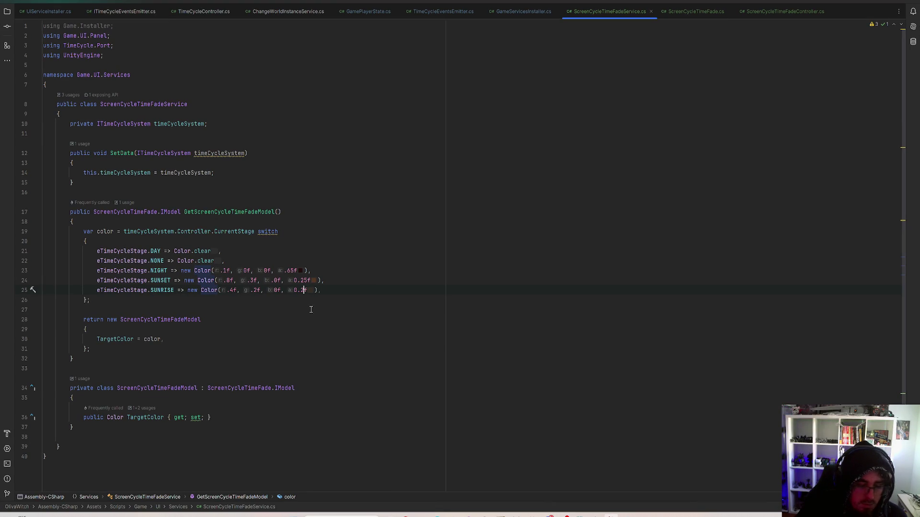
pyautogui.press('BackSpace')
pyautogui.write('3')
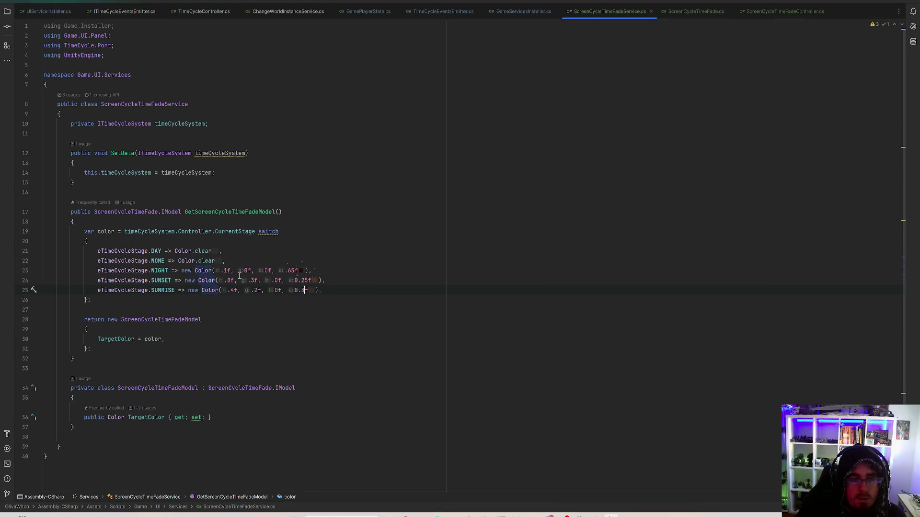
pyautogui.click(234, 290)
pyautogui.write('5')
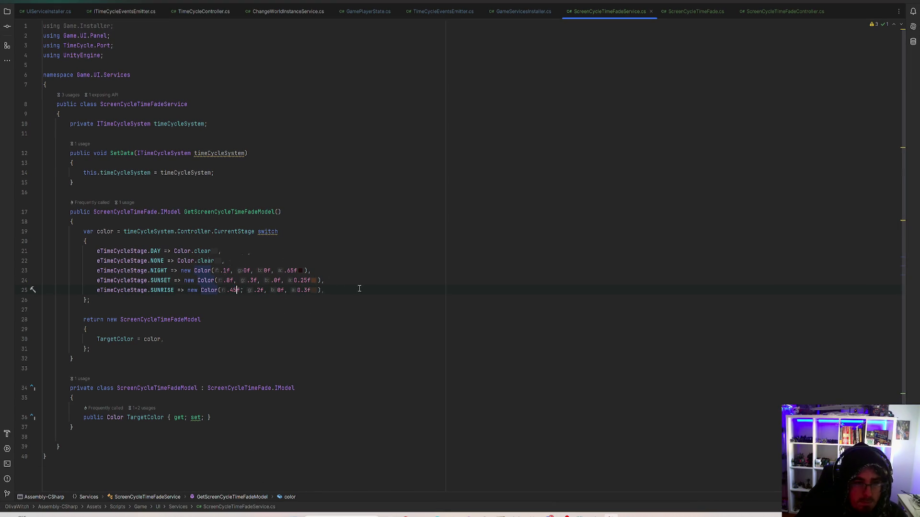
pyautogui.hotkey('alt', 'Tab')
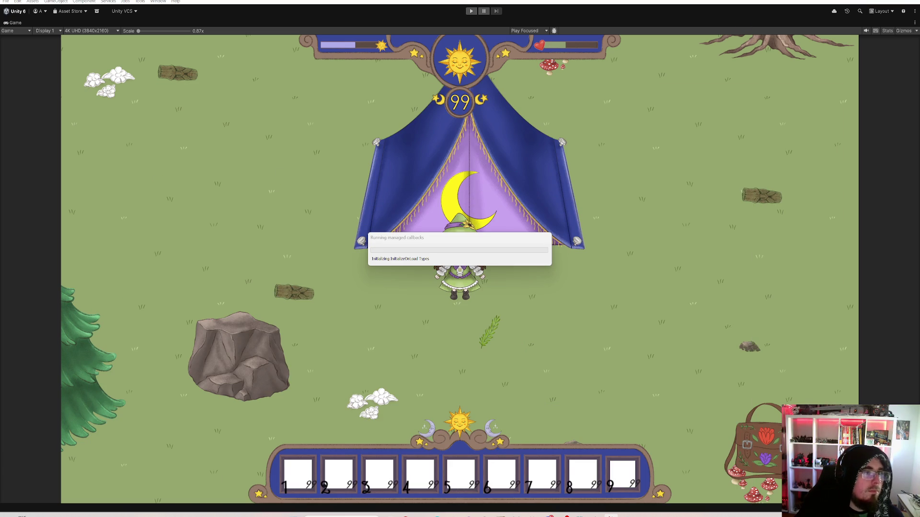
# Save the Unity project, run a brief playtest, and switch to GitHub Desktop's 18 changed files
pyautogui.click(6, 2)
pyautogui.click(25, 86)
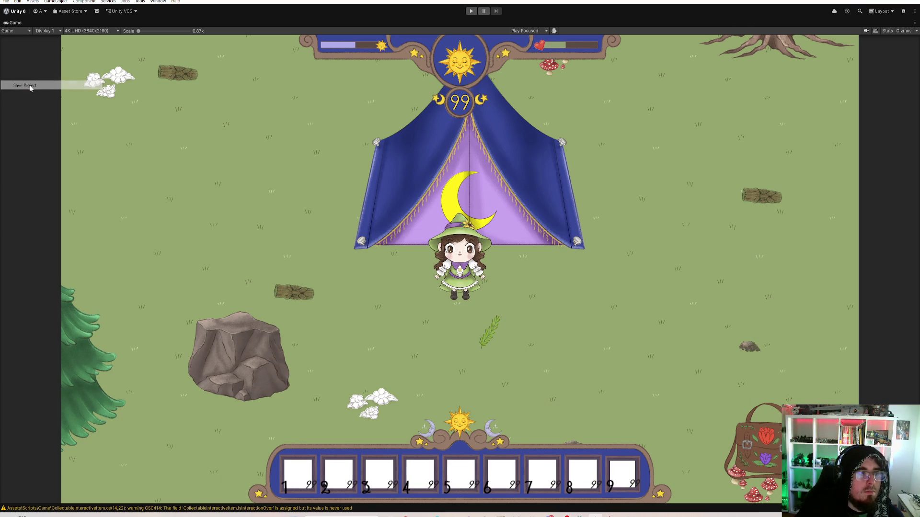
pyautogui.click(471, 11)
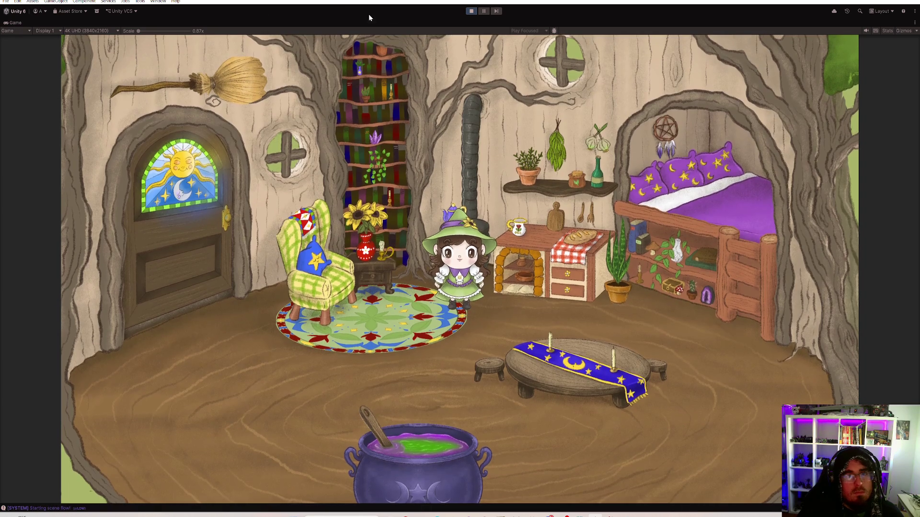
pyautogui.click(471, 11)
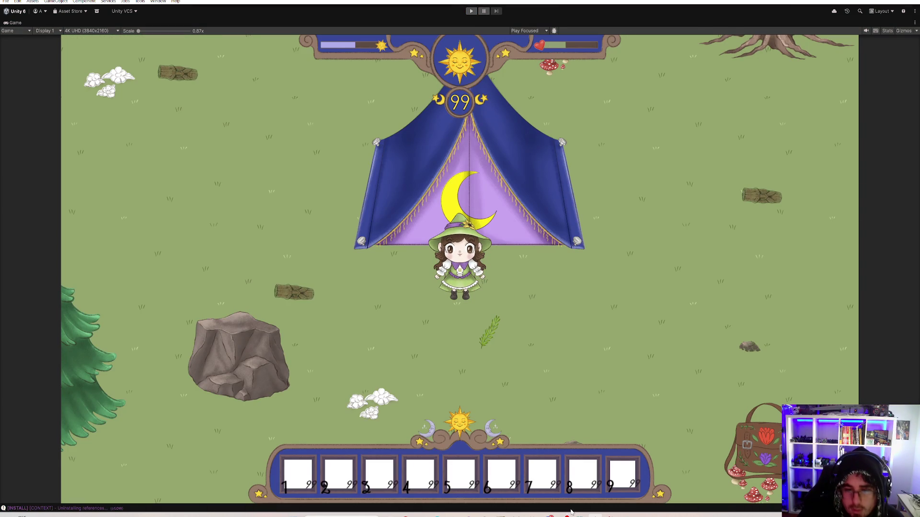
pyautogui.hotkey('alt', 'Tab')
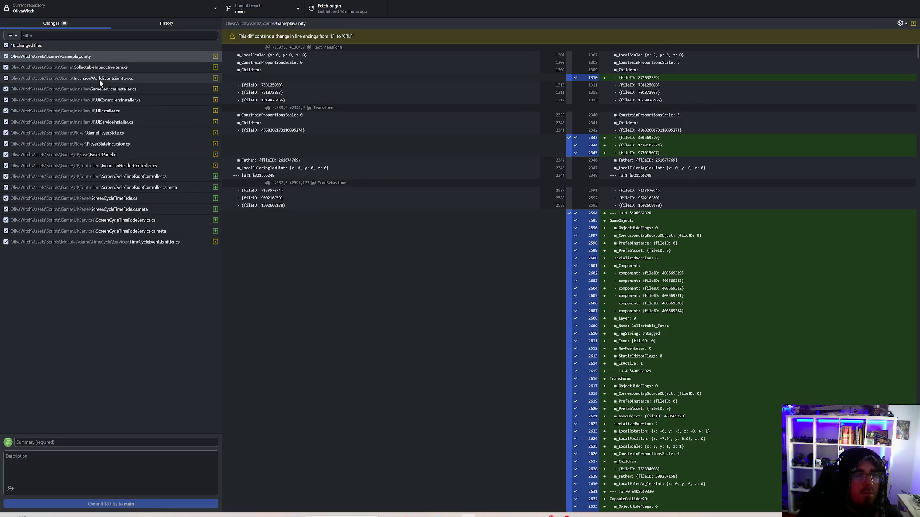
# Review the GameServicesInstaller, IncursionWorldEventsEmitter and TimeCycleEventsEmitter diffs and start the summary
pyautogui.click(108, 89)
pyautogui.press('Up')
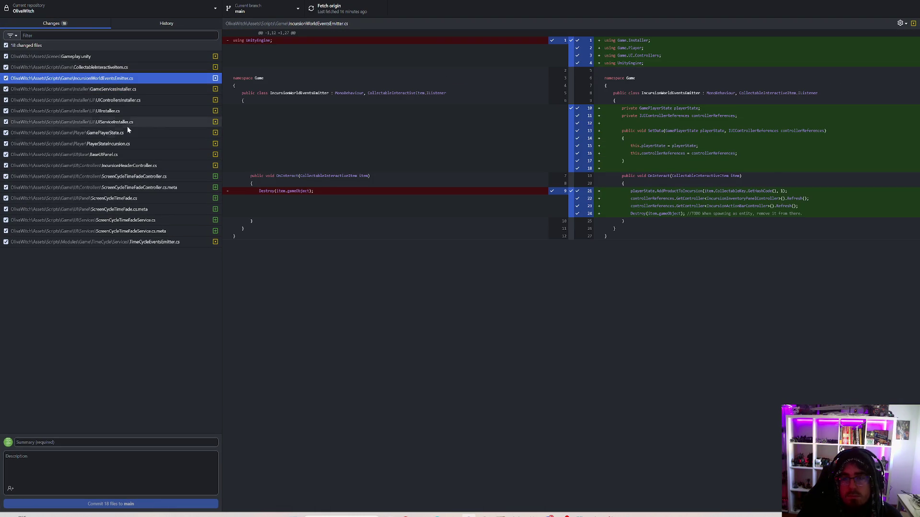
pyautogui.click(106, 243)
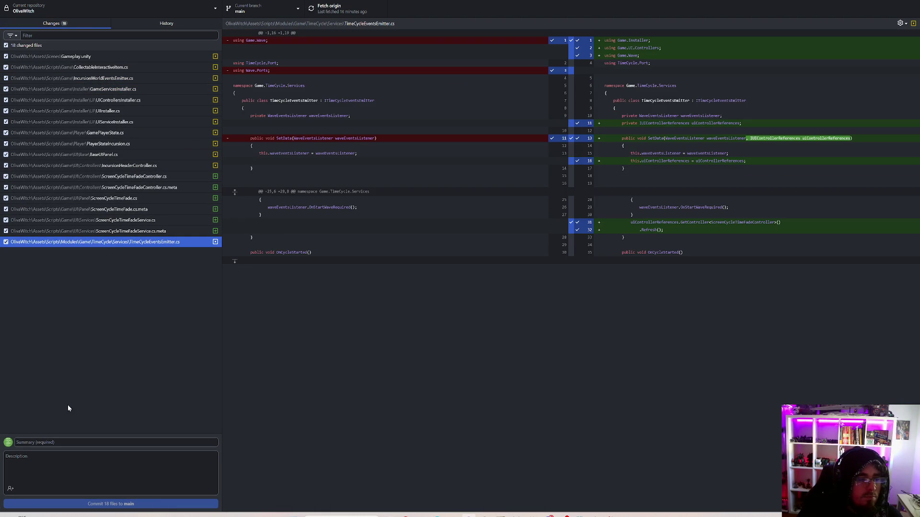
pyautogui.click(54, 443)
pyautogui.write('iMP')
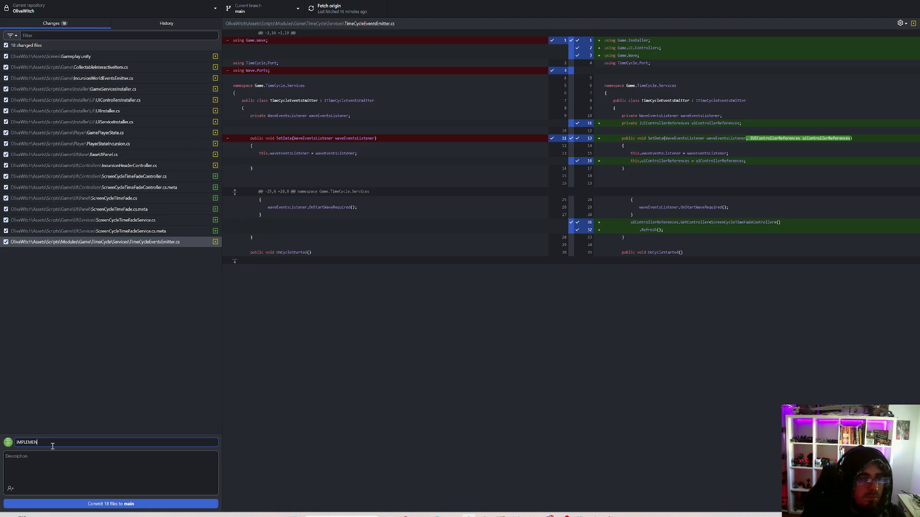
# Review the UI installer, GamePlayerState, PlayerStateIncursion, BaseUIPanel and ScreenCycleTimeFadeController diffs
pyautogui.click(105, 101)
pyautogui.click(105, 122)
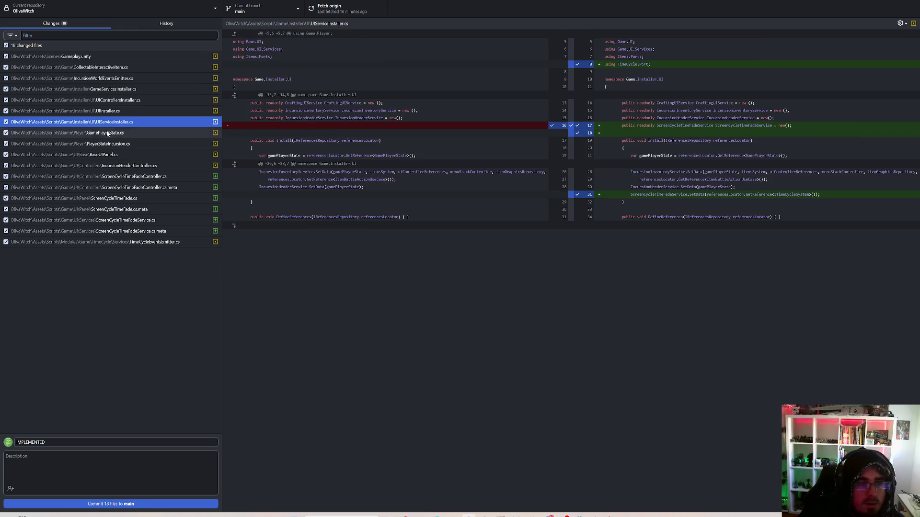
pyautogui.click(106, 134)
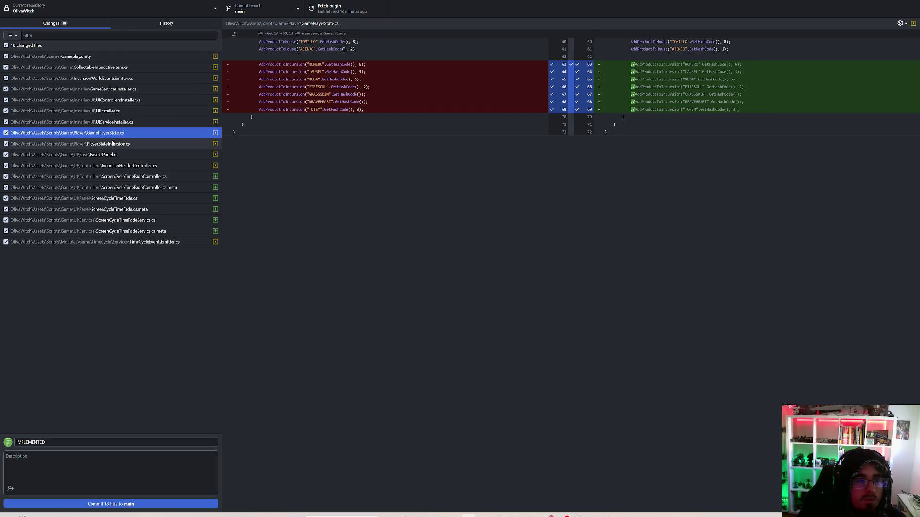
pyautogui.click(108, 144)
pyautogui.click(111, 155)
pyautogui.click(116, 173)
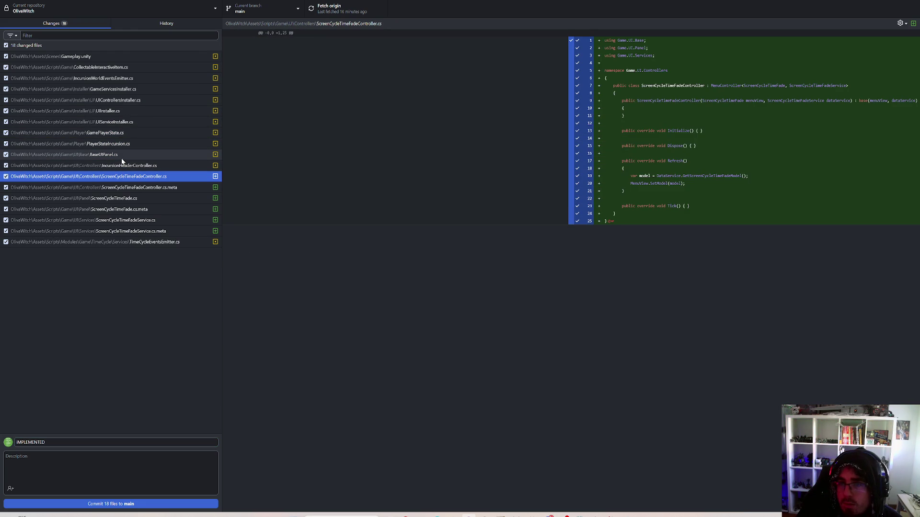
pyautogui.click(120, 90)
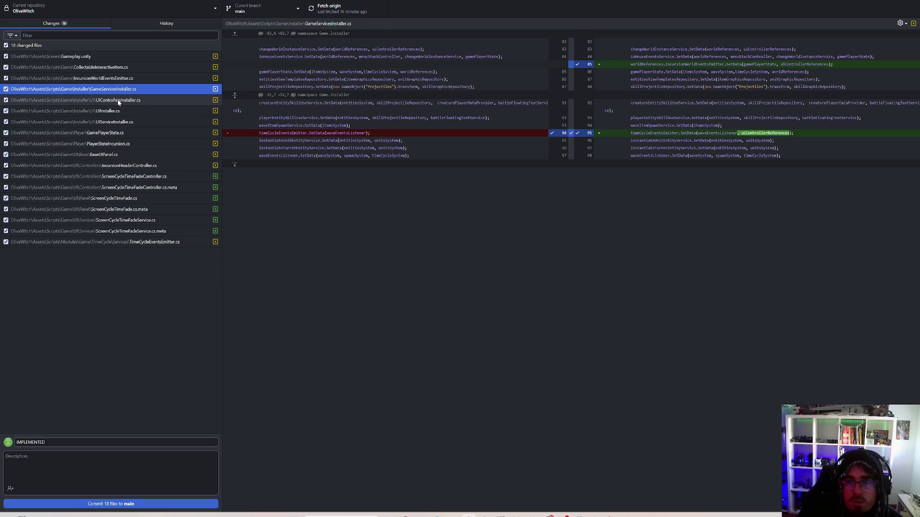
pyautogui.click(119, 101)
pyautogui.click(76, 80)
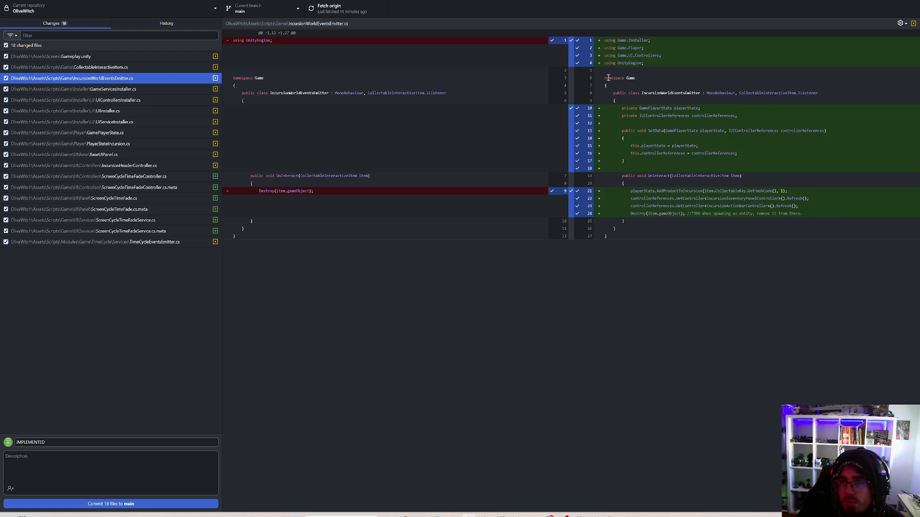
# Set the summary to 'Implemented collectable interaction logic' and exclude line 94 of GameServicesInstaller.cs
pyautogui.click(69, 441)
pyautogui.hotkey('ctrl', 'a')
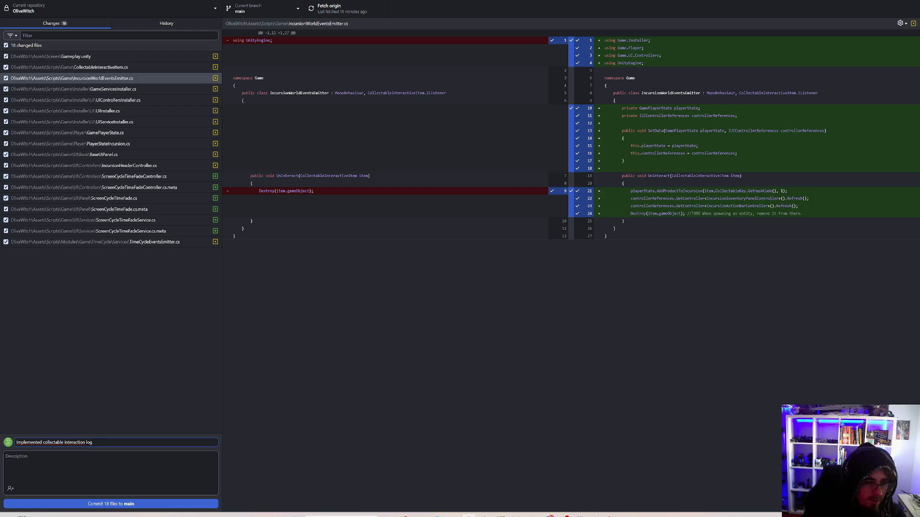
pyautogui.click(102, 91)
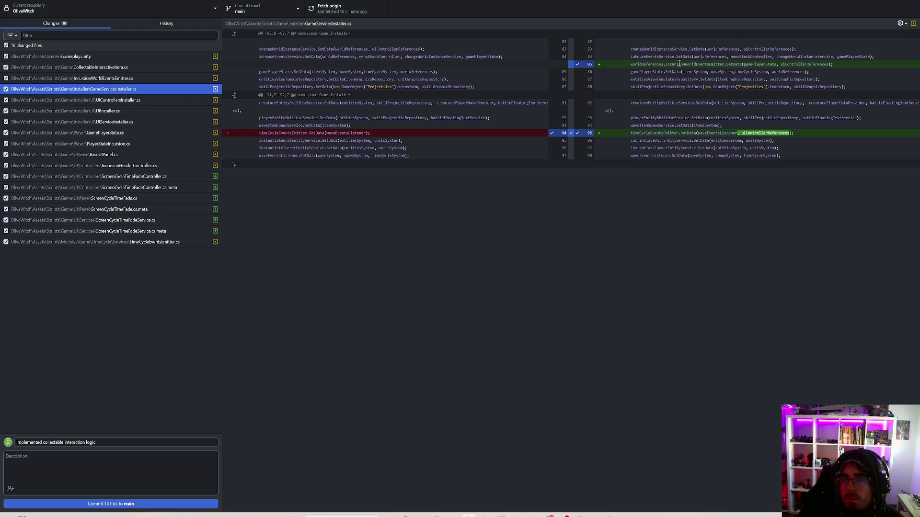
pyautogui.click(557, 134)
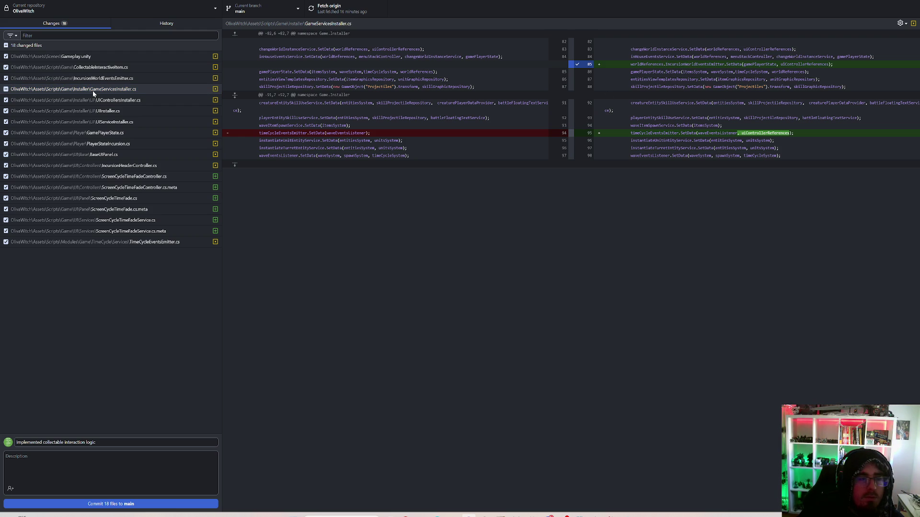
pyautogui.click(122, 94)
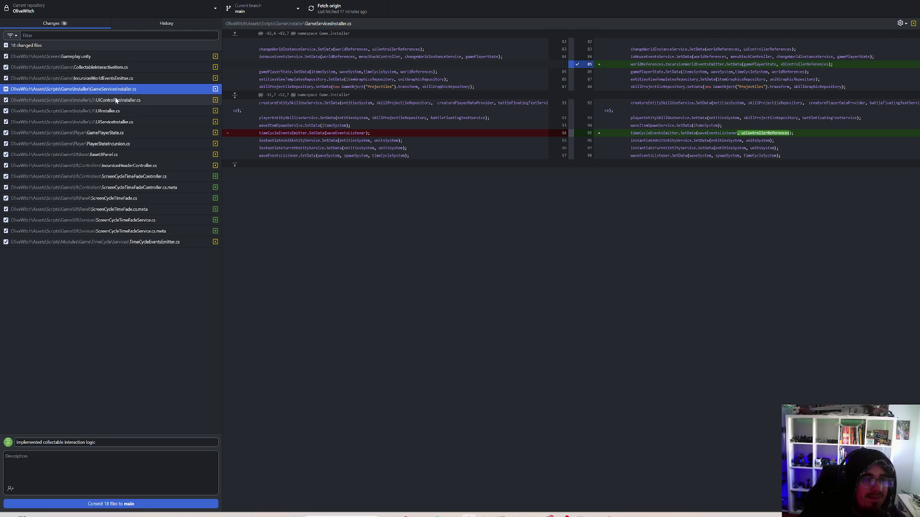
pyautogui.click(116, 101)
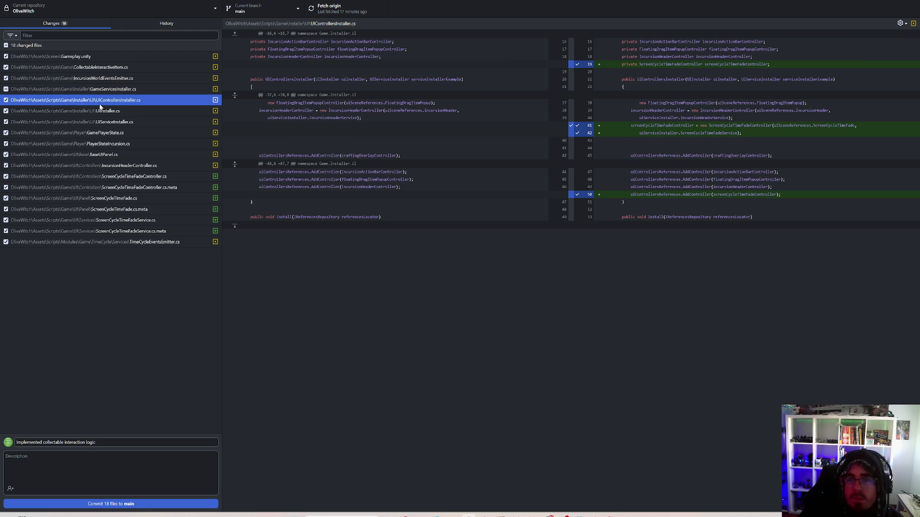
# Exclude UIControllersInstaller, UIInstaller, UIServiceInstaller and BaseUIPanel.cs from the commit
pyautogui.click(6, 100)
pyautogui.click(7, 111)
pyautogui.click(6, 122)
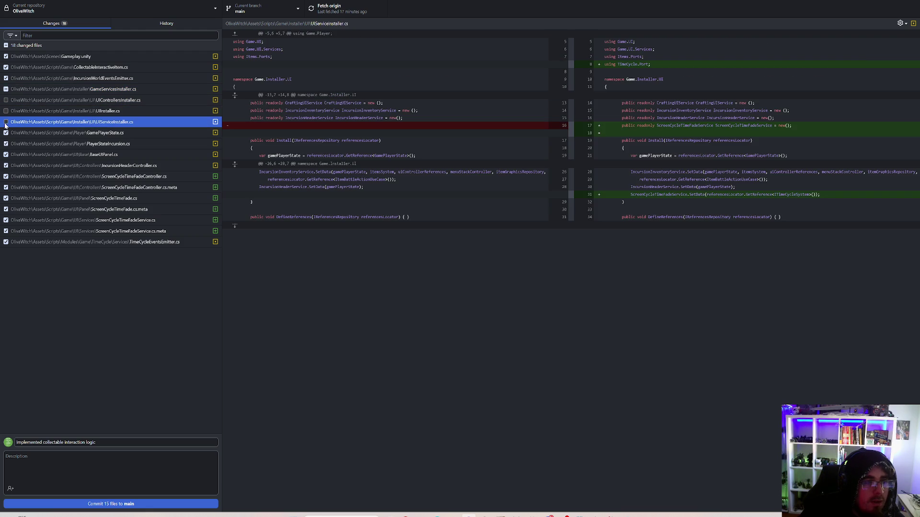
pyautogui.click(30, 134)
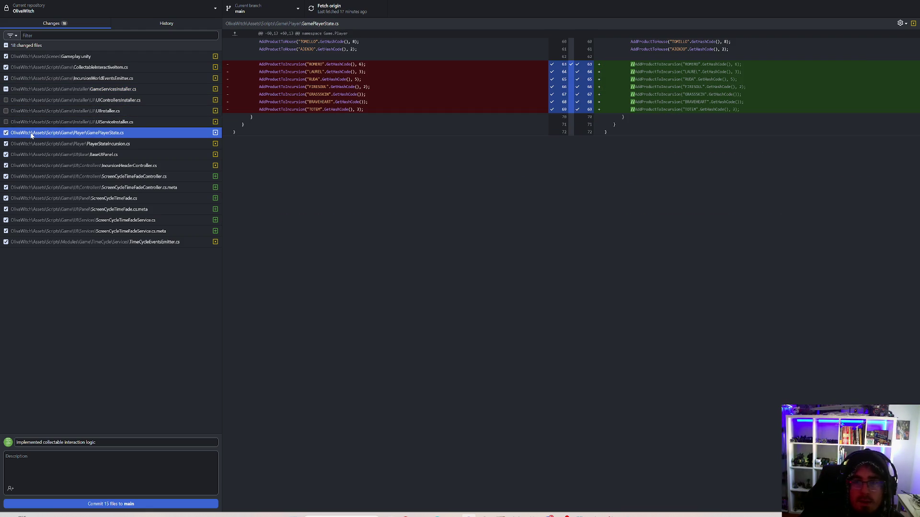
pyautogui.click(60, 144)
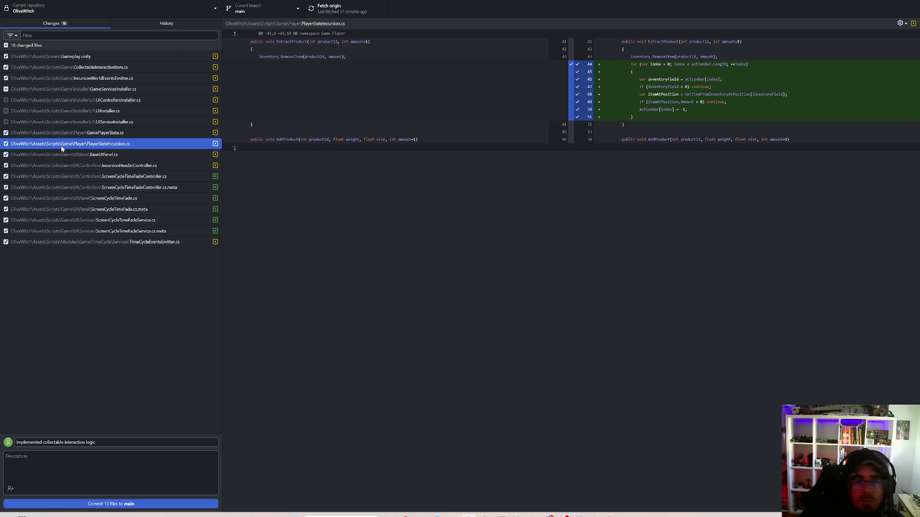
pyautogui.click(61, 155)
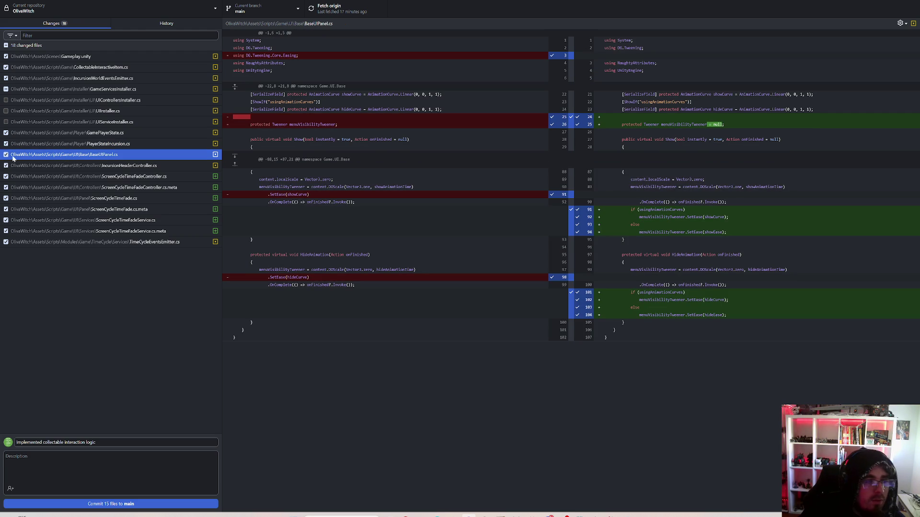
pyautogui.click(6, 155)
# Discard the changes to IncursionHeaderController.cs
pyautogui.click(62, 165)
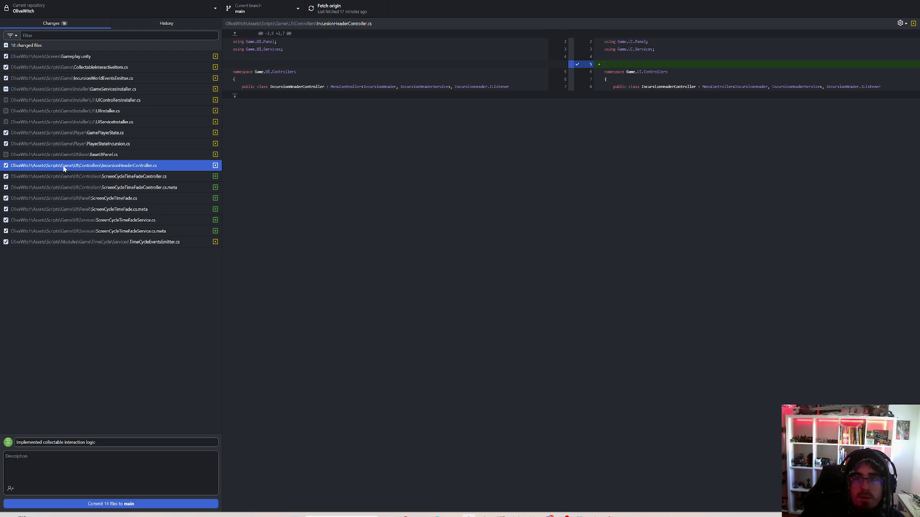
pyautogui.rightClick(64, 168)
pyautogui.click(86, 175)
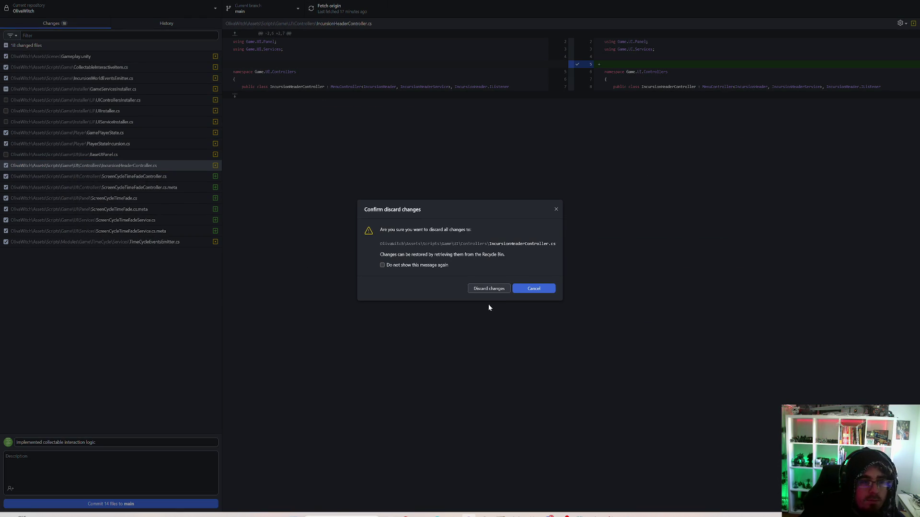
pyautogui.click(488, 289)
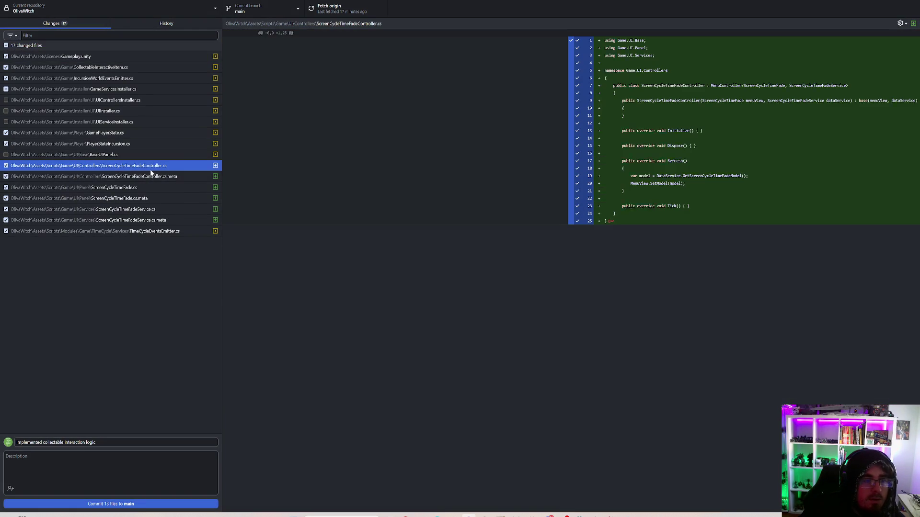
# Exclude the seven screen-fade files and commit the six remaining files to main
pyautogui.keyDown('shift'); pyautogui.click(109, 221); pyautogui.keyUp('shift')
pyautogui.keyDown('shift'); pyautogui.click(41, 234); pyautogui.keyUp('shift')
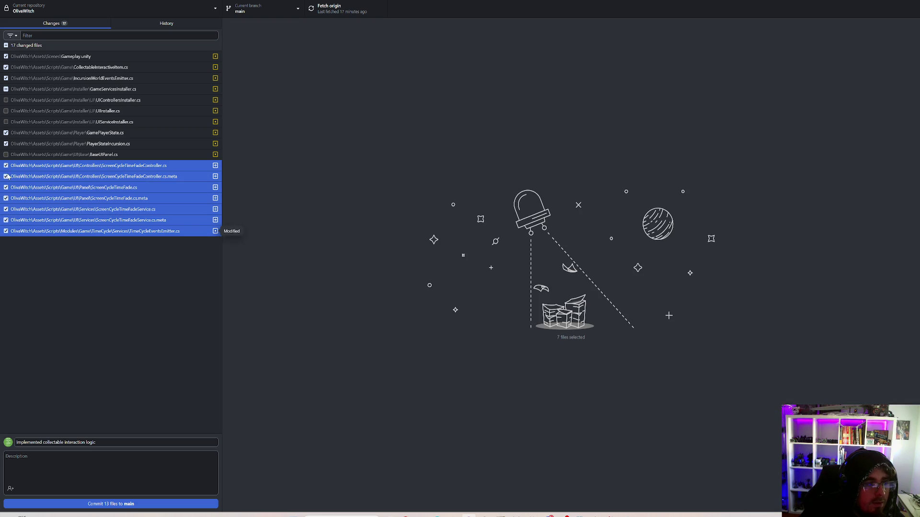
pyautogui.rightClick(42, 233)
pyautogui.click(44, 248)
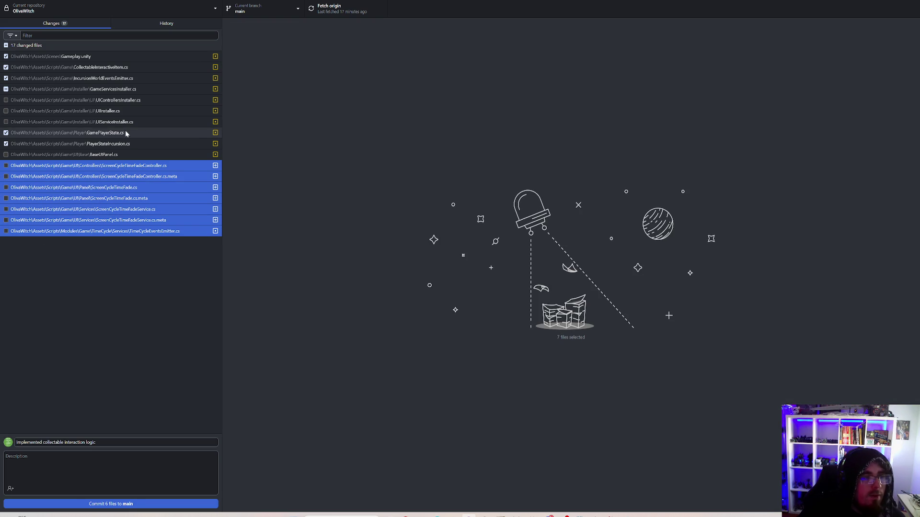
pyautogui.click(103, 91)
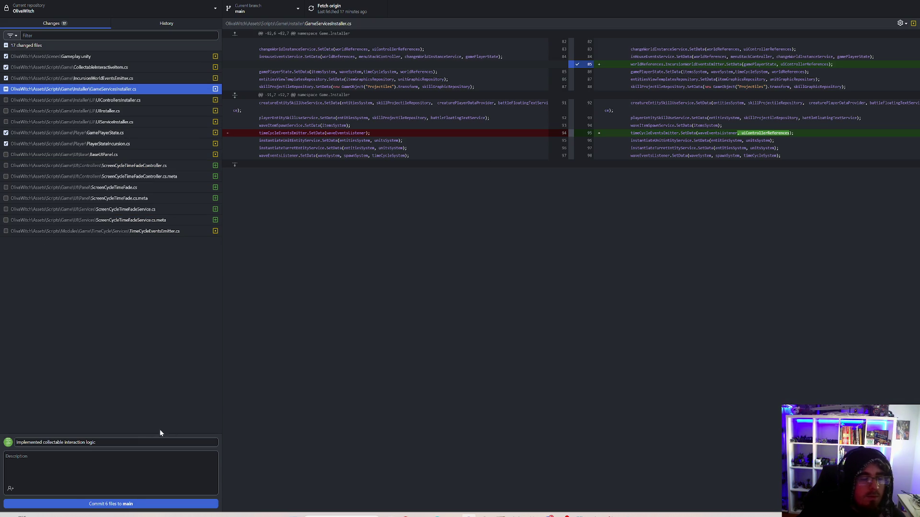
pyautogui.click(96, 503)
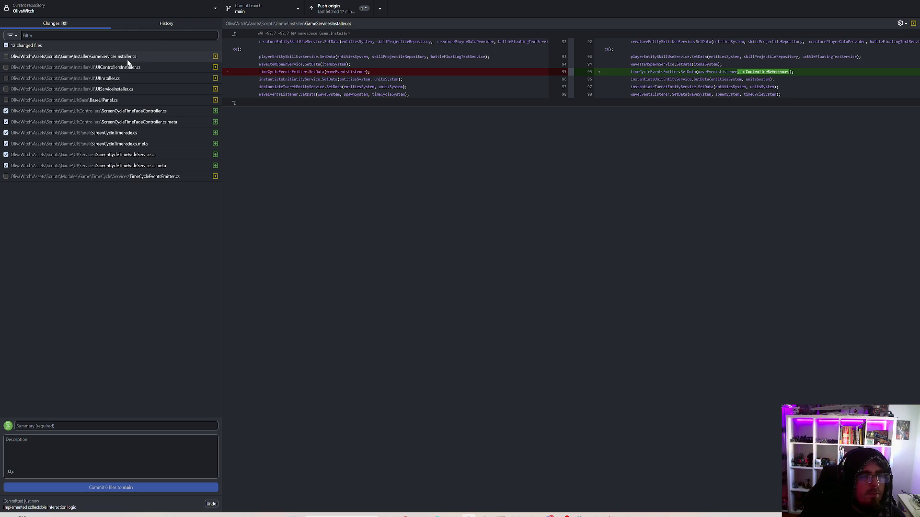
# Commit all 12 remaining files as 'Implemented screen cycle fade' and push to origin
pyautogui.click(128, 59)
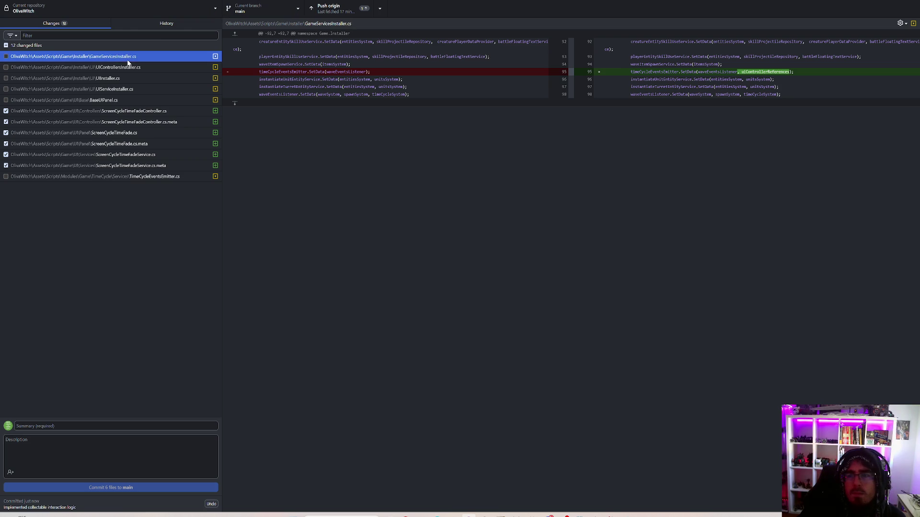
pyautogui.click(26, 47)
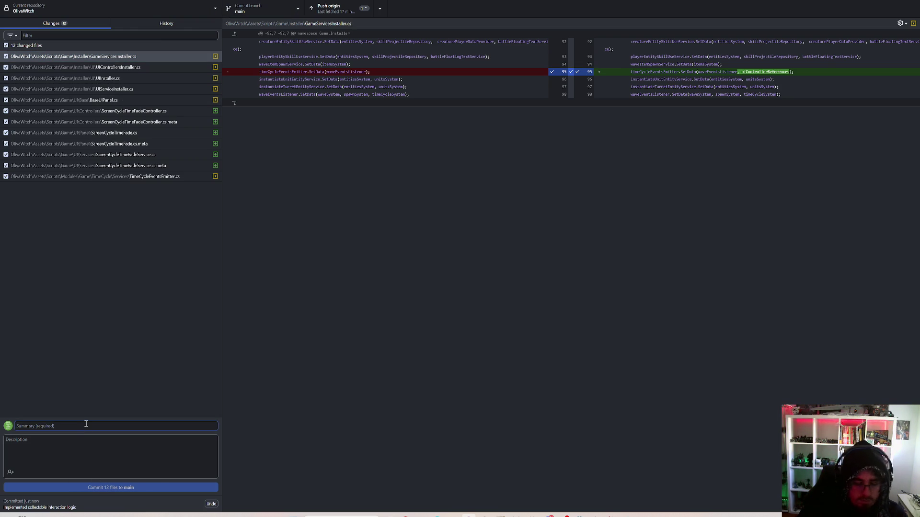
pyautogui.write('Implemented screen cycle ')
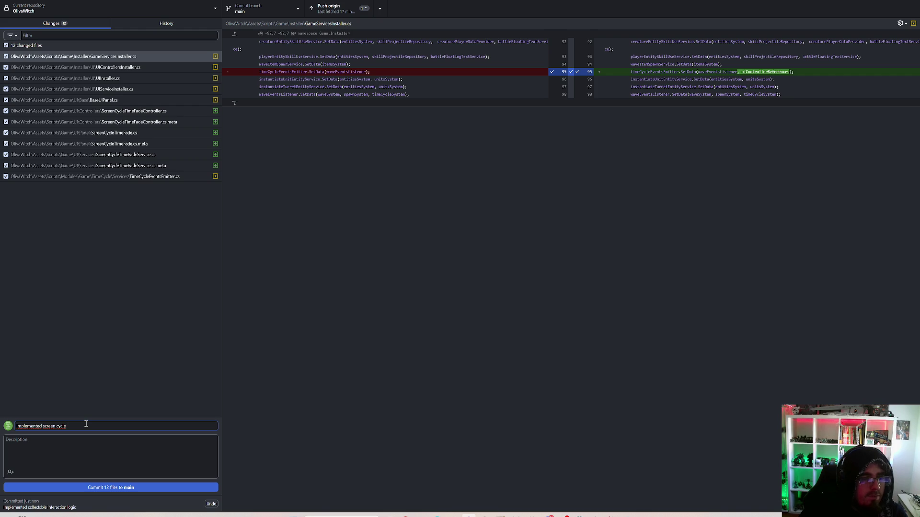
pyautogui.write('fade')
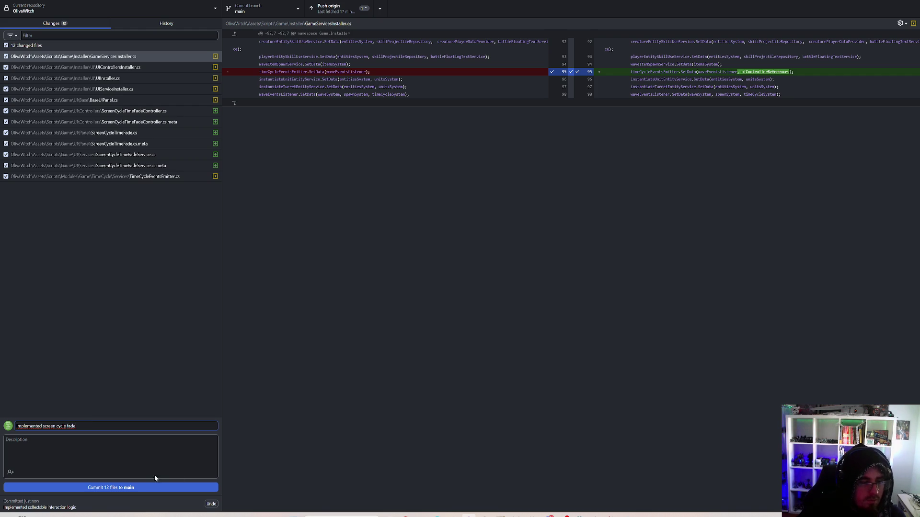
pyautogui.click(143, 489)
pyautogui.click(335, 9)
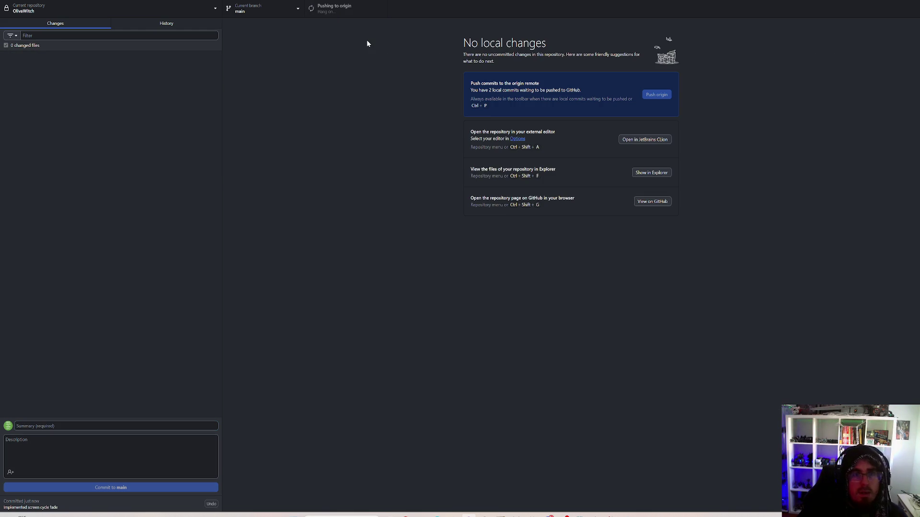
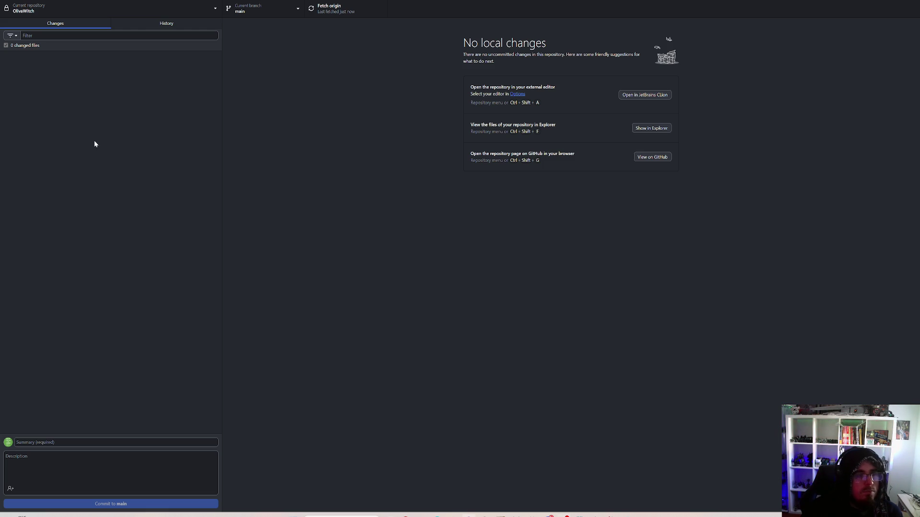
# Fetch origin for the OliveWitch repository, then close GitHub Desktop
pyautogui.click(331, 9)
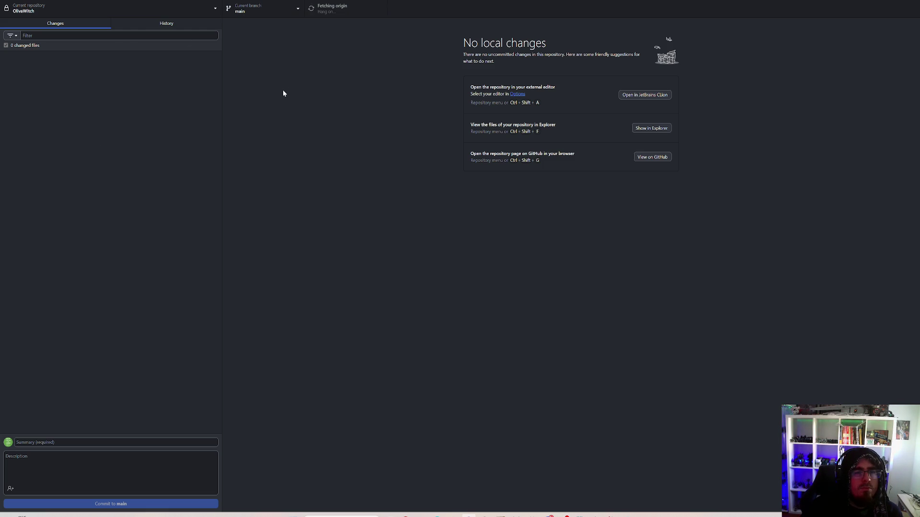
pyautogui.click(888, 2)
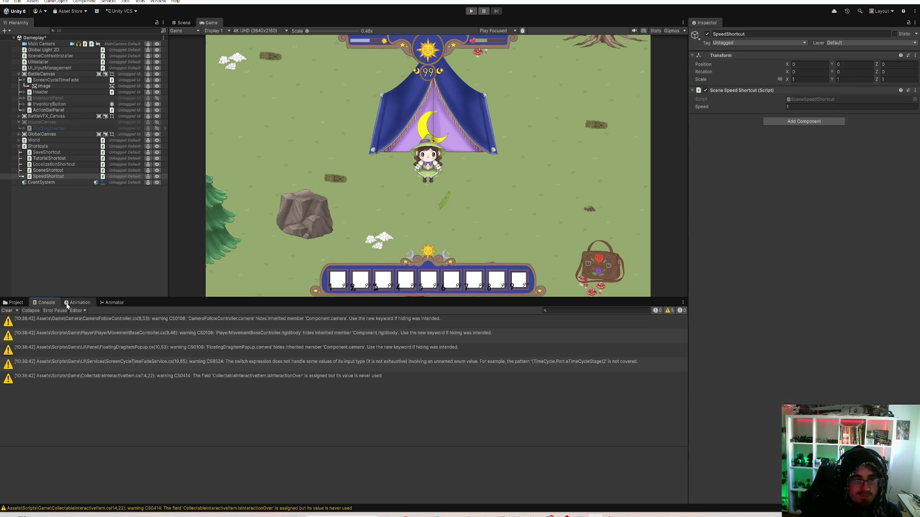
# Save the Gameplay scene with Ctrl+S, then save the whole project
pyautogui.click(21, 306)
pyautogui.click(84, 246)
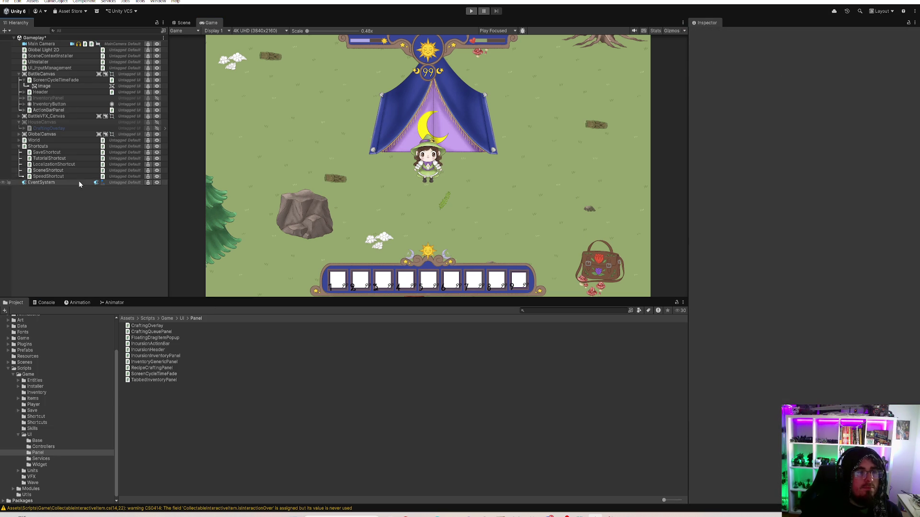
pyautogui.click(48, 38)
pyautogui.hotkey('ctrl', 's')
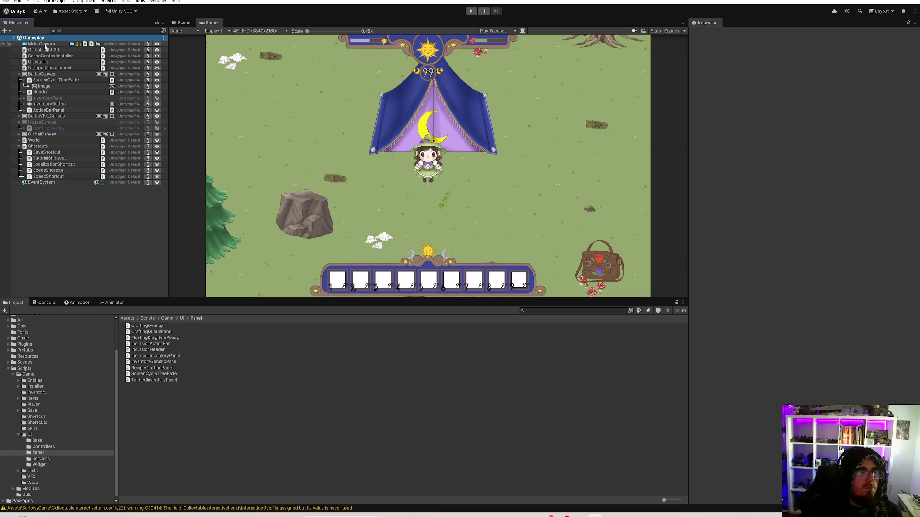
pyautogui.click(5, 1)
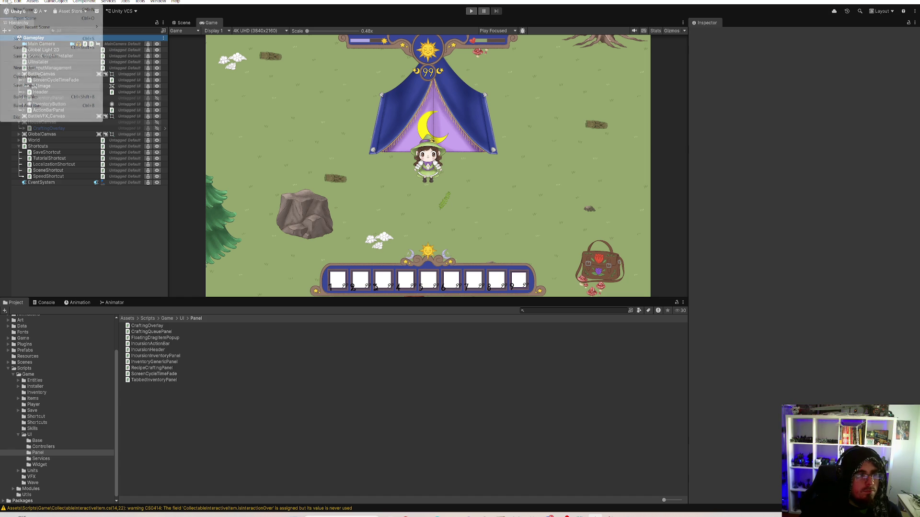
pyautogui.click(33, 88)
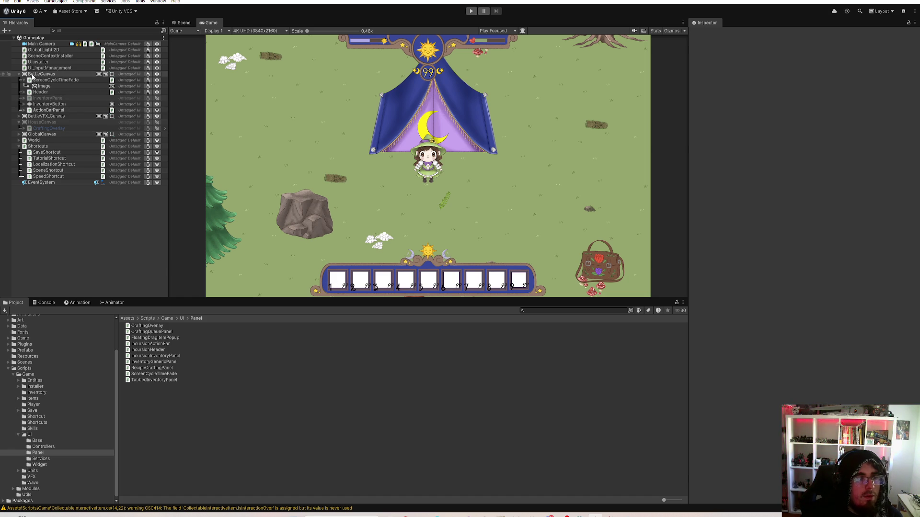
# Open ActionBarPanel's IncursionActionBar script in the Rider code editor
pyautogui.click(23, 81)
pyautogui.click(54, 104)
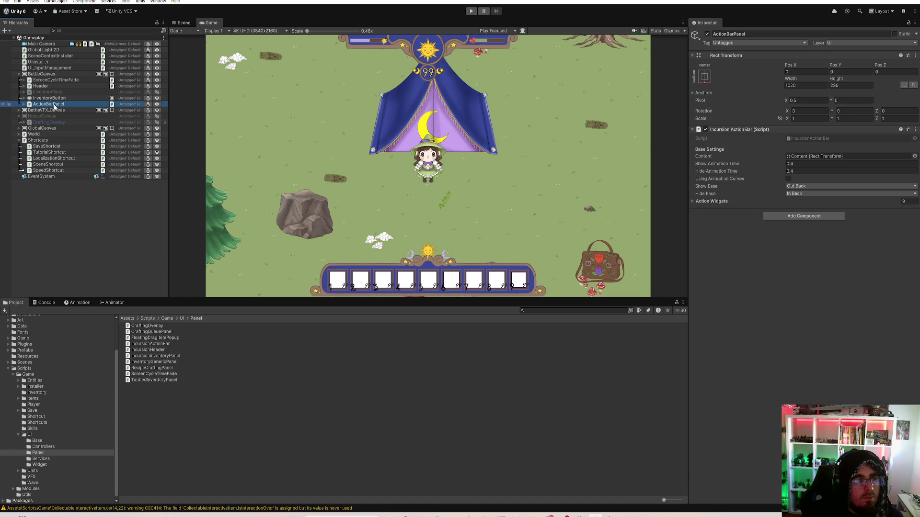
pyautogui.doubleClick(827, 138)
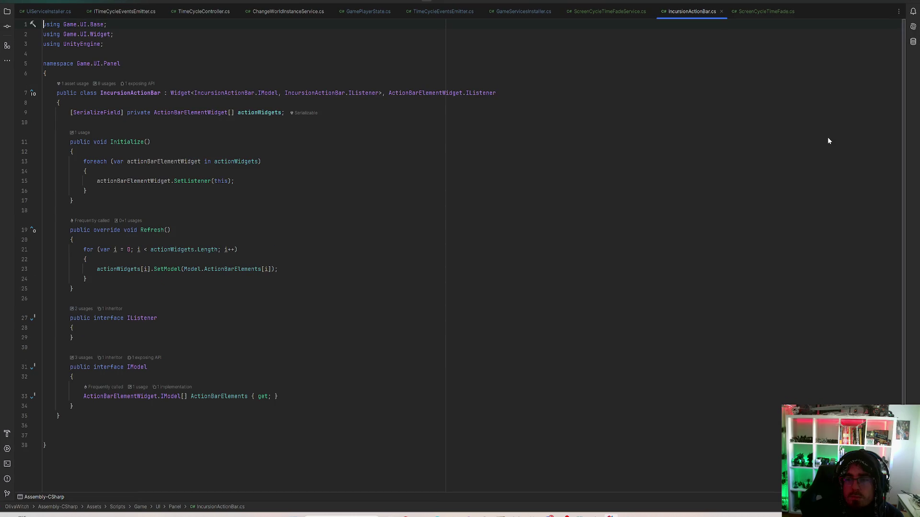
# Make ActionBarElementWidget implement IPointerClickHandler and generate its OnPointerClick member
pyautogui.click(195, 113)
pyautogui.keyDown('ctrl'); pyautogui.click(176, 112); pyautogui.keyUp('ctrl')
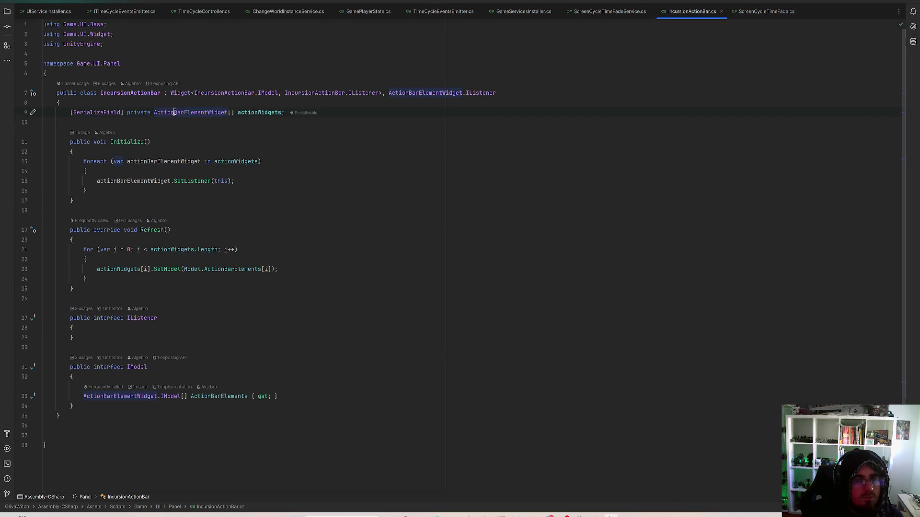
pyautogui.click(438, 73)
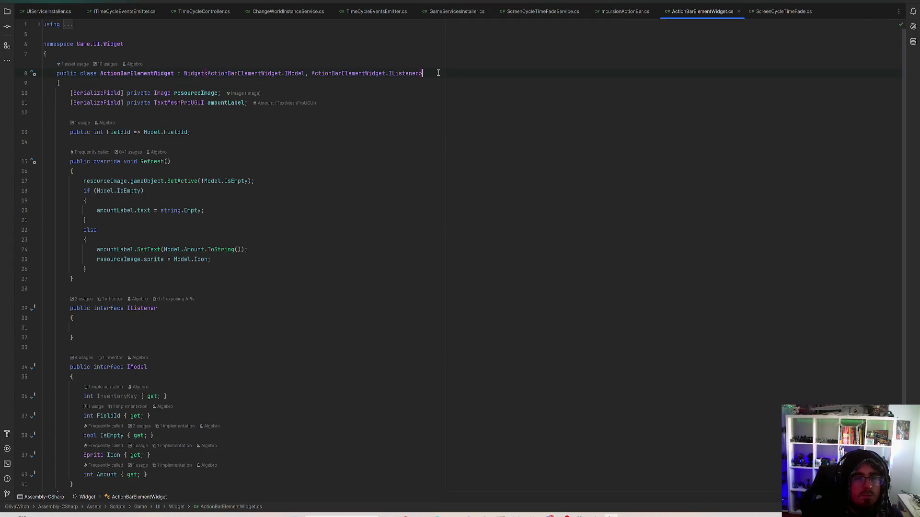
pyautogui.write(', I')
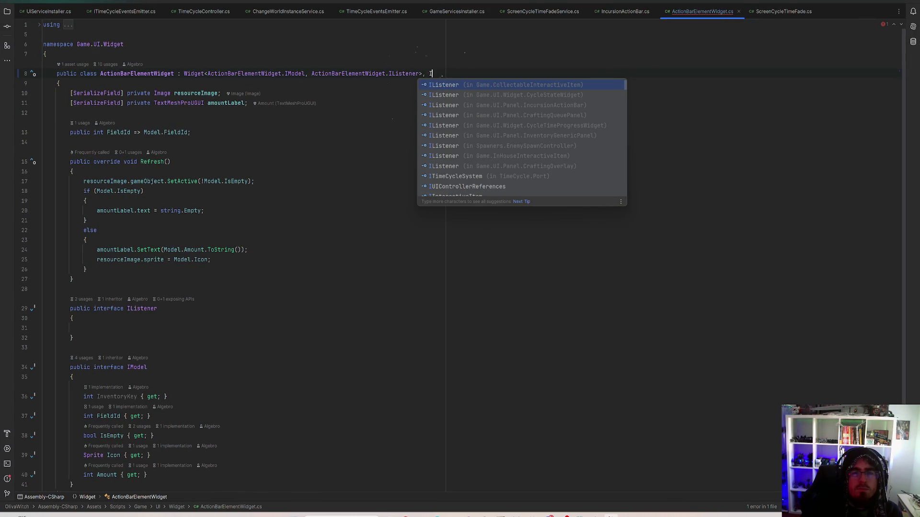
pyautogui.write('Point')
pyautogui.press('Return')
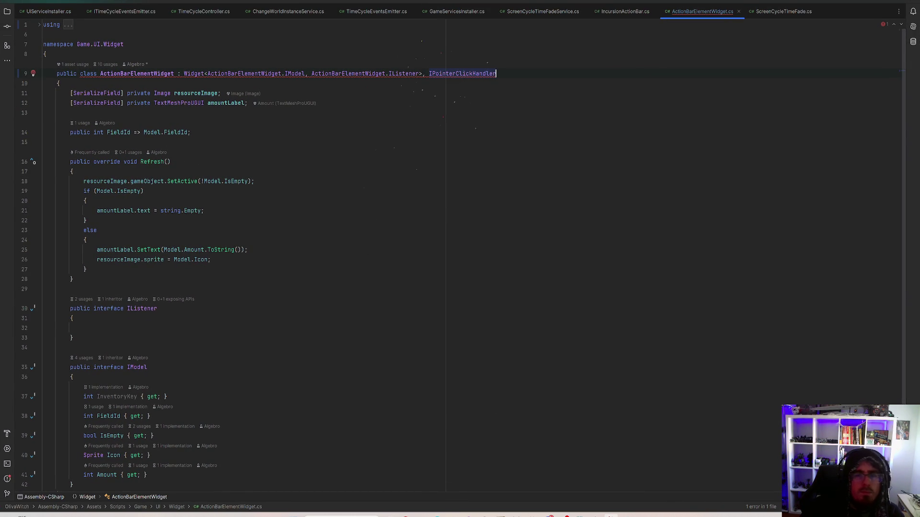
pyautogui.click(33, 74)
pyautogui.click(107, 86)
pyautogui.click(89, 410)
# Move the generated OnPointerClick method to just after the Refresh method
pyautogui.hotkey('shift', 'Up')
pyautogui.hotkey('shift', 'Up')
pyautogui.hotkey('shift', 'Up')
pyautogui.hotkey('ctrl', 'c')
pyautogui.press('BackSpace')
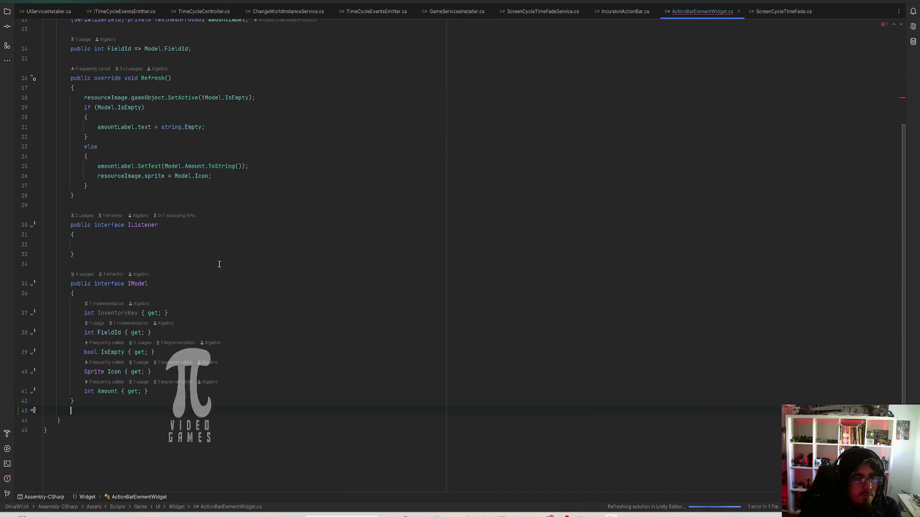
pyautogui.click(117, 208)
pyautogui.press('Return')
pyautogui.hotkey('ctrl', 'v')
# Replace OnPointerClick's placeholder throw with Listener.OnActionElementClicked(this)
pyautogui.click(298, 244)
pyautogui.hotkey('shift', 'Home')
pyautogui.press('BackSpace')
pyautogui.write('Listener')
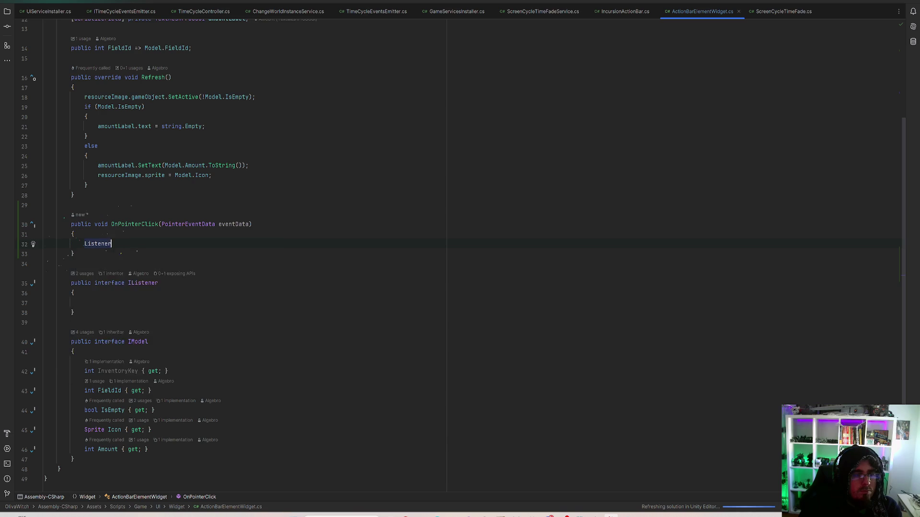
pyautogui.write('.On')
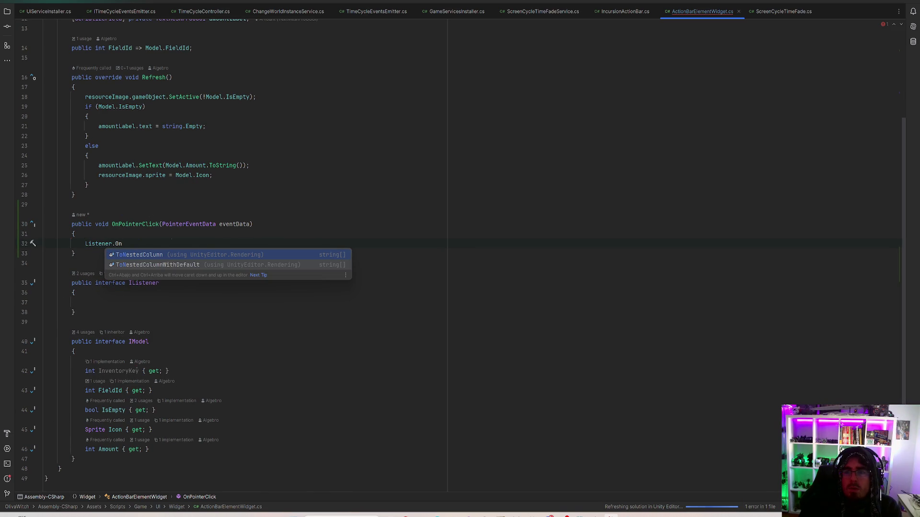
pyautogui.write('ActionElem')
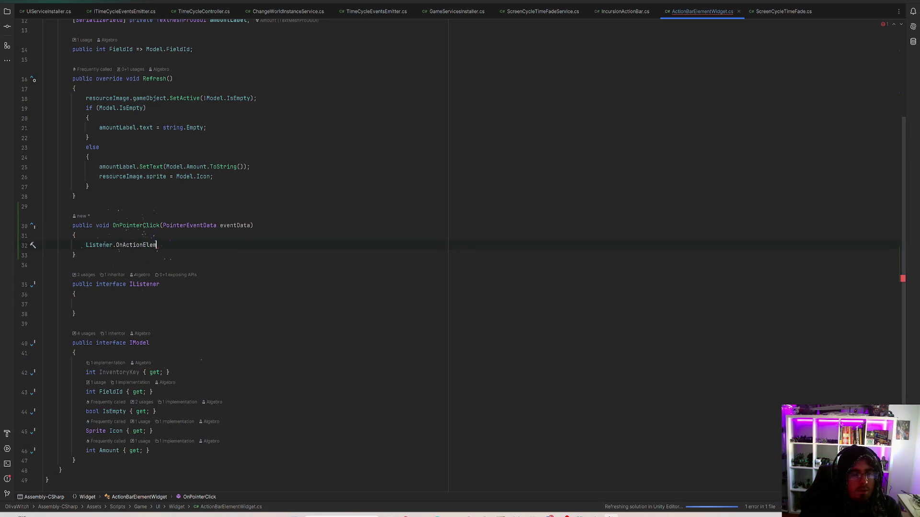
pyautogui.write('entClicked(')
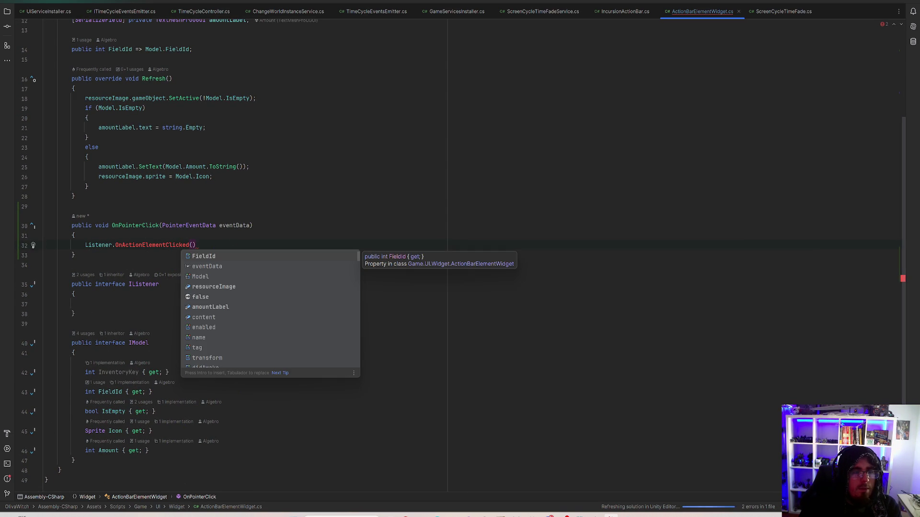
pyautogui.write('Model')
pyautogui.press('Return')
pyautogui.write(';')
pyautogui.scroll(3, 372, 198)
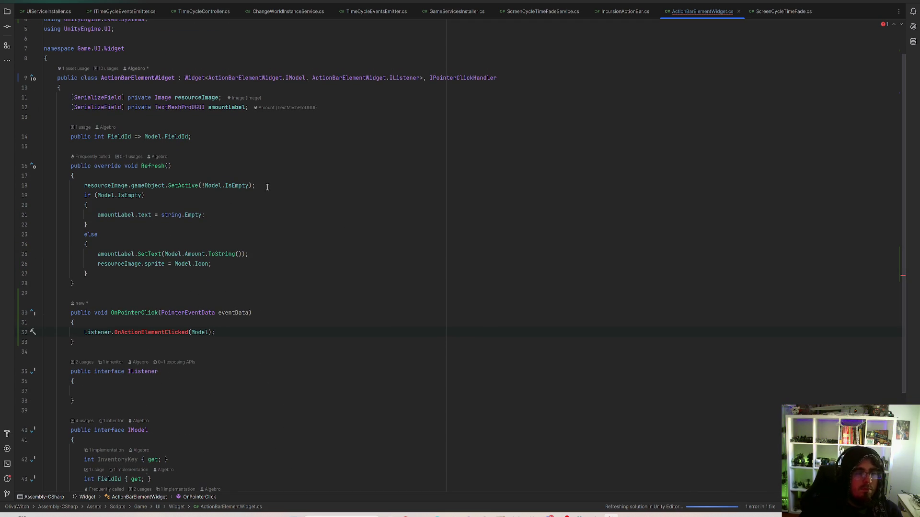
pyautogui.click(131, 136)
pyautogui.doubleClick(152, 77)
pyautogui.click(208, 333)
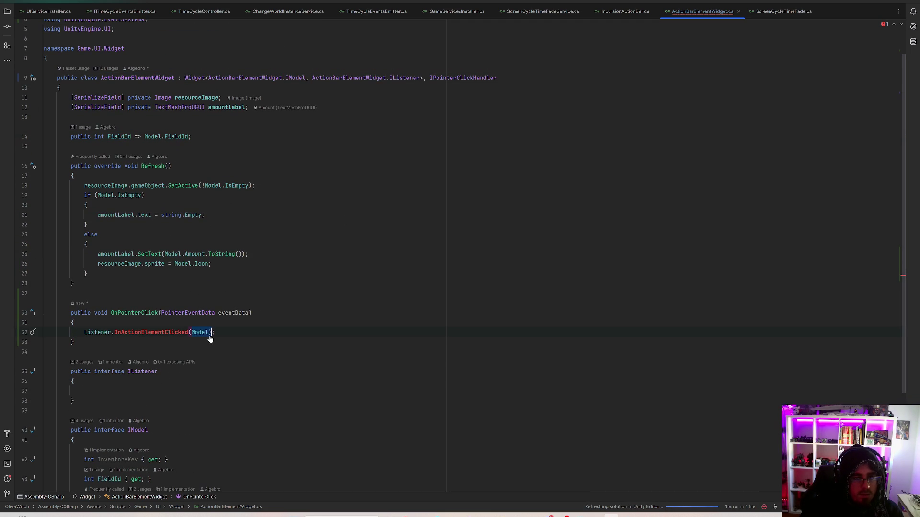
pyautogui.doubleClick(206, 333)
pyautogui.write('this')
pyautogui.press('Escape')
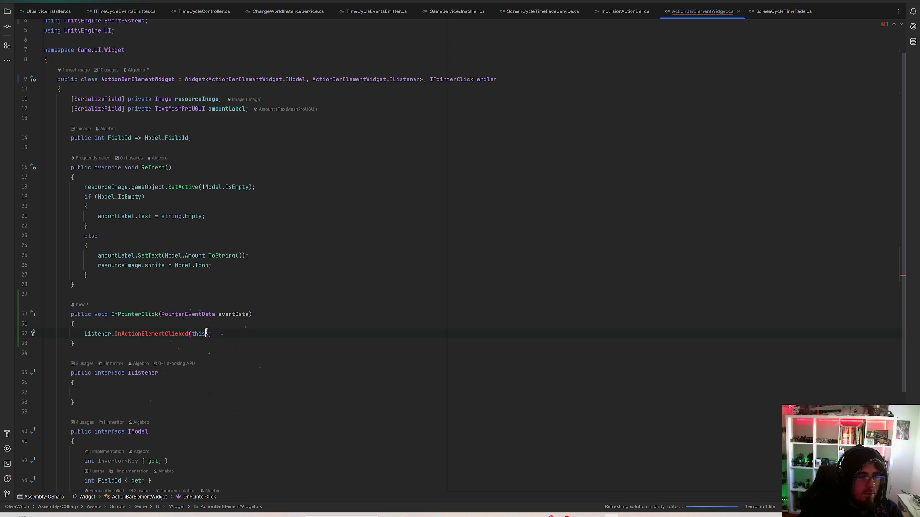
# Declare OnActionElementClicked in the IListener interface using the Alt+Enter fix
pyautogui.click(135, 334)
pyautogui.hotkey('alt', 'Return')
pyautogui.press('Return')
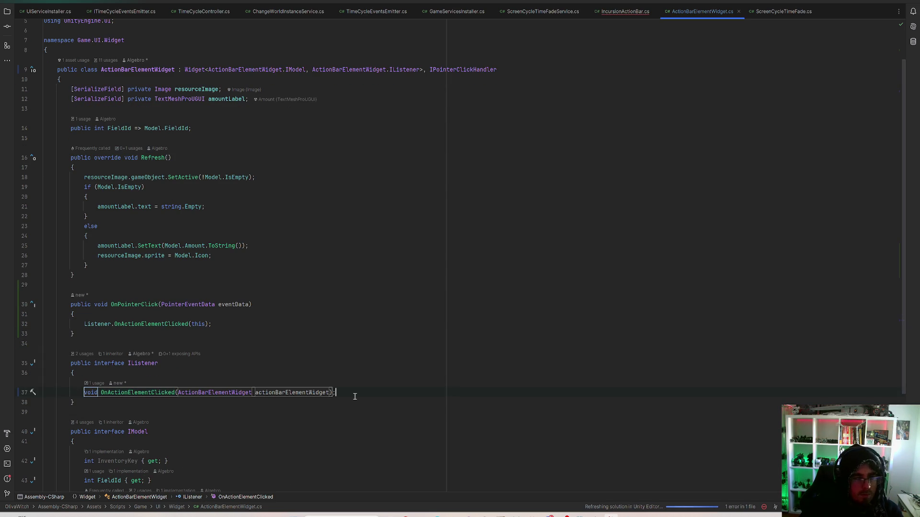
pyautogui.press('Tab')
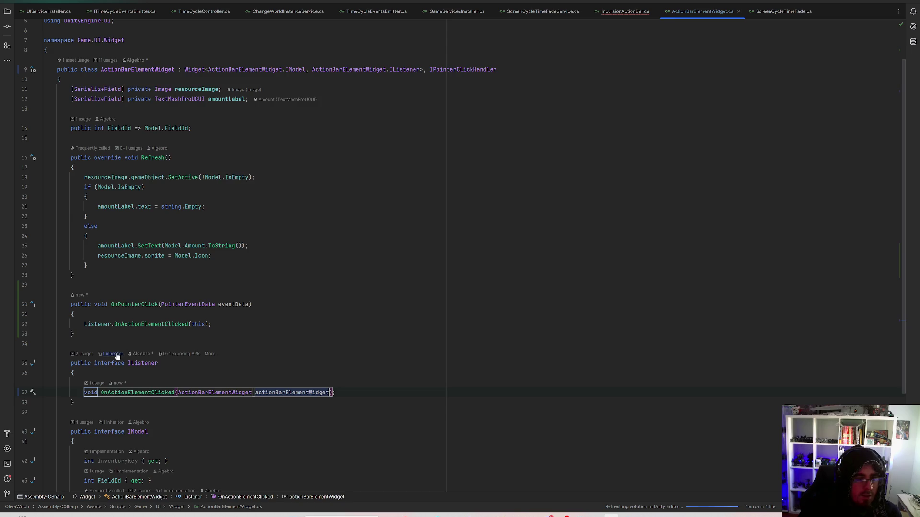
# Generate the missing OnActionElementClicked implementation in IncursionActionBar.cs
pyautogui.hotkey('ctrl', 'Tab')
pyautogui.click(32, 92)
pyautogui.press('Return')
# Move the generated OnActionElementClicked method to after the Refresh method
pyautogui.hotkey('ctrl', 'w')
pyautogui.hotkey('ctrl', 'w')
pyautogui.hotkey('ctrl', 'w')
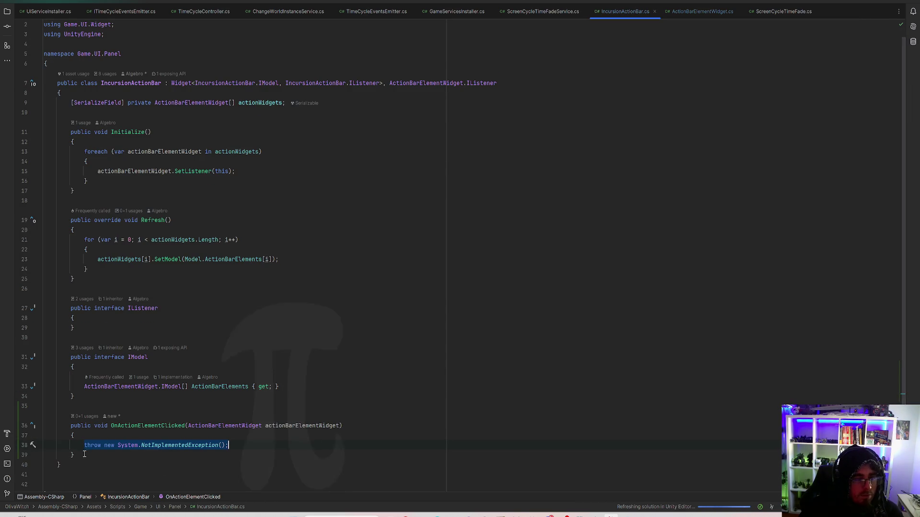
pyautogui.press('Delete')
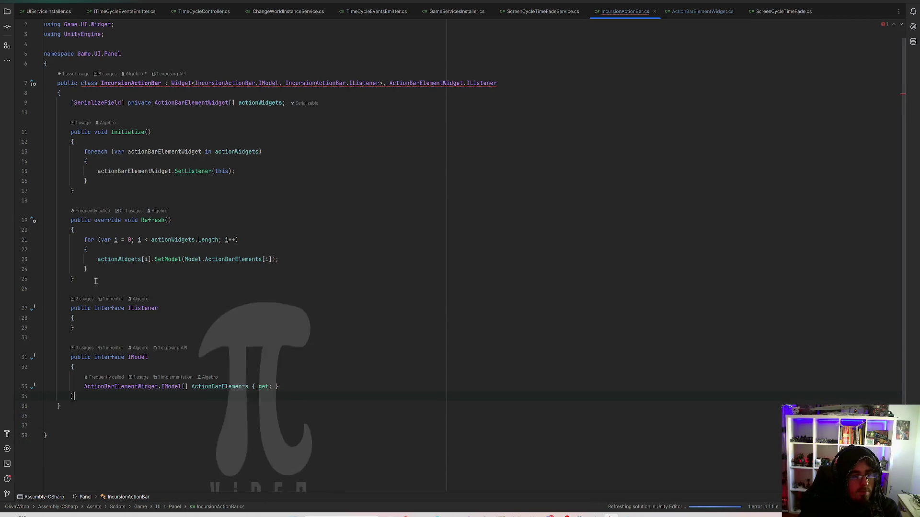
pyautogui.click(134, 280)
pyautogui.press('Return')
pyautogui.press('Return')
pyautogui.write('public void OnActionElementClicked(ActionBarElementWidget actionBarElementWidget)         {             throw new System.NotImplementedException();         }')
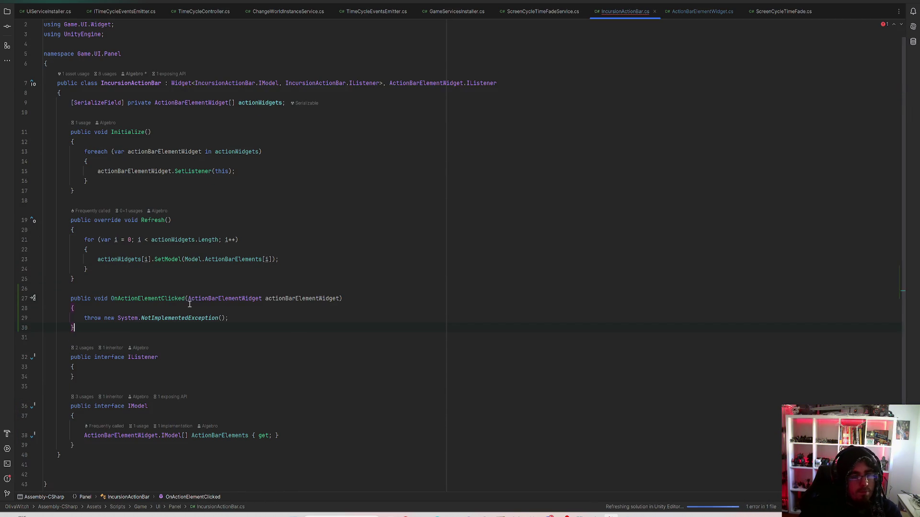
# Make IListener extend ActionBarElementWidget.IListener and delete the unused OnActionElementClicked stub
pyautogui.click(171, 359)
pyautogui.write(':')
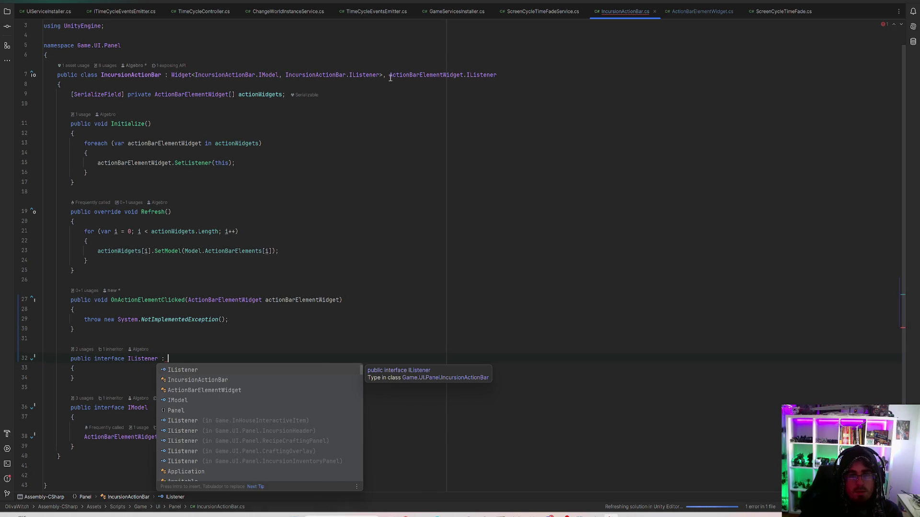
pyautogui.moveTo(390, 78); pyautogui.dragTo(497, 77)
pyautogui.hotkey('ctrl', 'c')
pyautogui.click(200, 357)
pyautogui.hotkey('ctrl', 'v')
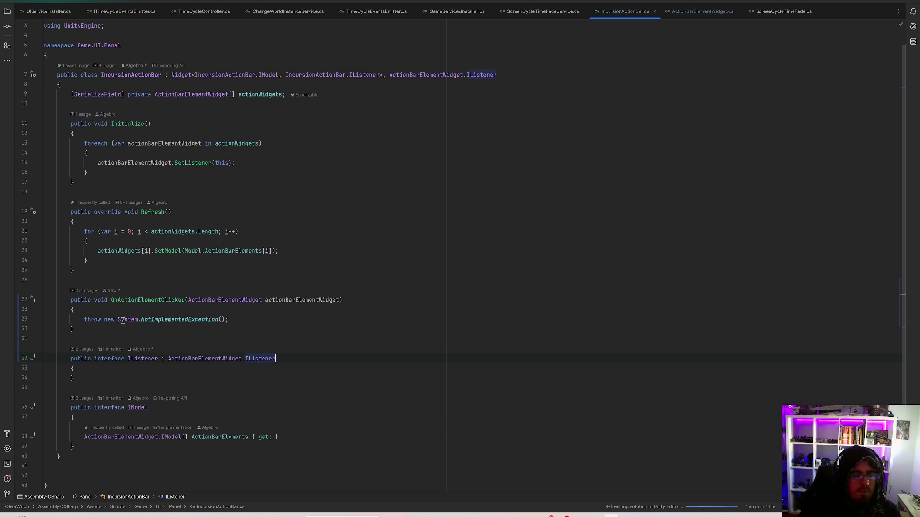
pyautogui.moveTo(99, 330); pyautogui.dragTo(13, 297)
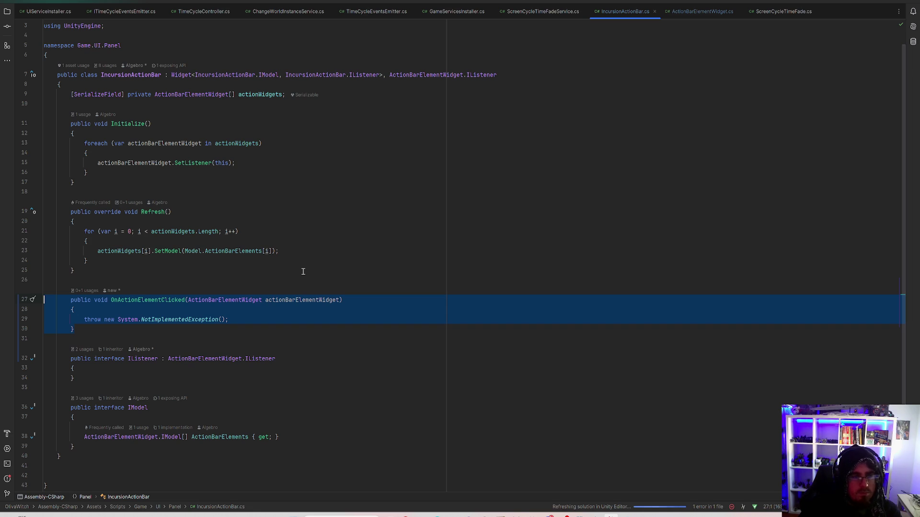
pyautogui.press('BackSpace')
pyautogui.press('BackSpace')
pyautogui.press('BackSpace')
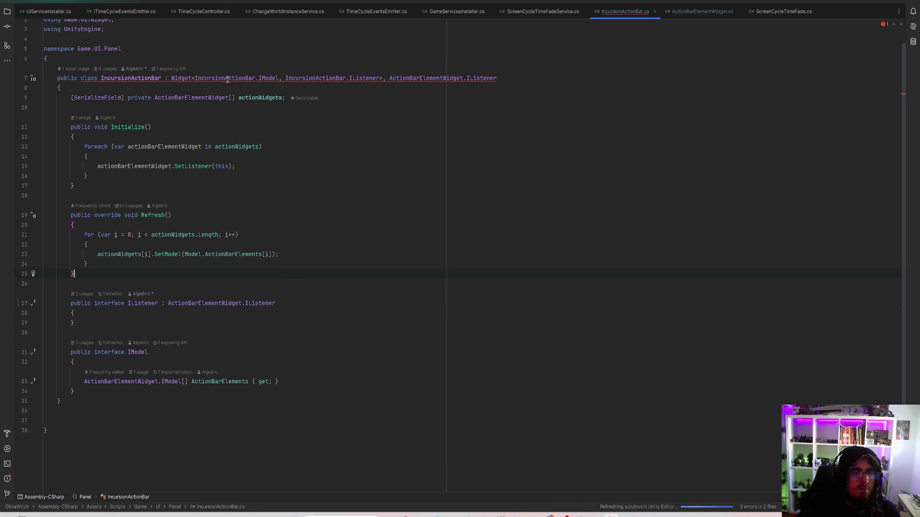
# Pass Listener instead of this to each widget and cut the foreach loop from Initialize
pyautogui.doubleClick(227, 165)
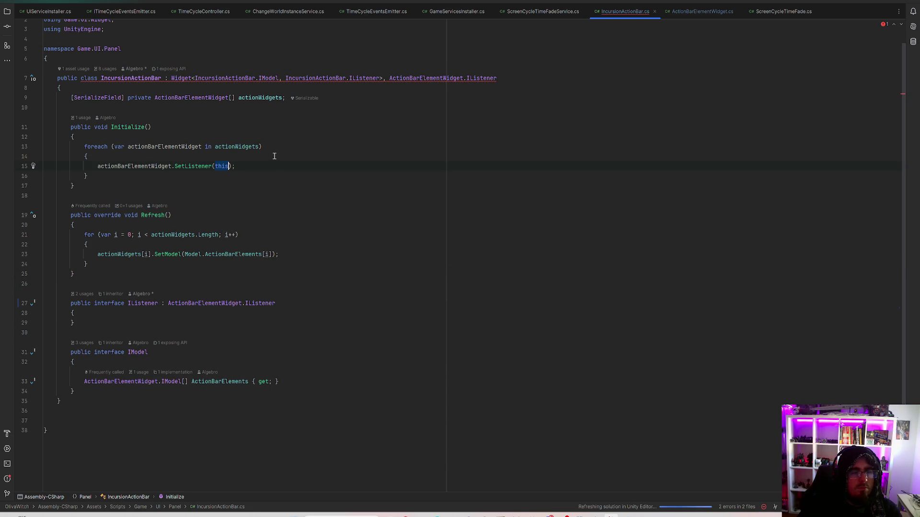
pyautogui.write('List')
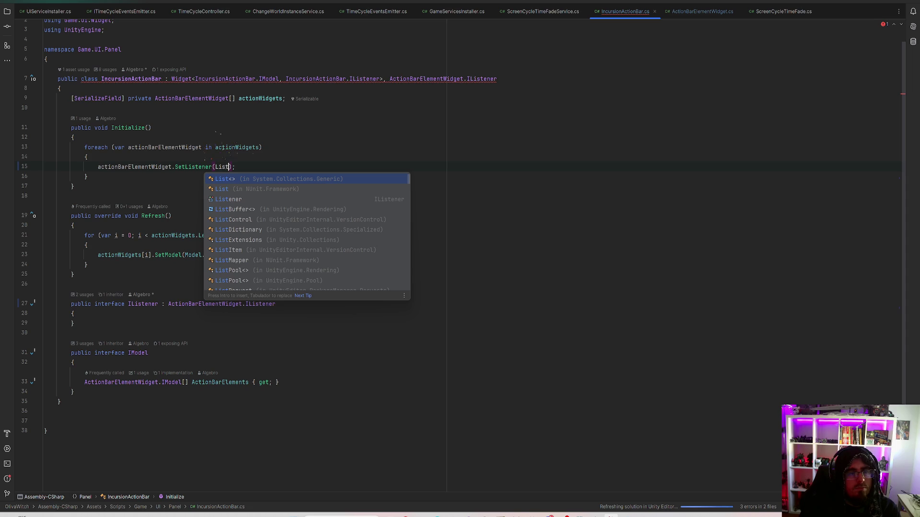
pyautogui.press('Down')
pyautogui.press('Down')
pyautogui.press('Return')
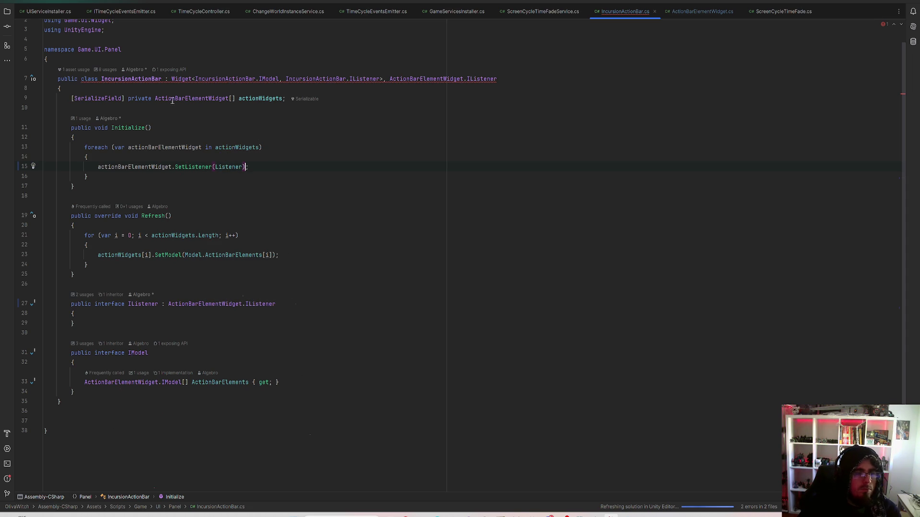
pyautogui.moveTo(98, 175); pyautogui.dragTo(82, 138)
pyautogui.press('BackSpace')
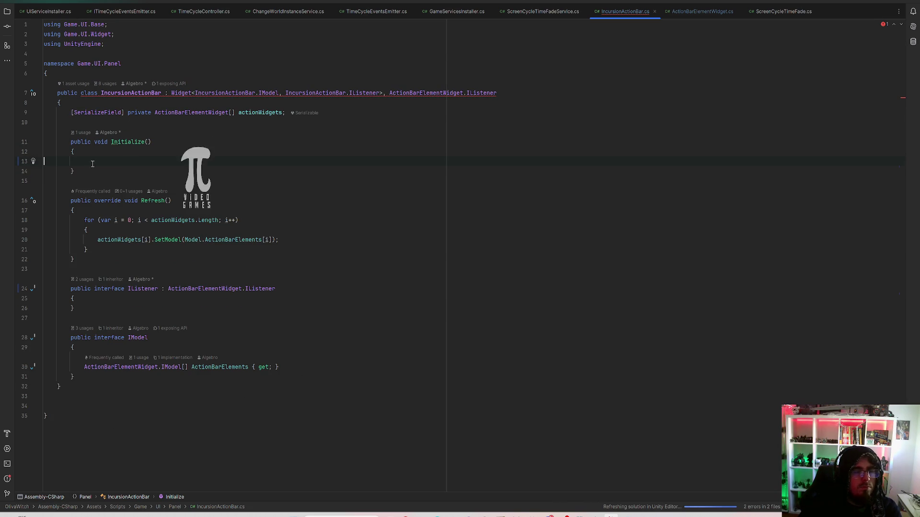
# Add a SetListener override after Initialize containing the widget listener loop
pyautogui.click(121, 143)
pyautogui.click(106, 162)
pyautogui.press('Return')
pyautogui.press('Return')
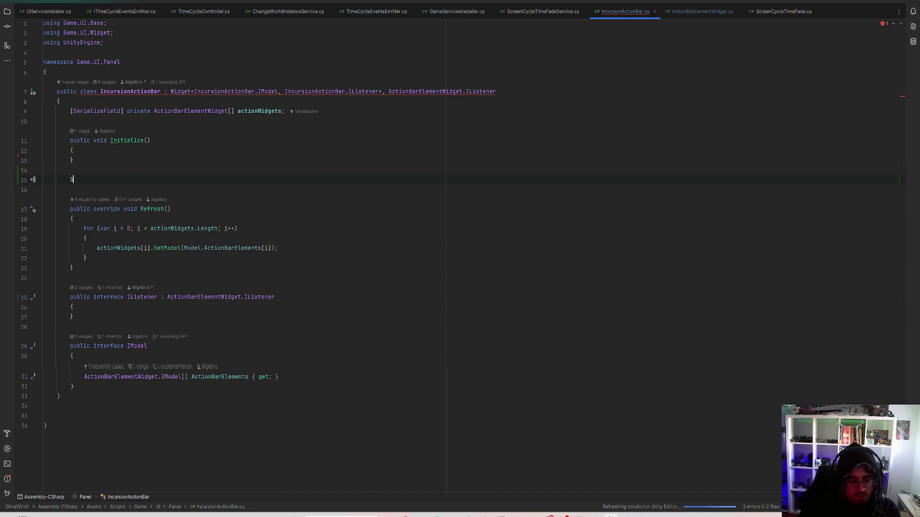
pyautogui.write('SetLis')
pyautogui.press('Return')
pyautogui.press('Tab')
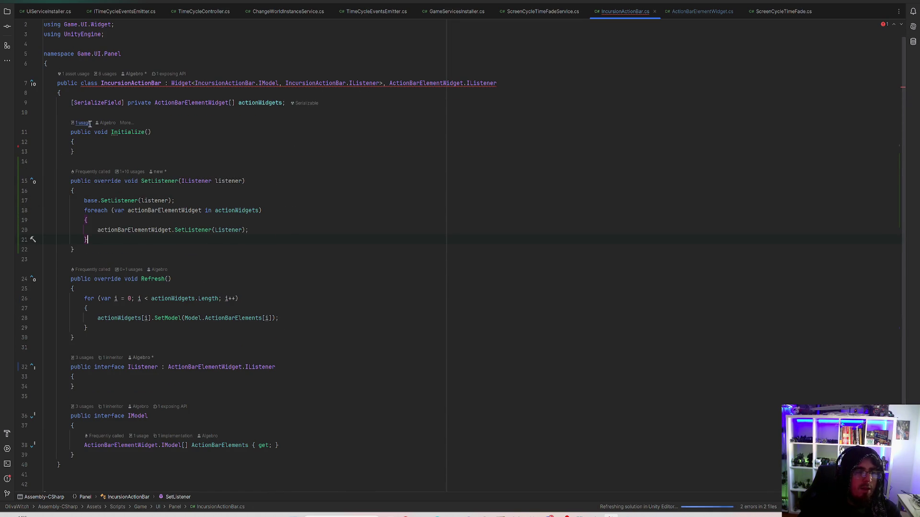
pyautogui.hotkey('ctrl', '-')
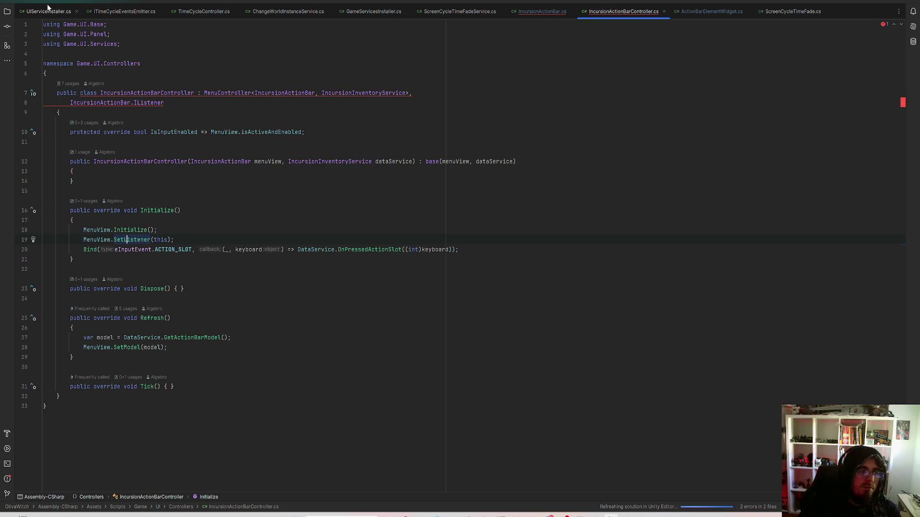
pyautogui.hotkey('ctrl', 'shift', '-')
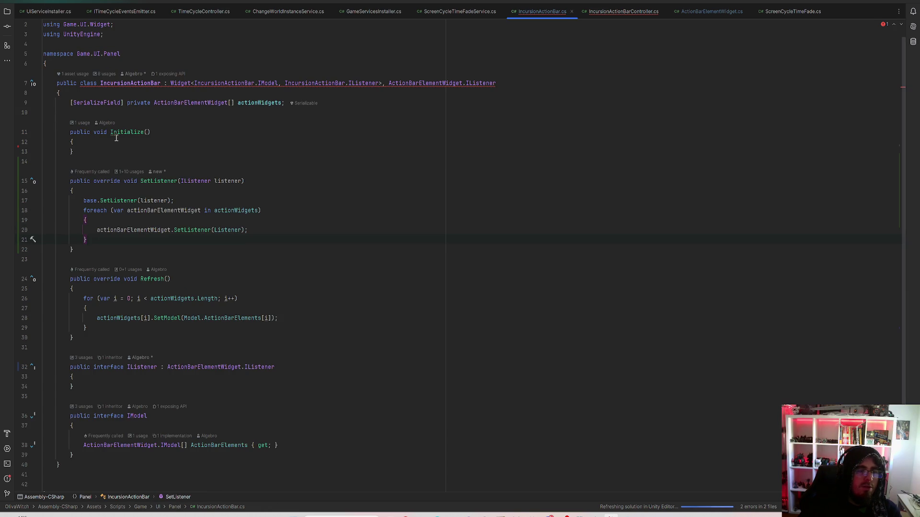
# Remove ActionBarElementWidget.IListener from the IncursionActionBar class declaration
pyautogui.click(120, 132)
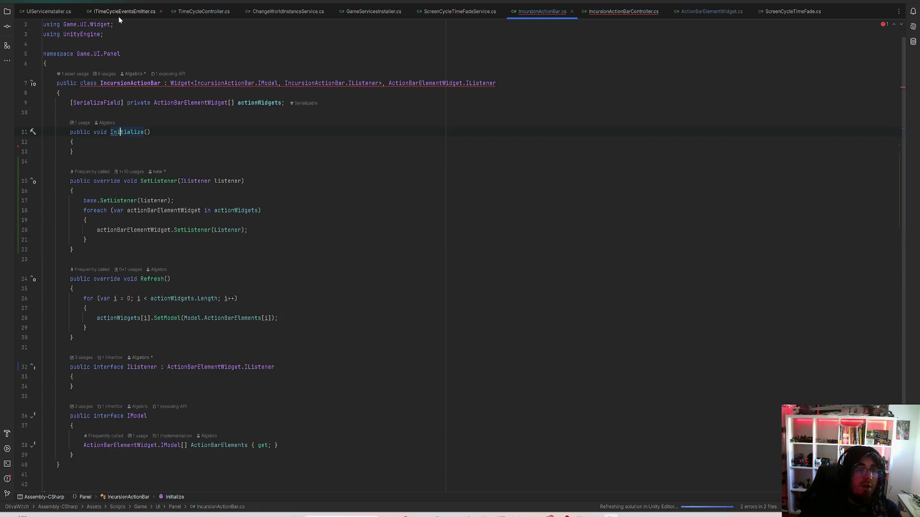
pyautogui.click(331, 84)
pyautogui.moveTo(527, 84); pyautogui.dragTo(376, 84)
pyautogui.press('BackSpace')
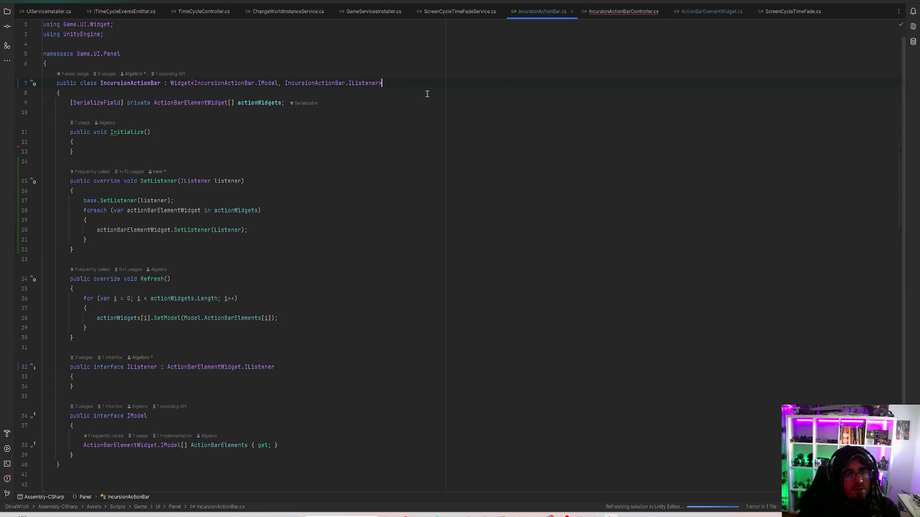
pyautogui.scroll(-2, 73, 262)
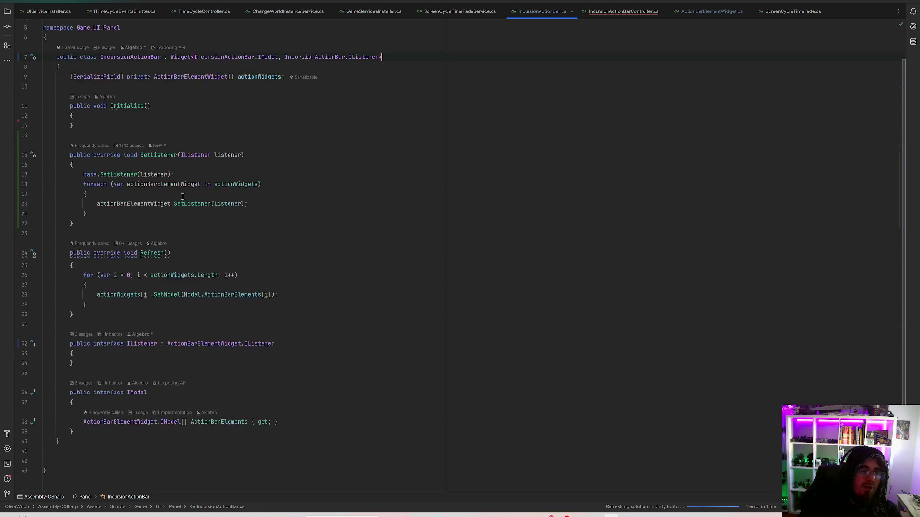
# Generate an OnActionElementClicked stub in IncursionActionBarController, placed after Initialize
pyautogui.click(108, 301)
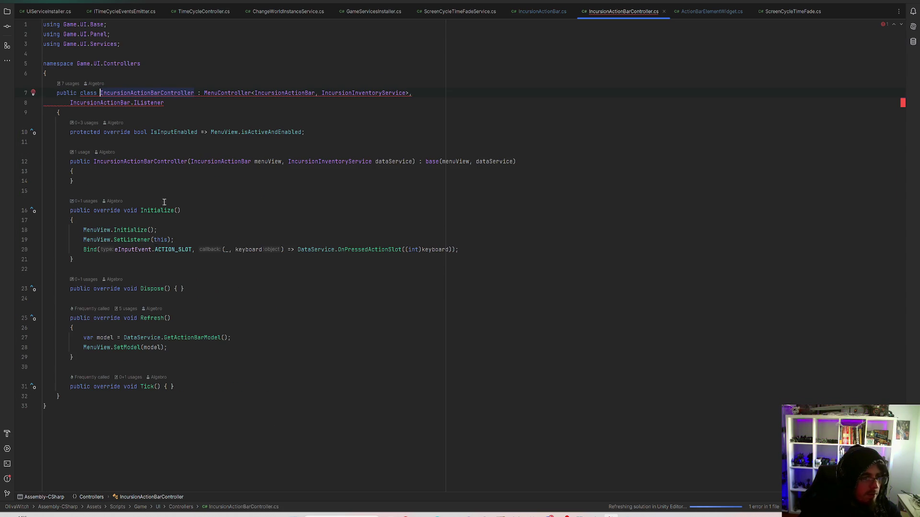
pyautogui.click(33, 96)
pyautogui.click(86, 114)
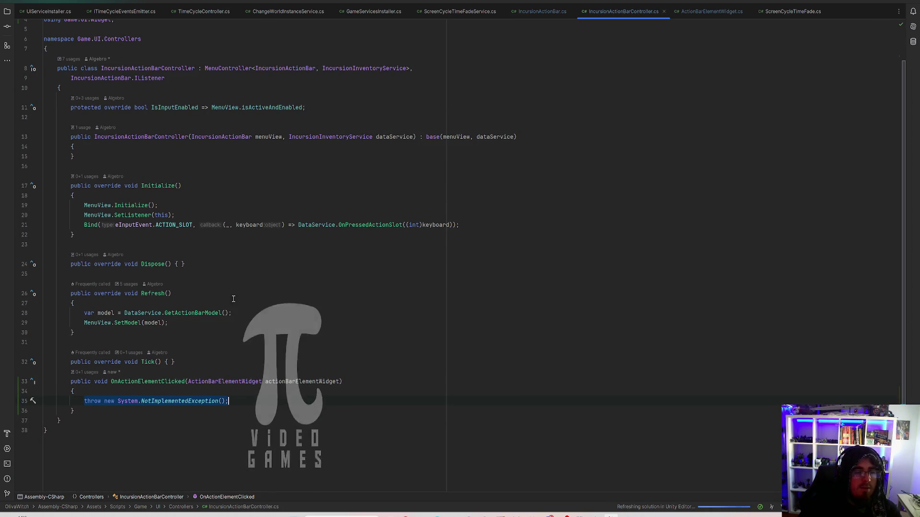
pyautogui.hotkey('ctrl', 'w')
pyautogui.hotkey('ctrl', 'w')
pyautogui.hotkey('ctrl', 'w')
pyautogui.press('Delete')
pyautogui.click(129, 282)
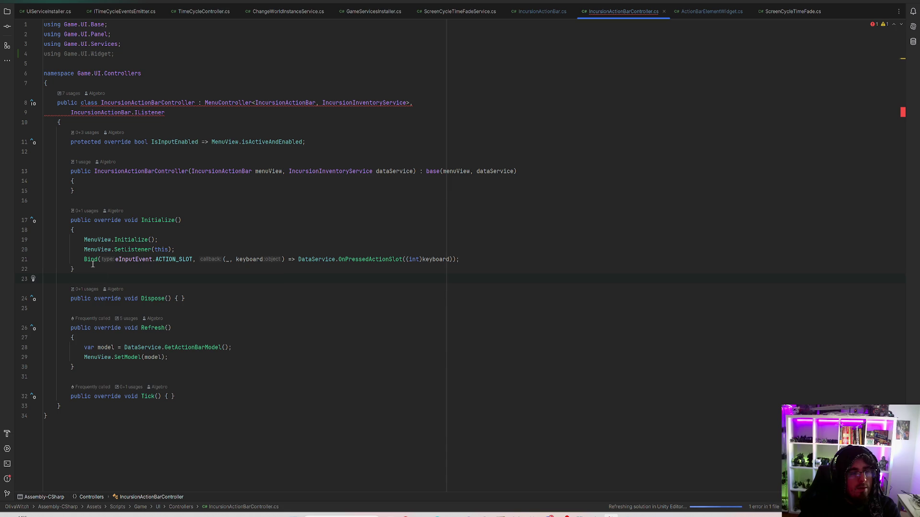
pyautogui.hotkey('ctrl', 'v')
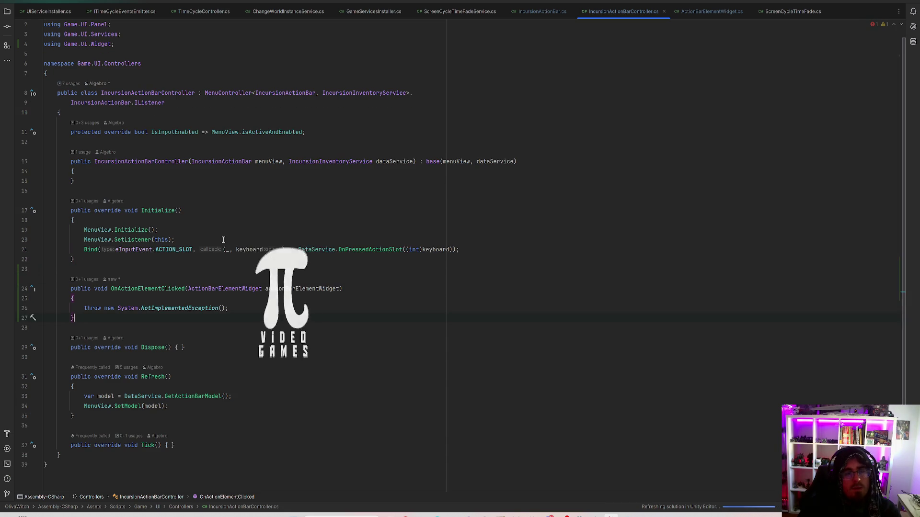
# Replace the stub's throw with the OnPressedActionSlot call copied from Initialize's Bind line
pyautogui.click(158, 93)
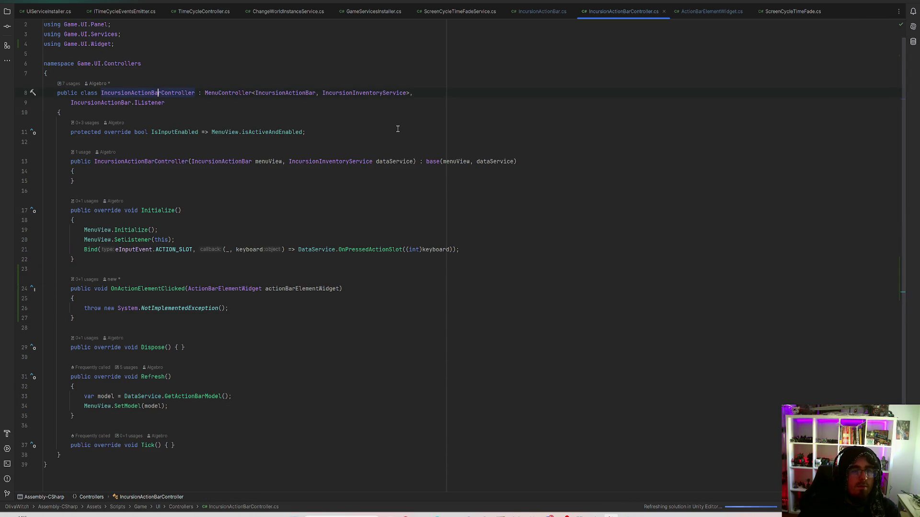
pyautogui.click(163, 249)
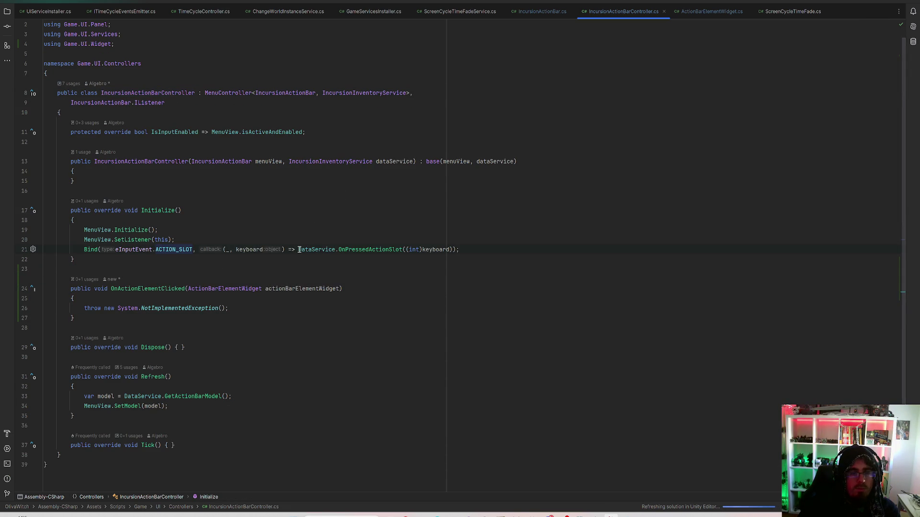
pyautogui.moveTo(299, 250); pyautogui.dragTo(450, 252)
pyautogui.hotkey('ctrl', 'c')
pyautogui.moveTo(258, 308); pyautogui.dragTo(72, 308)
pyautogui.hotkey('ctrl', 'v')
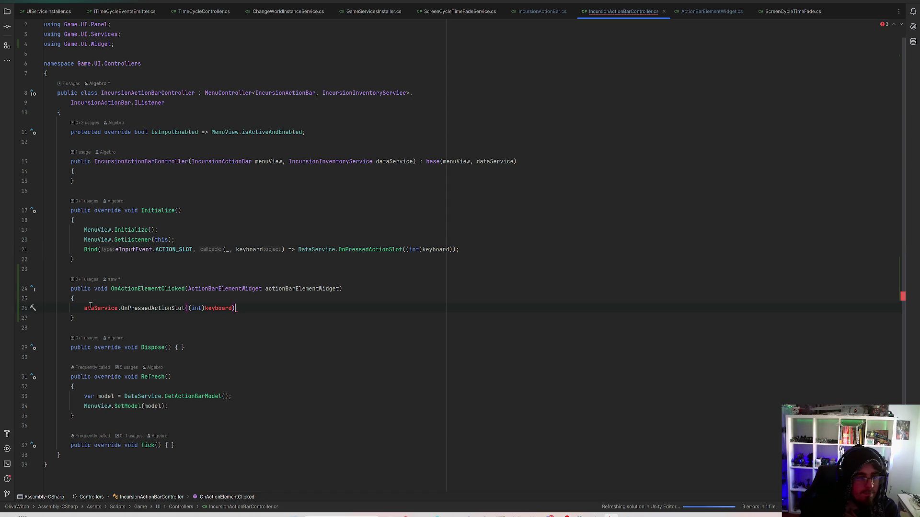
# Fix the call to DataService.OnPressedActionSlot(actionBarElementWidget.FieldId)
pyautogui.click(84, 308)
pyautogui.write('D')
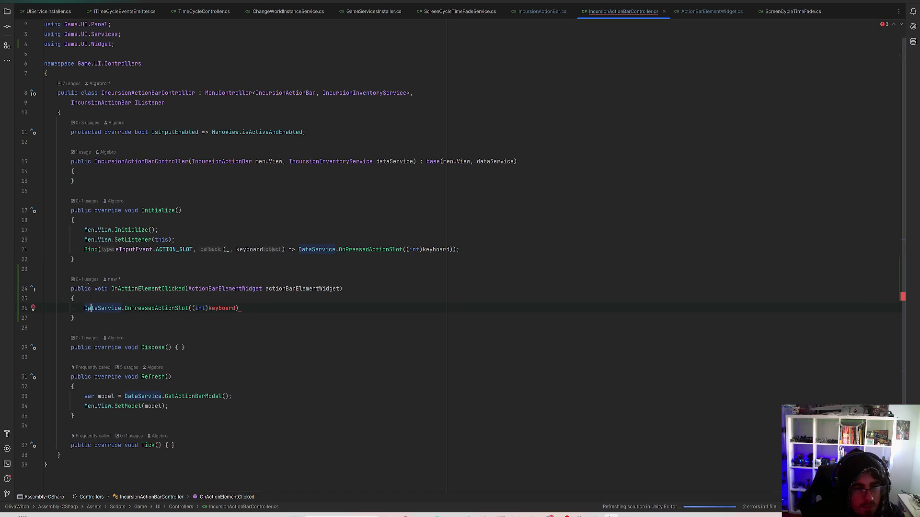
pyautogui.moveTo(195, 308); pyautogui.dragTo(237, 308)
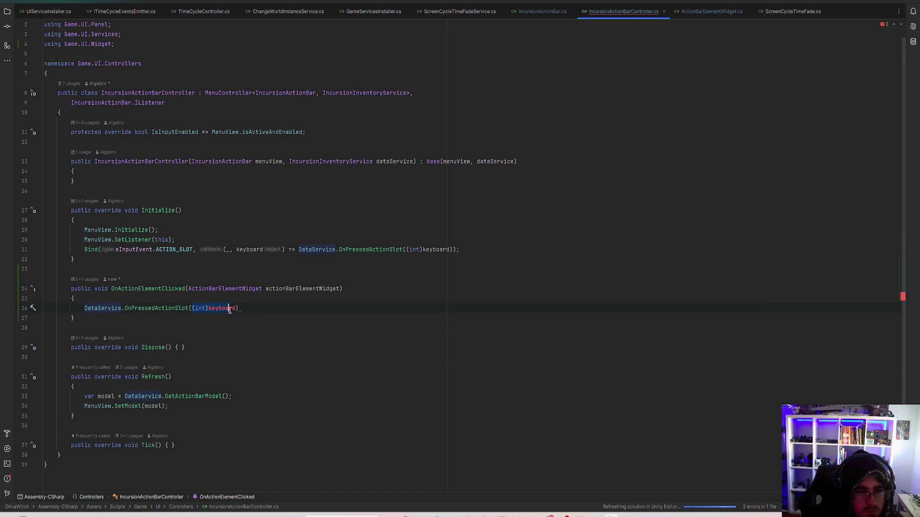
pyautogui.write('ac')
pyautogui.press('Return')
pyautogui.write('.')
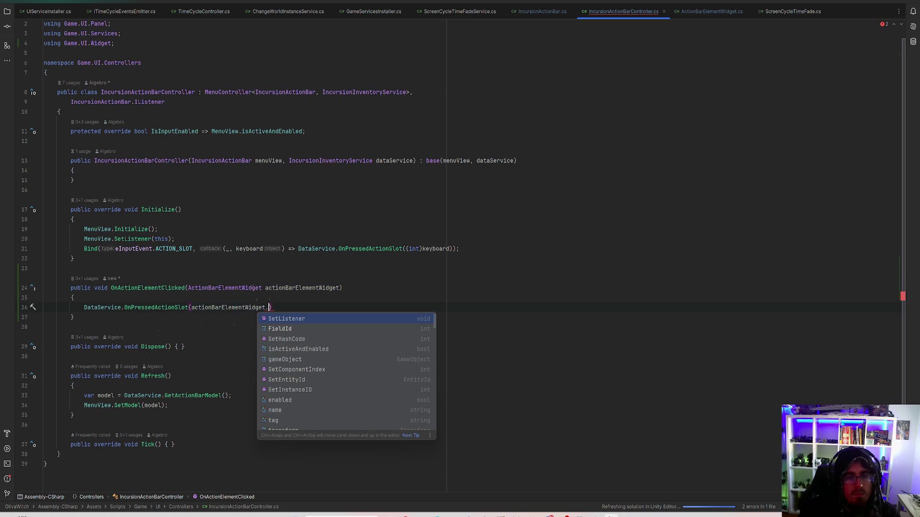
pyautogui.press('Down')
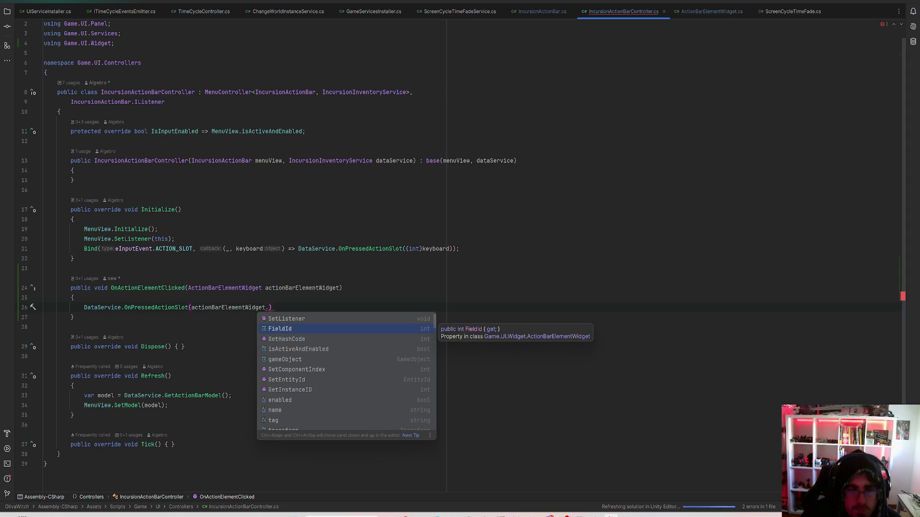
pyautogui.press('Return')
pyautogui.write(';')
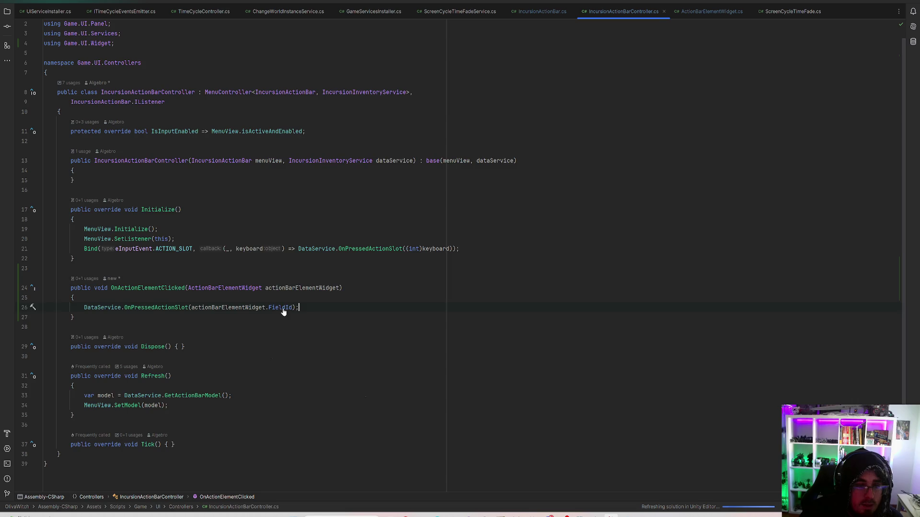
# Follow FieldId to its implementation in IncursionInventoryService.cs, then return to Unity
pyautogui.keyDown('ctrl'); pyautogui.click(278, 307); pyautogui.keyUp('ctrl')
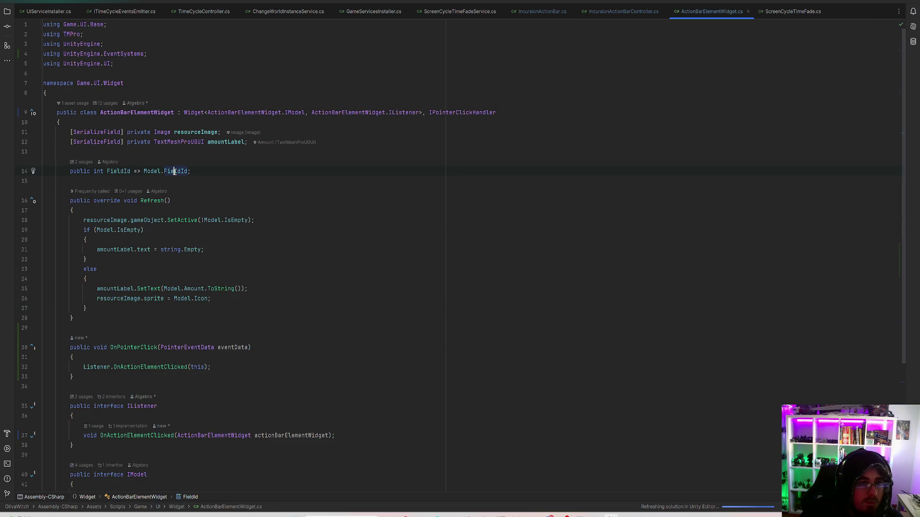
pyautogui.scroll(-5, 258, 332)
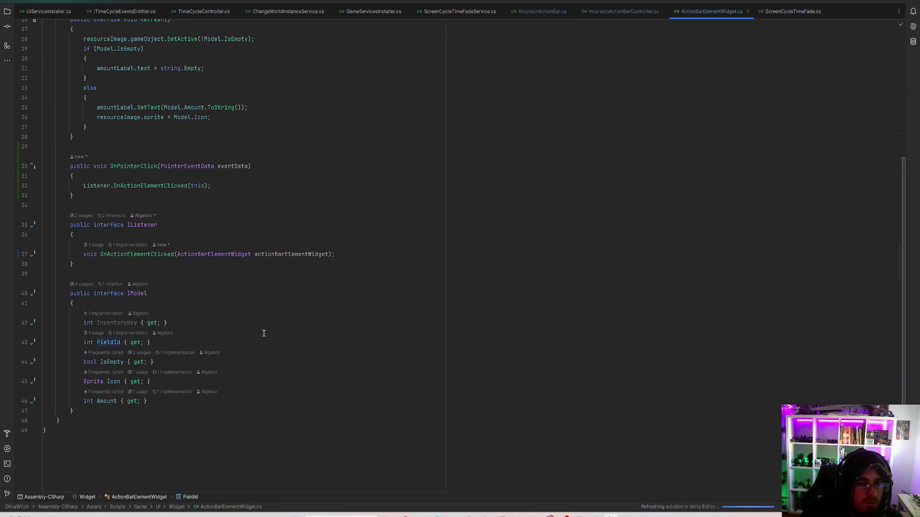
pyautogui.click(131, 333)
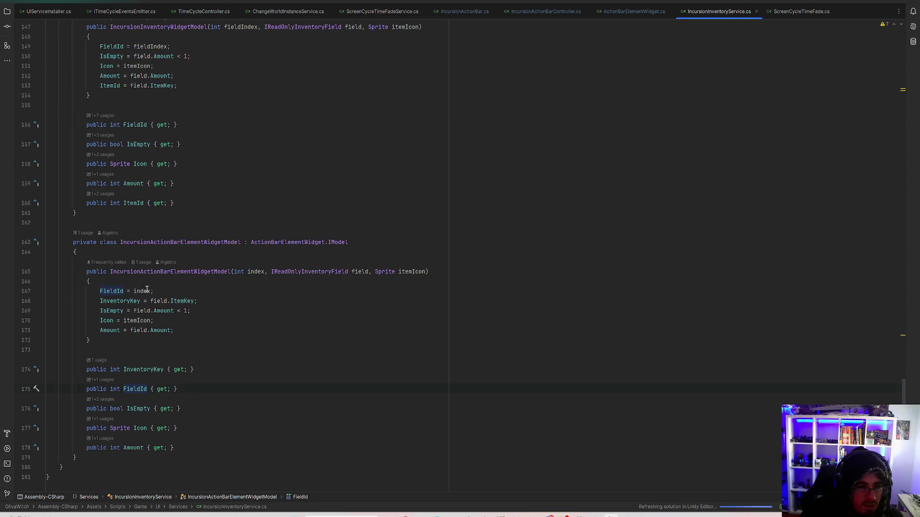
pyautogui.hotkey('alt', 'Tab')
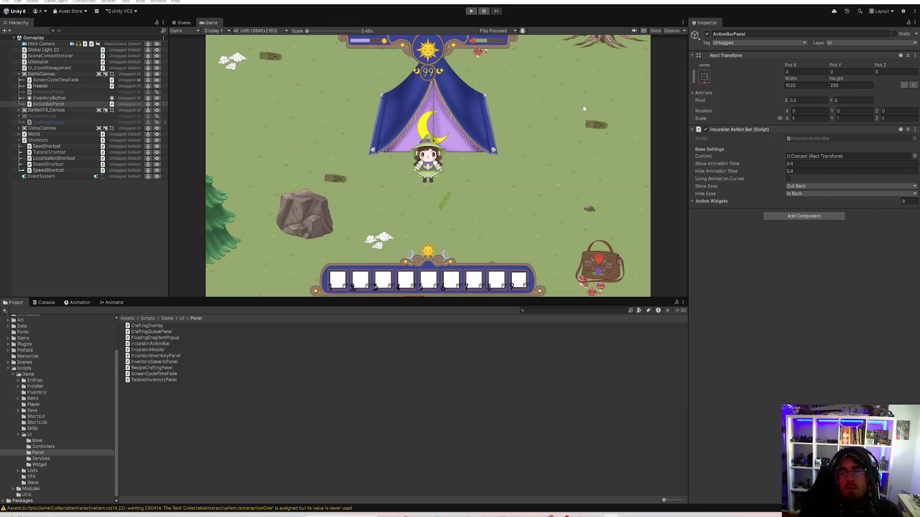
# Play-test in a maximized Game view: move the log to hotbar slot 1 and place it
pyautogui.click(471, 11)
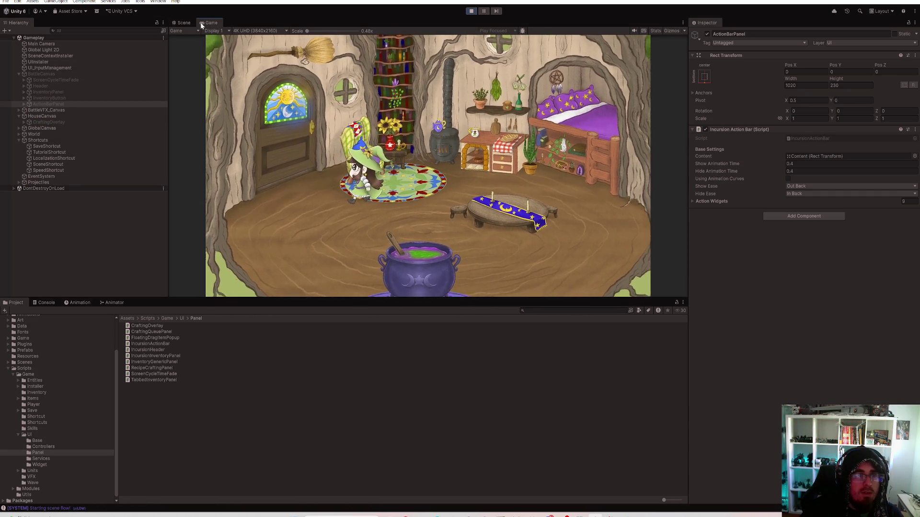
pyautogui.doubleClick(201, 25)
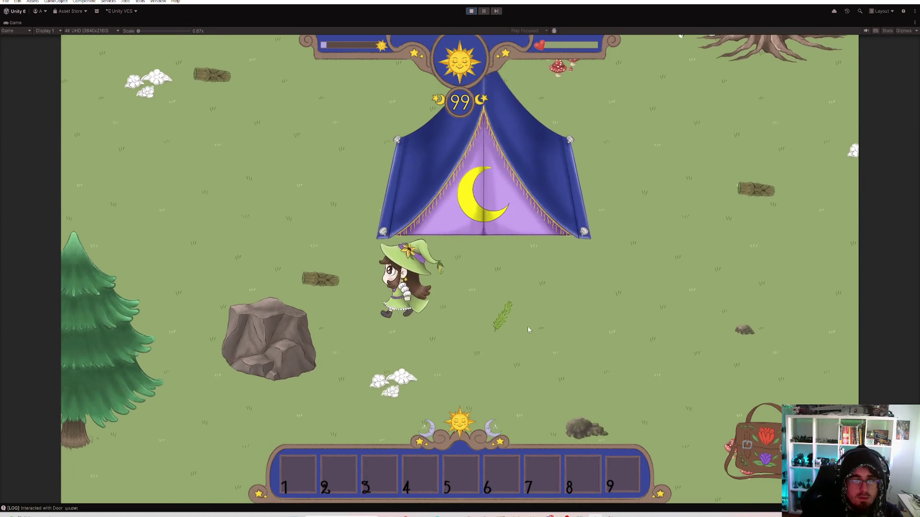
pyautogui.press('a')
pyautogui.press('i')
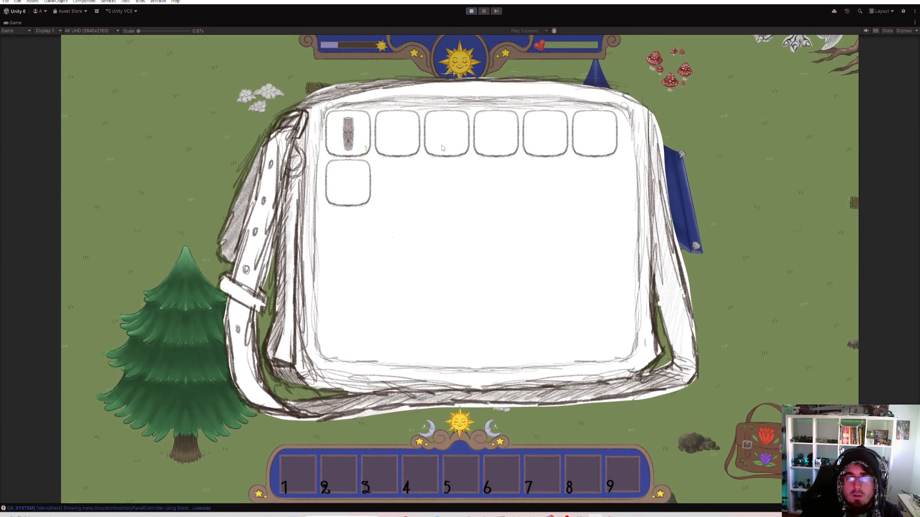
pyautogui.moveTo(348, 134); pyautogui.dragTo(298, 471)
pyautogui.press('i')
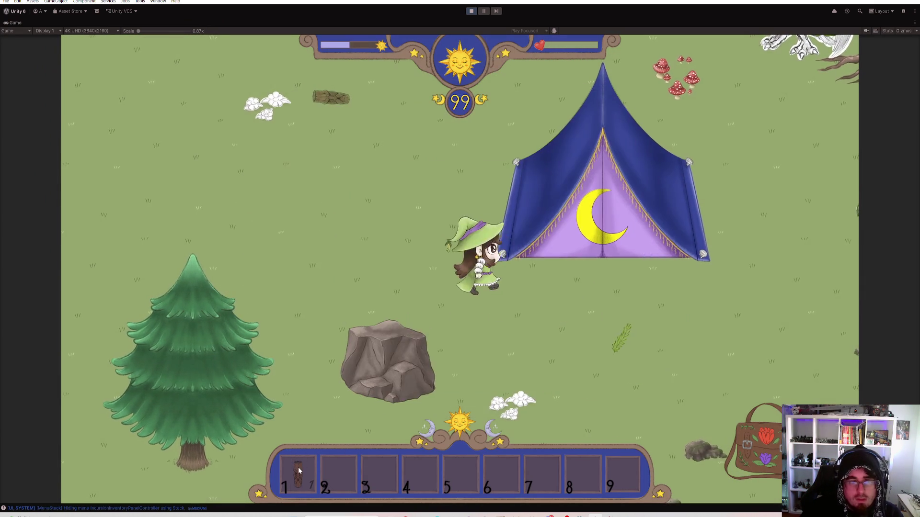
pyautogui.press('d')
pyautogui.press('s')
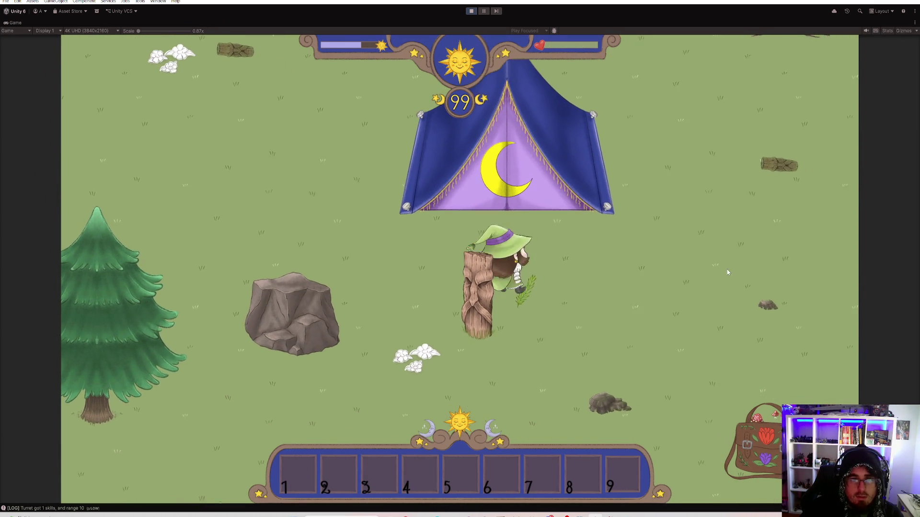
pyautogui.press('d')
pyautogui.press('w')
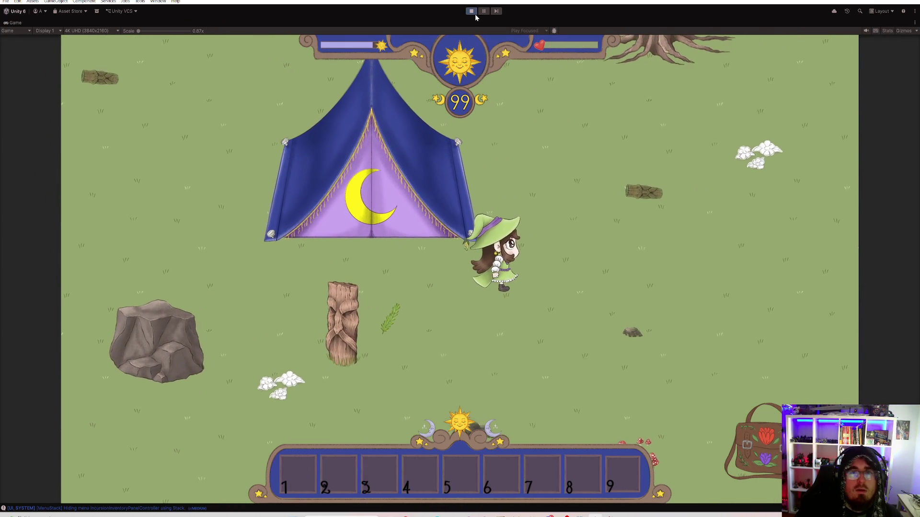
# Stop play mode and save the project
pyautogui.click(471, 11)
pyautogui.click(11, 3)
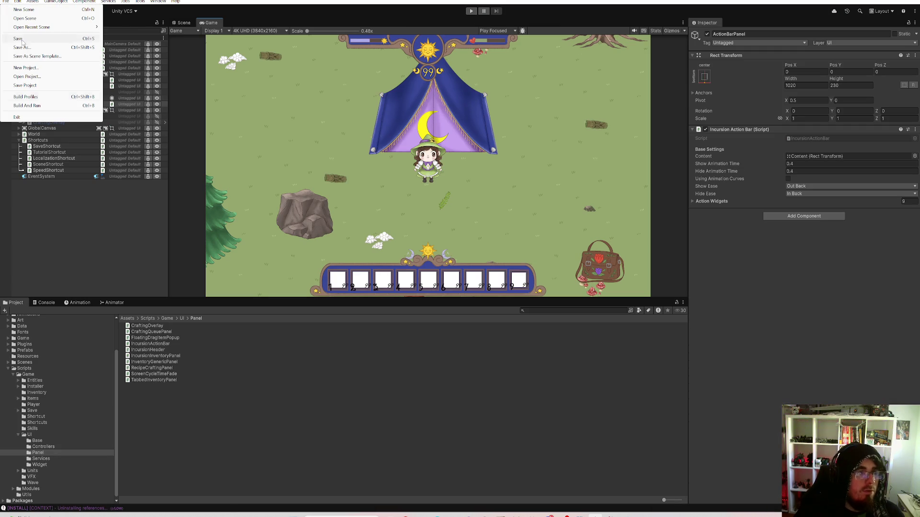
pyautogui.click(14, 86)
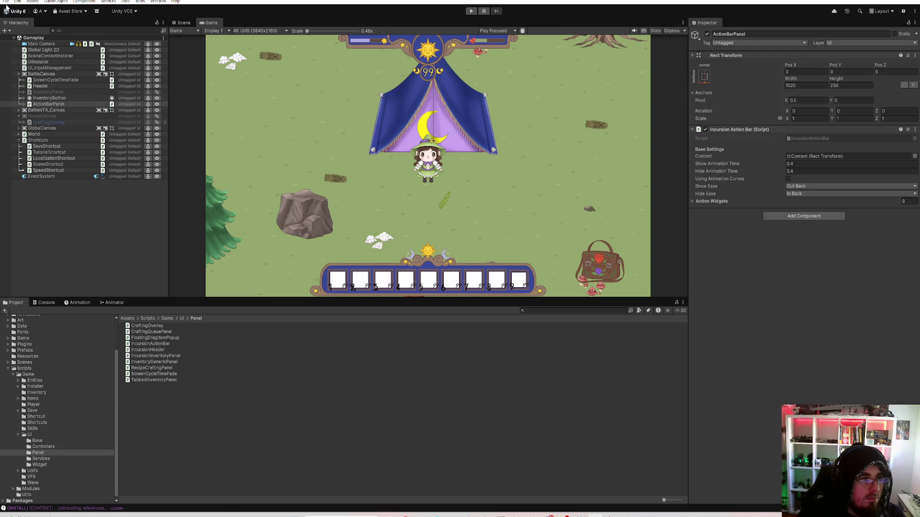
pyautogui.click(6, 2)
pyautogui.click(48, 38)
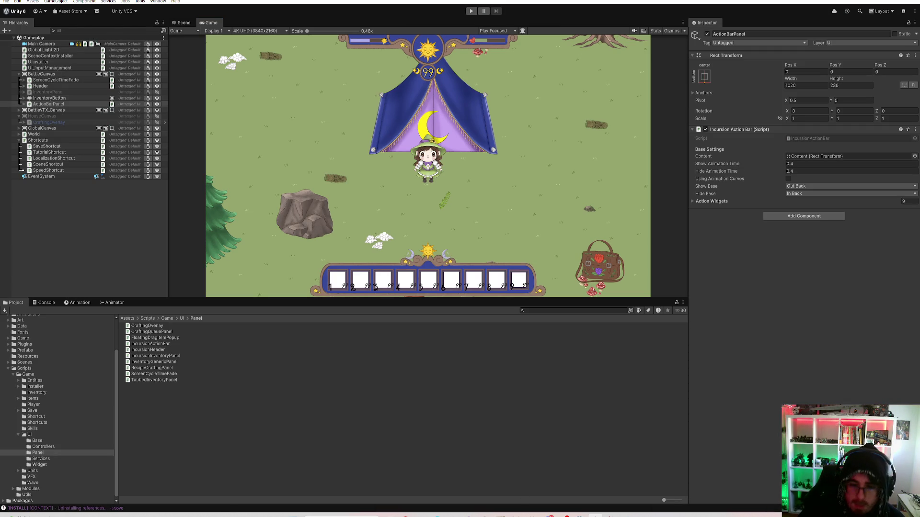
pyautogui.hotkey('alt', 'Tab')
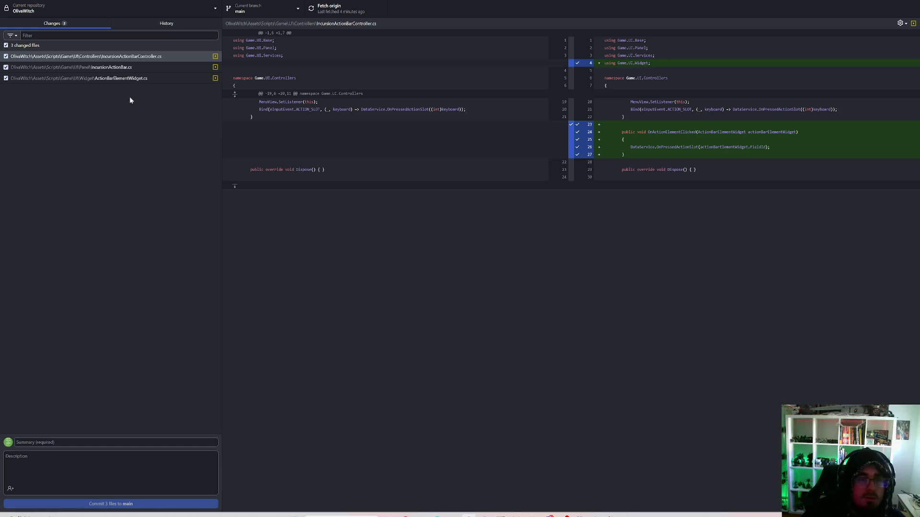
# Review the diffs and commit the three files to main as 'Implemented action bar click using item'
pyautogui.click(131, 67)
pyautogui.click(96, 78)
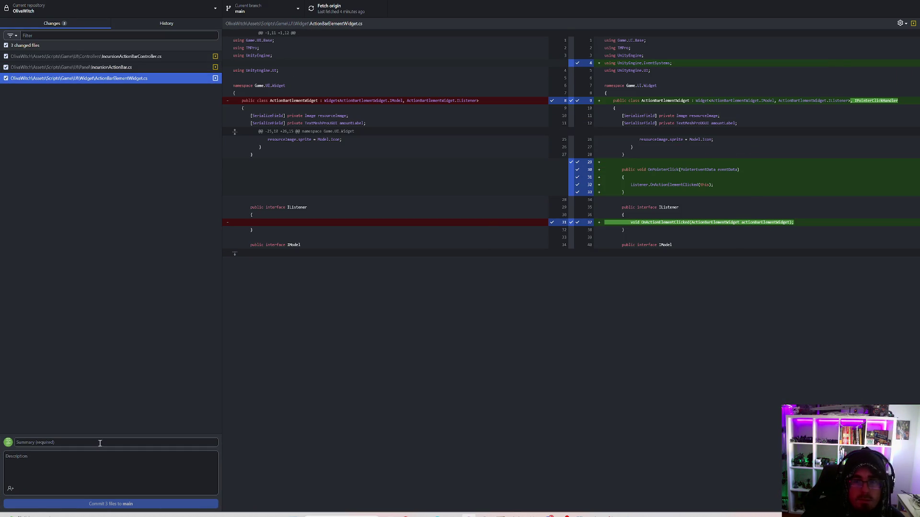
pyautogui.click(58, 444)
pyautogui.write('Implemented action bar c')
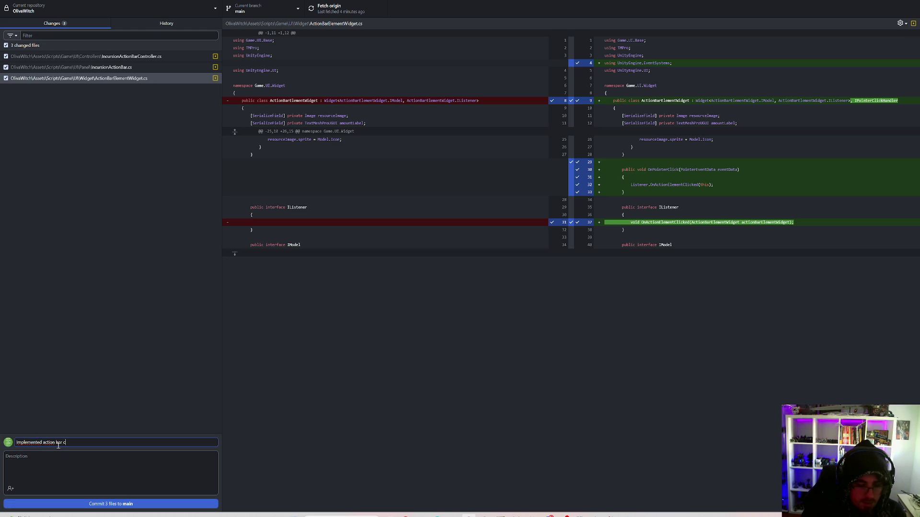
pyautogui.write('g actio')
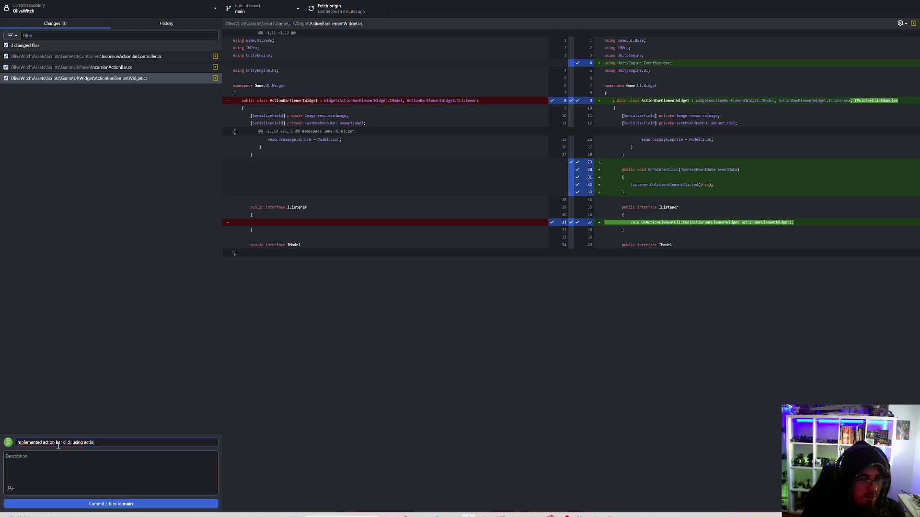
pyautogui.write(' item')
pyautogui.doubleClick(91, 442)
pyautogui.press('BackSpace')
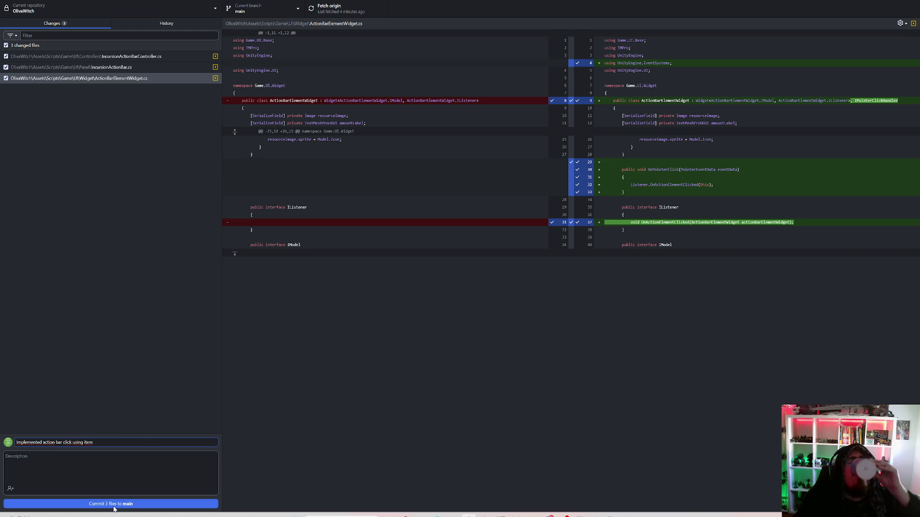
pyautogui.click(114, 507)
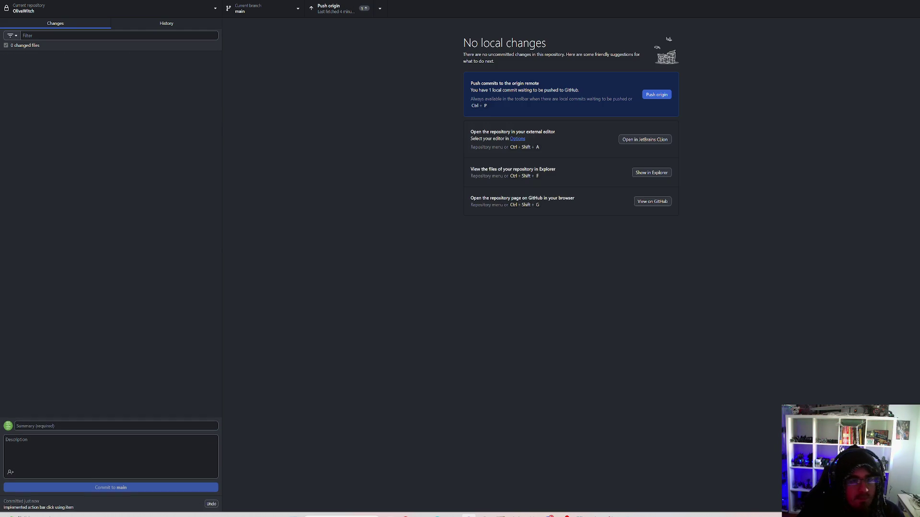
# Push the local commit on main to origin
pyautogui.click(357, 8)
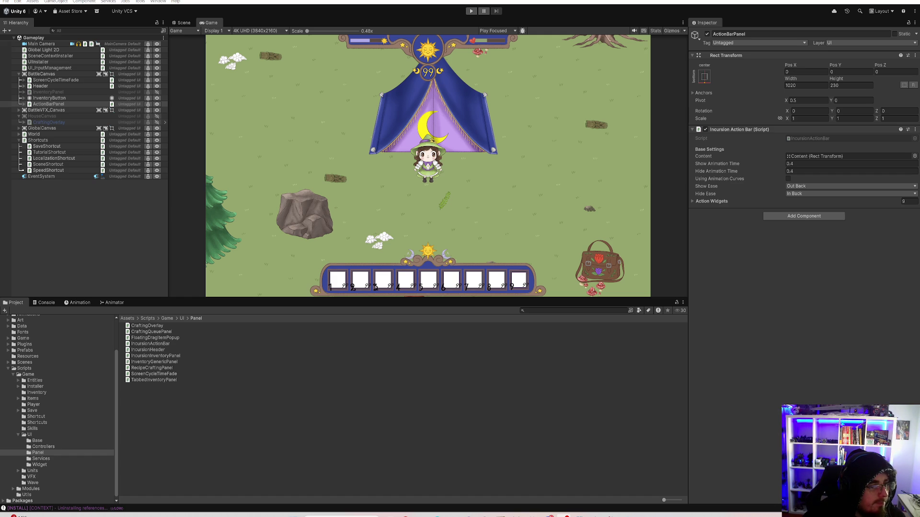
# Fold up Shortcuts, BattleCanvas and HouseCanvas while inspecting SpeedShortcut, World and the installers
pyautogui.click(101, 211)
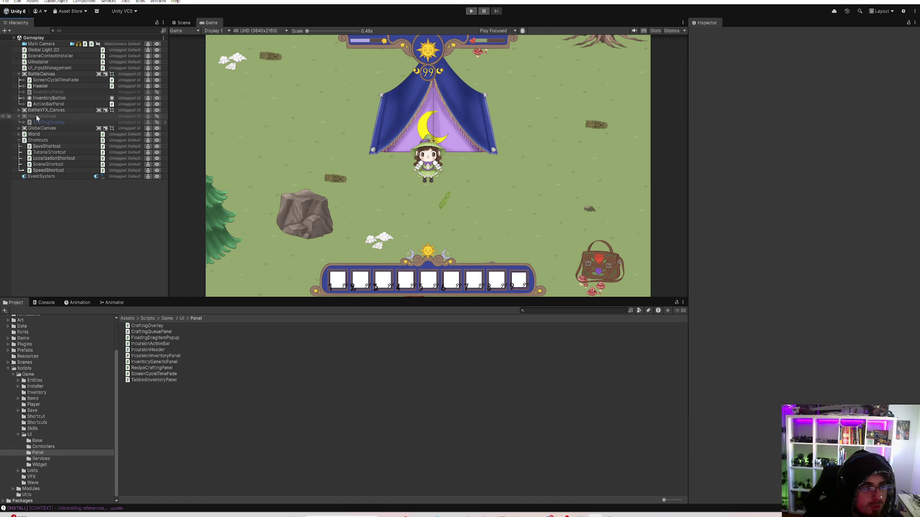
pyautogui.click(57, 171)
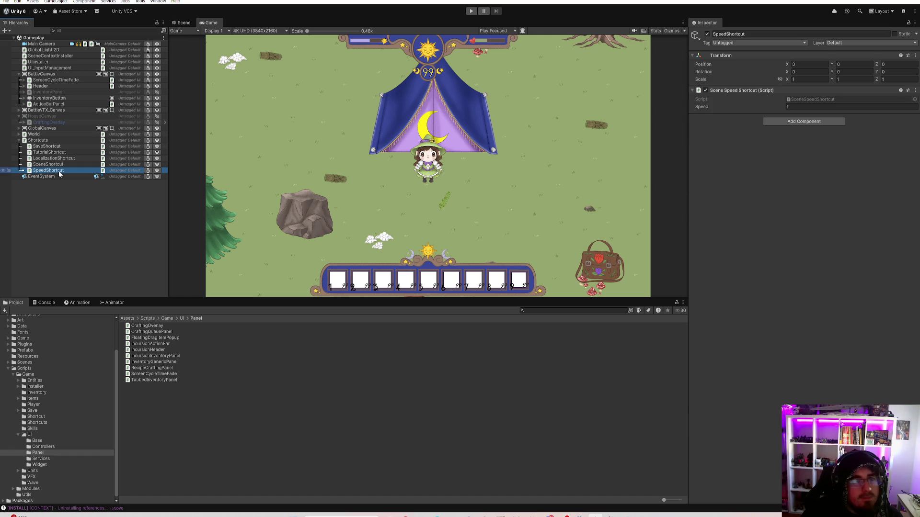
pyautogui.click(20, 141)
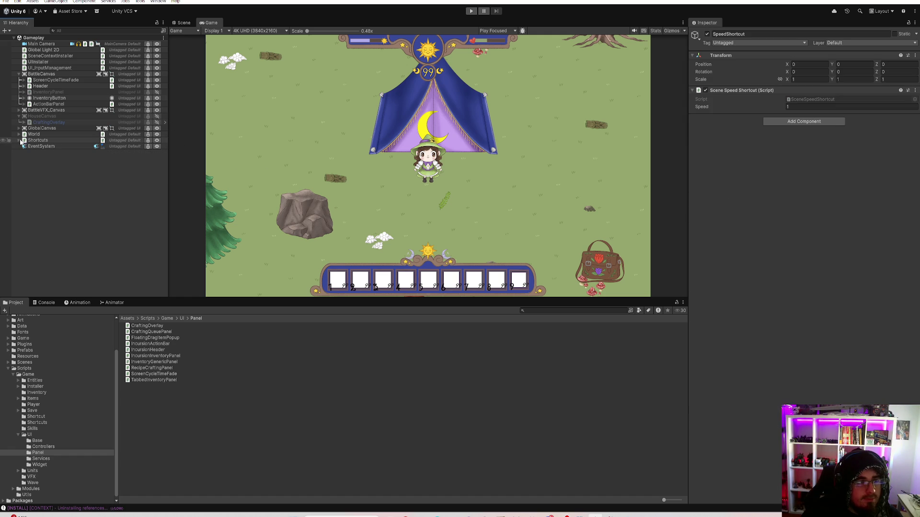
pyautogui.click(42, 136)
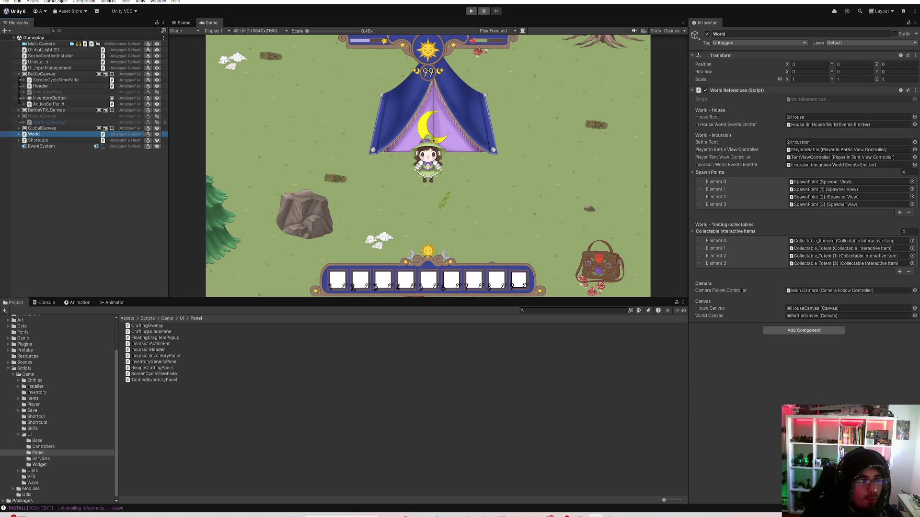
pyautogui.click(19, 74)
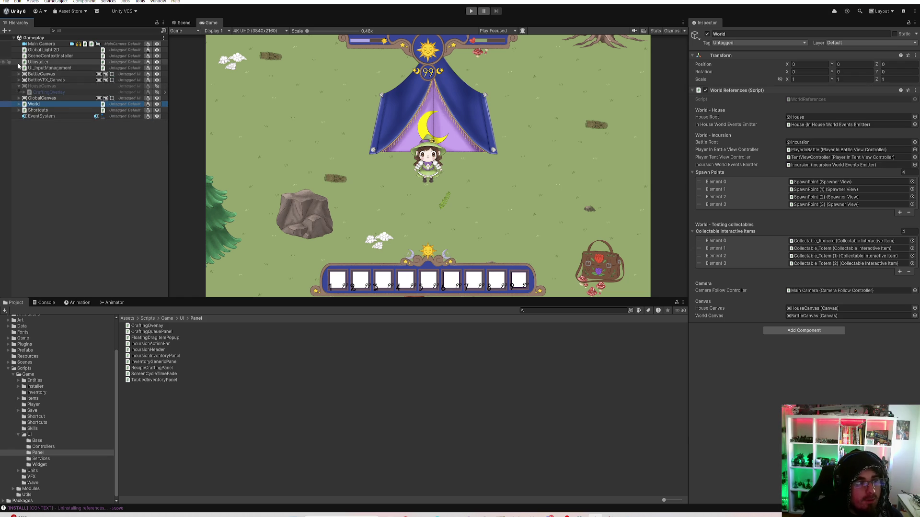
pyautogui.click(18, 86)
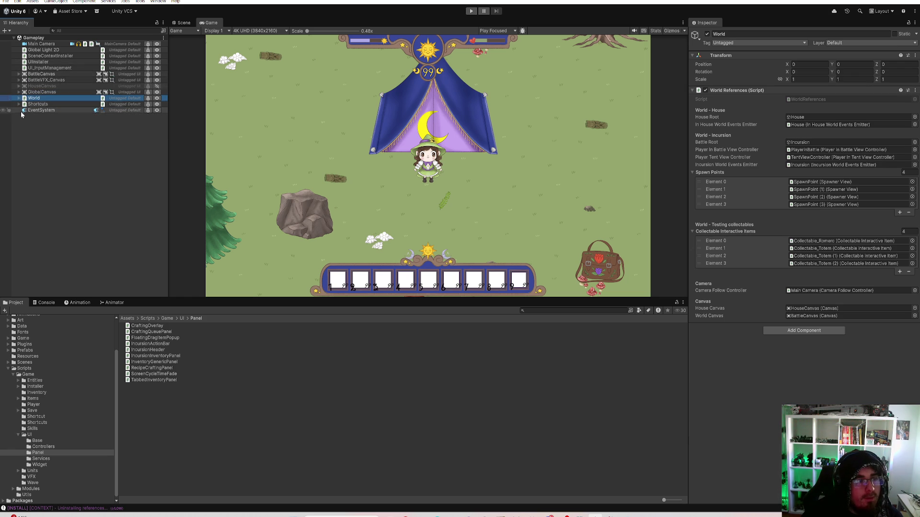
pyautogui.click(62, 154)
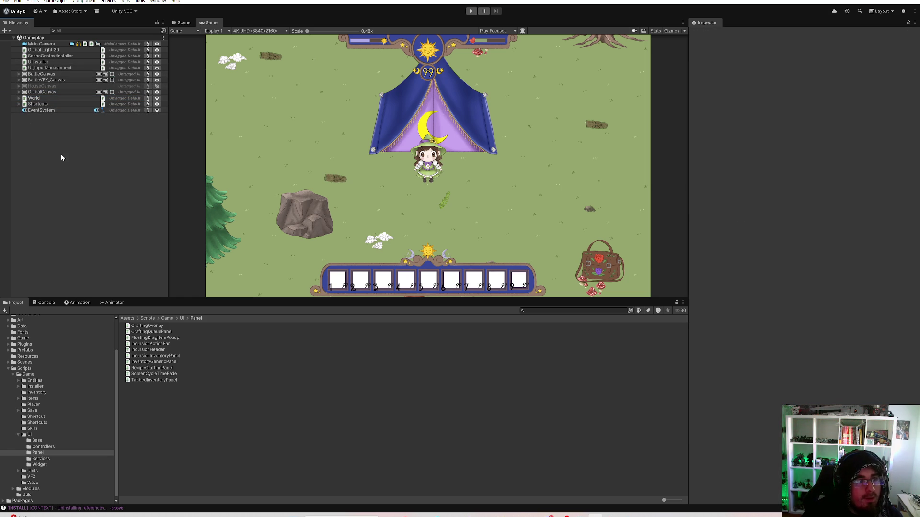
pyautogui.click(61, 56)
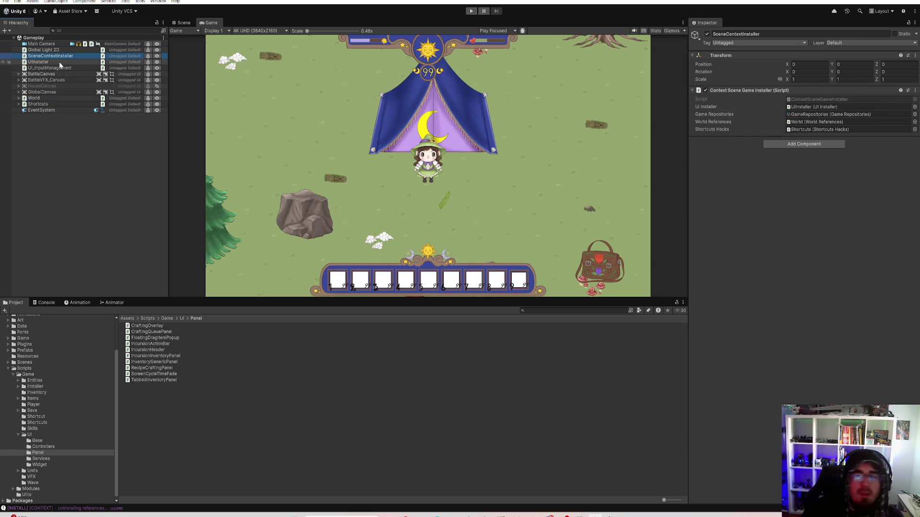
pyautogui.click(60, 63)
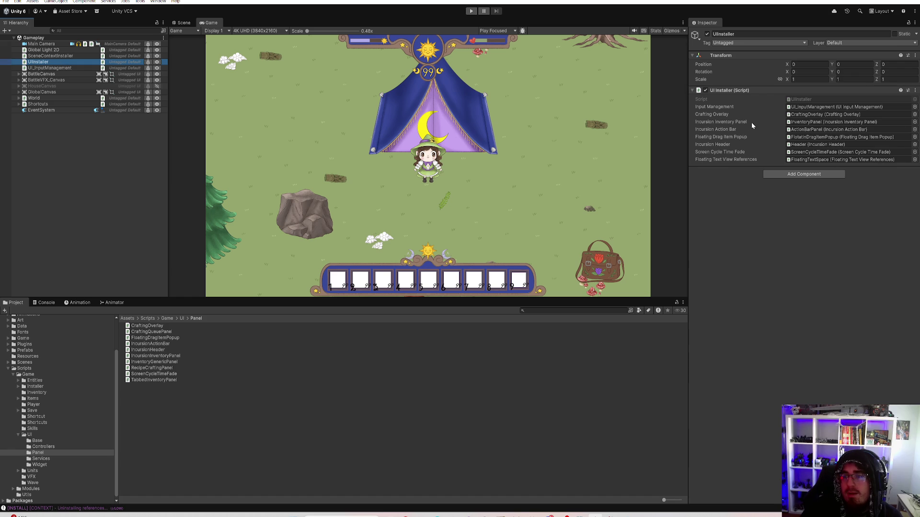
pyautogui.click(106, 170)
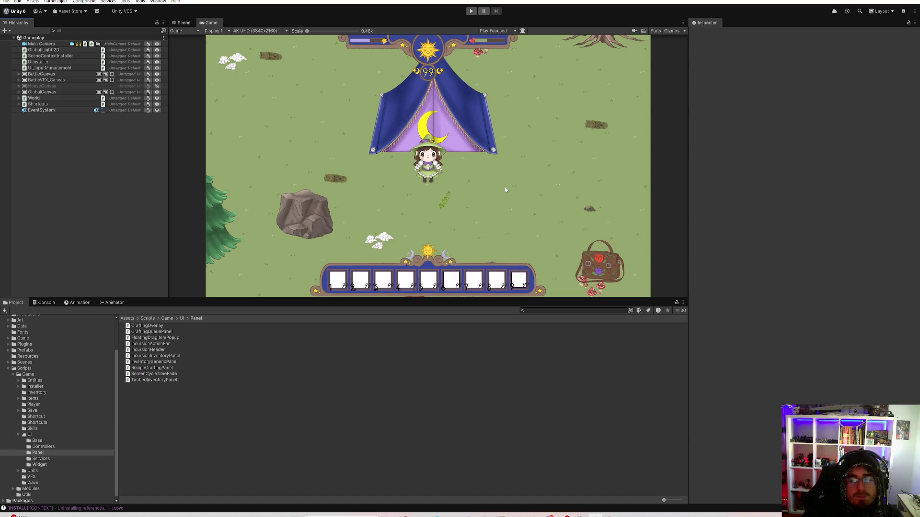
pyautogui.scroll(3, 85, 361)
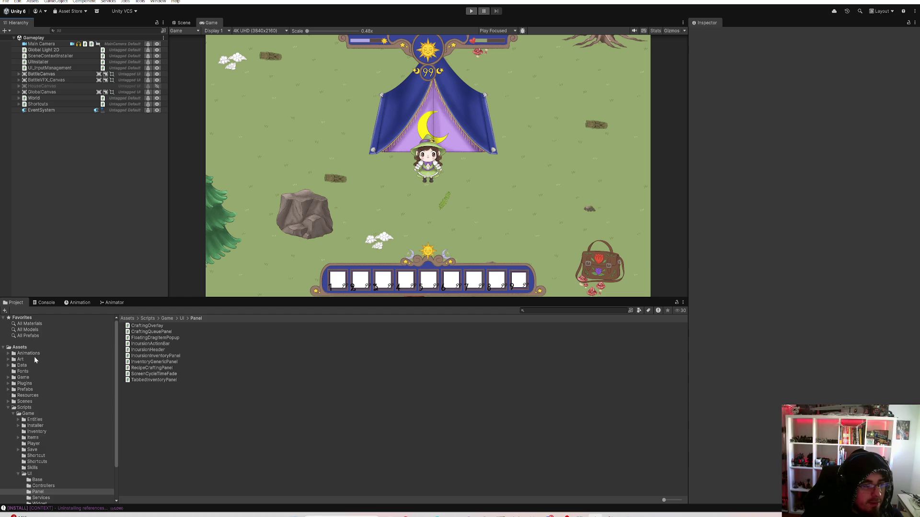
# Open Assets/Art/UI as large icon thumbnails and select the UI_inventario 1 texture
pyautogui.click(22, 365)
pyautogui.click(20, 360)
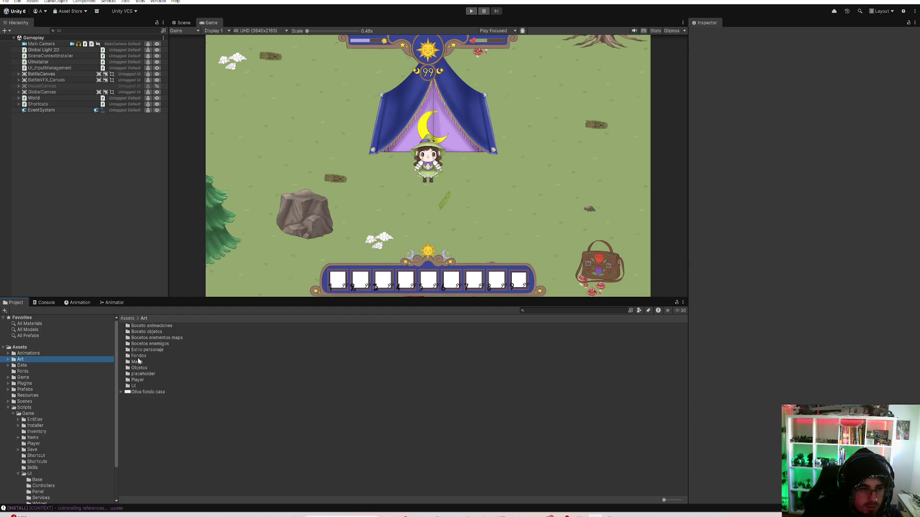
pyautogui.doubleClick(136, 386)
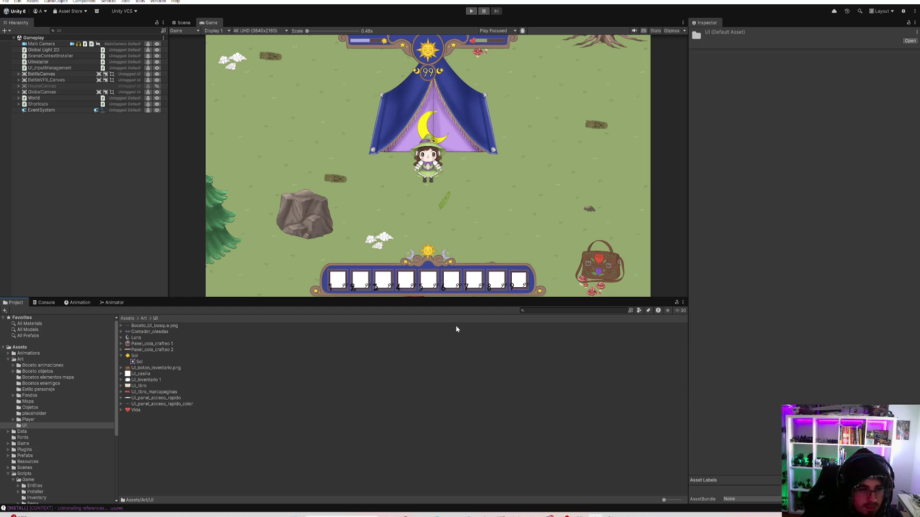
pyautogui.moveTo(663, 500); pyautogui.dragTo(680, 500)
pyautogui.click(492, 399)
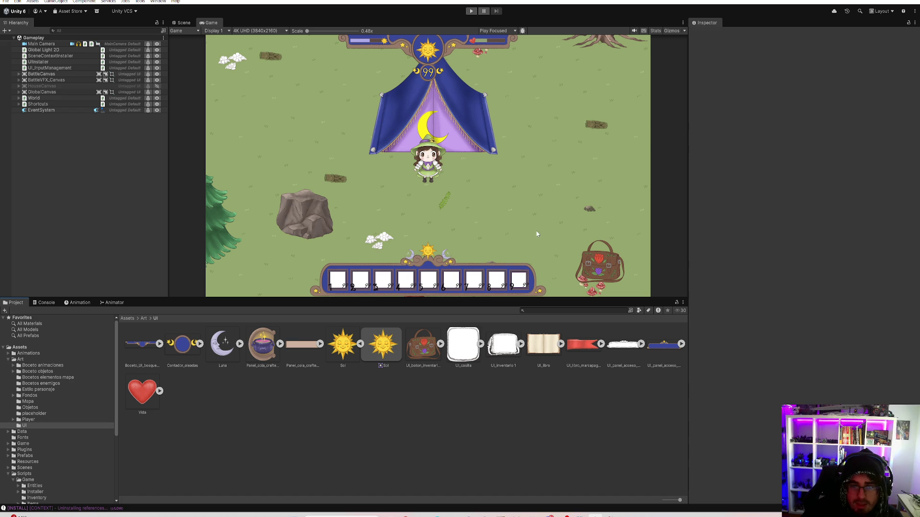
pyautogui.click(506, 346)
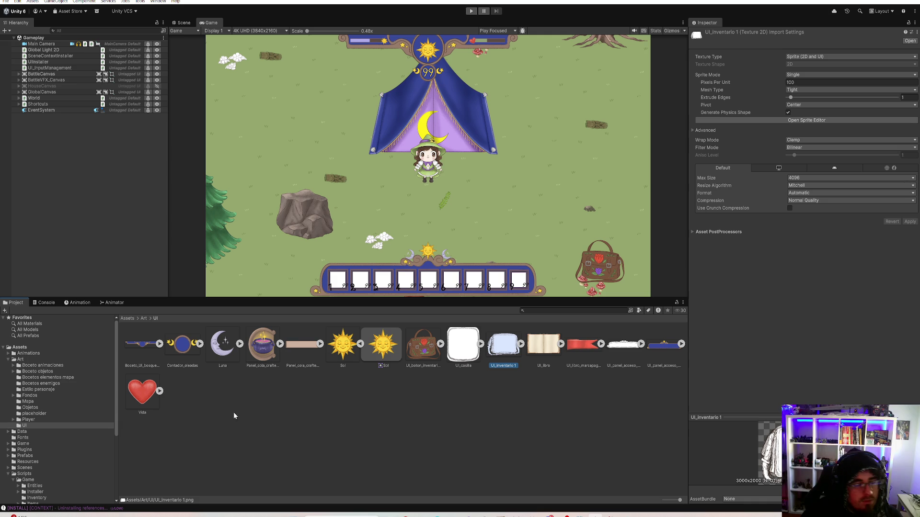
# Step up the folder tree from UI to Boceto objetos, showing its plantas and single folders
pyautogui.click(51, 417)
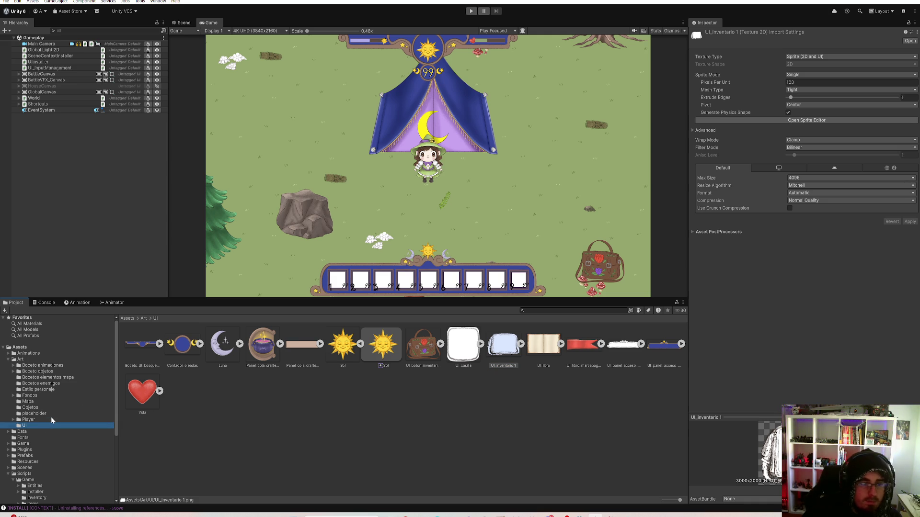
pyautogui.press('Up')
pyautogui.press('Up')
pyautogui.press('Up')
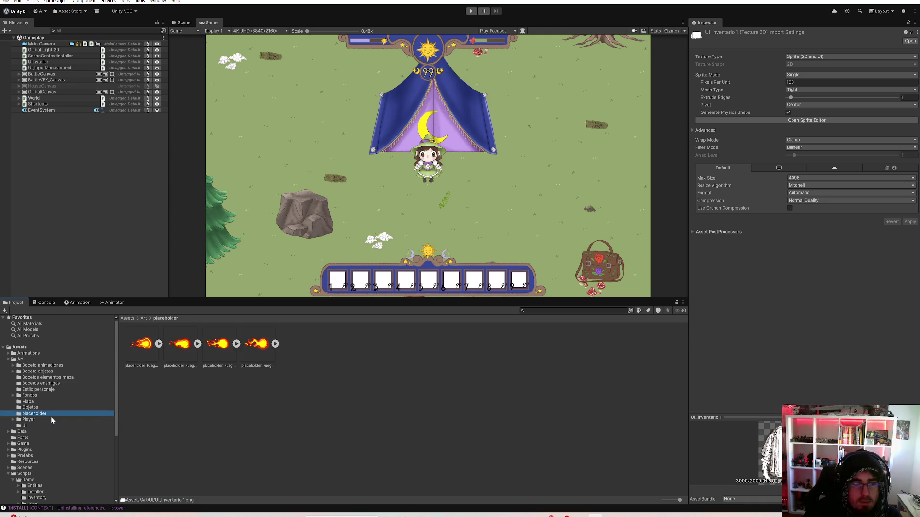
pyautogui.press('Up')
pyautogui.press('Up')
pyautogui.press('Up')
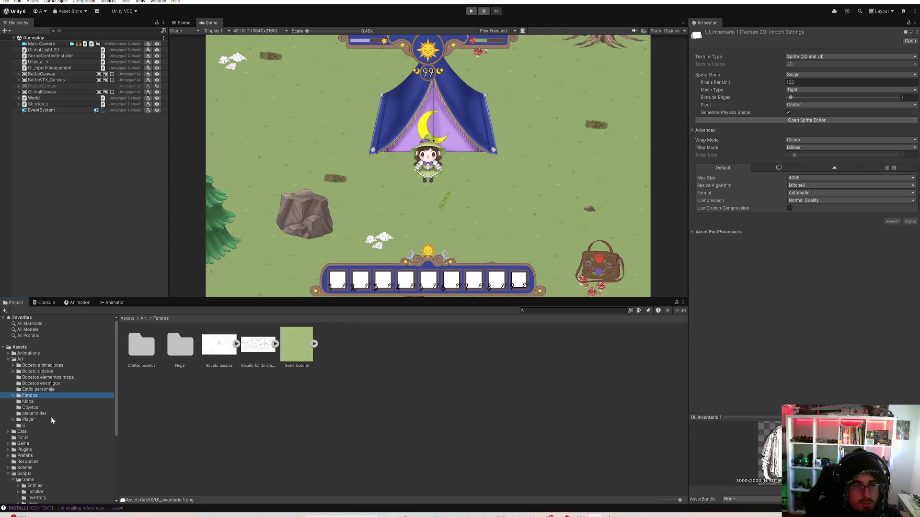
pyautogui.press('Up')
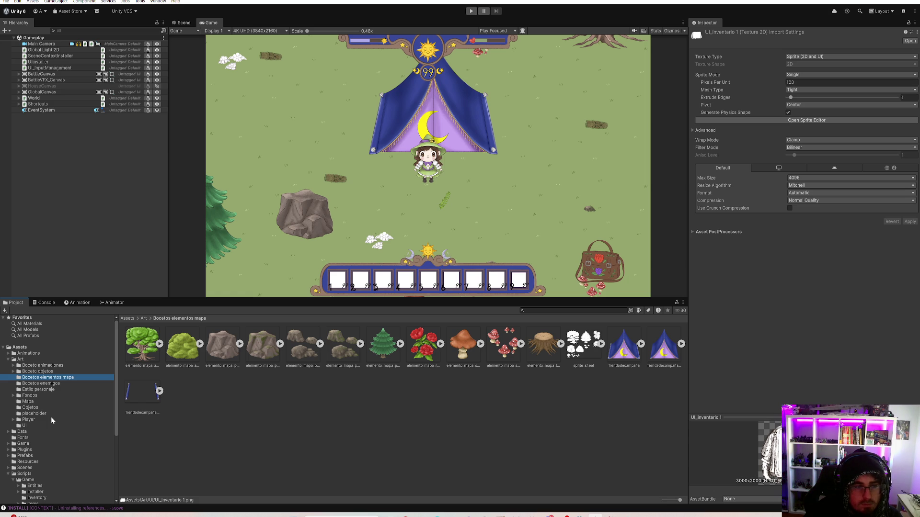
pyautogui.press('Up')
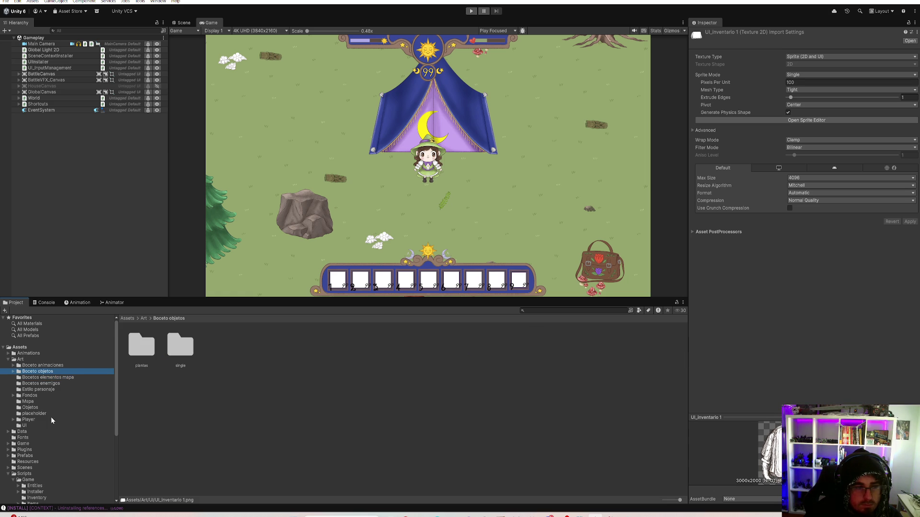
pyautogui.press('Up')
pyautogui.press('Down')
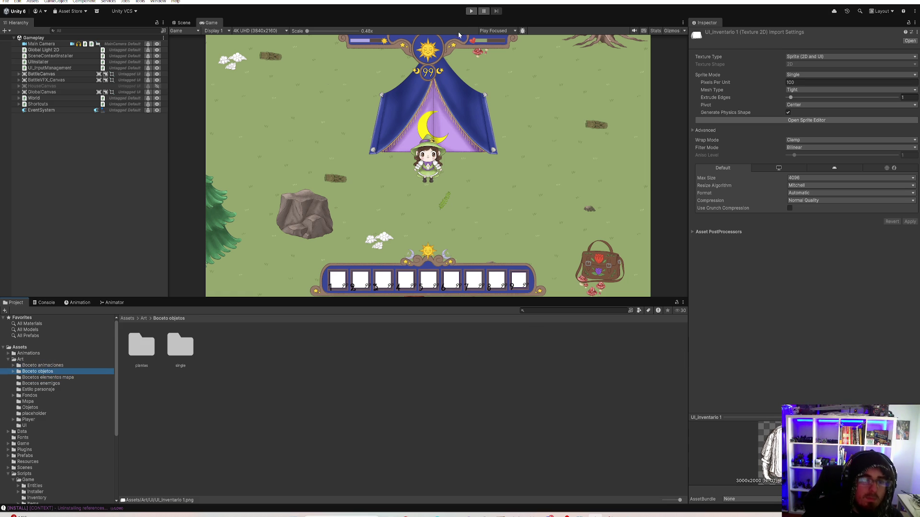
pyautogui.click(496, 163)
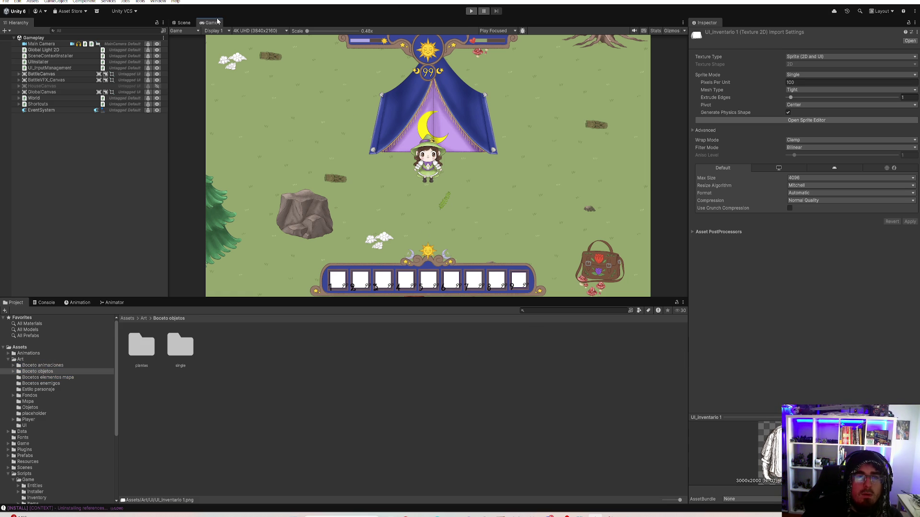
pyautogui.click(183, 22)
# Duplicate the HealthSlider's heart image and rename the copy Target
pyautogui.scroll(-1, 434, 192)
pyautogui.scroll(3, 435, 193)
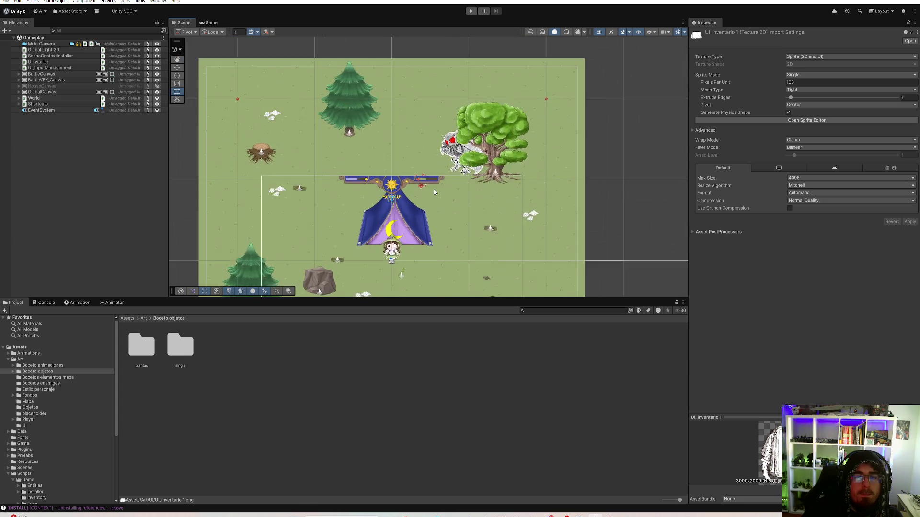
pyautogui.scroll(8, 434, 192)
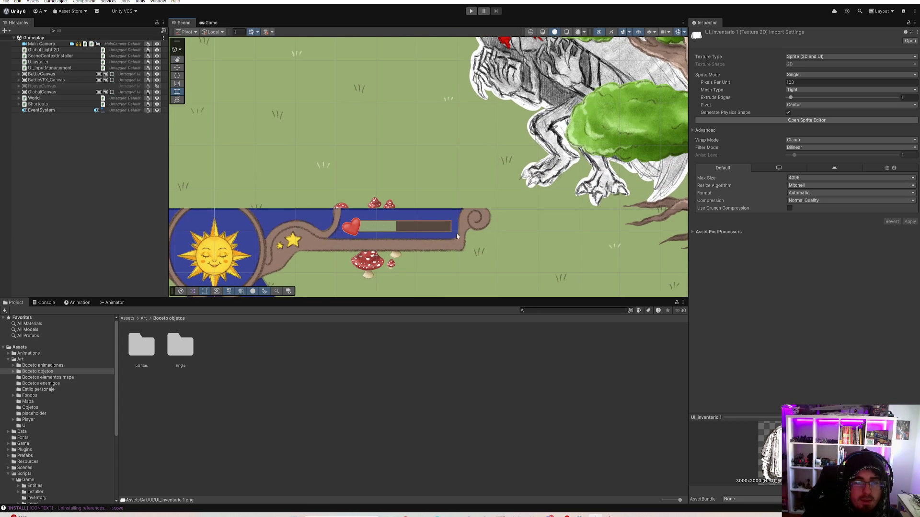
pyautogui.click(392, 230)
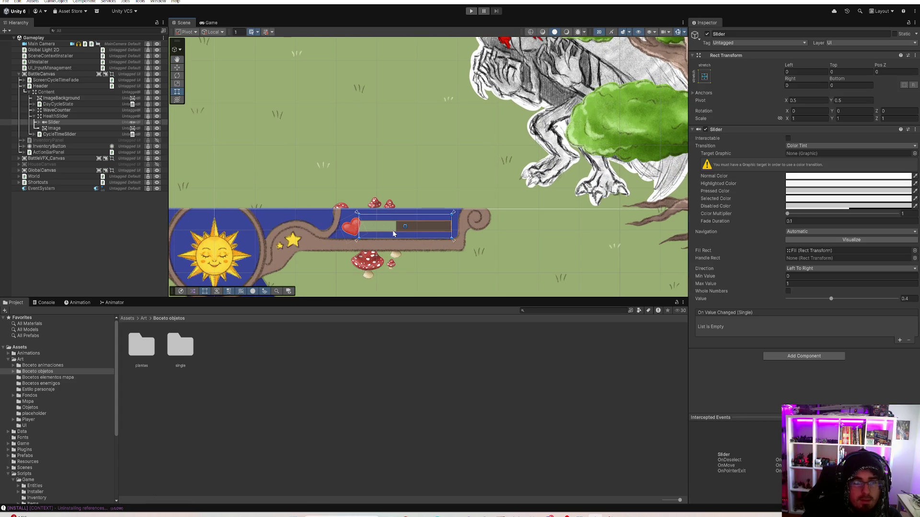
pyautogui.rightClick(69, 115)
pyautogui.click(54, 129)
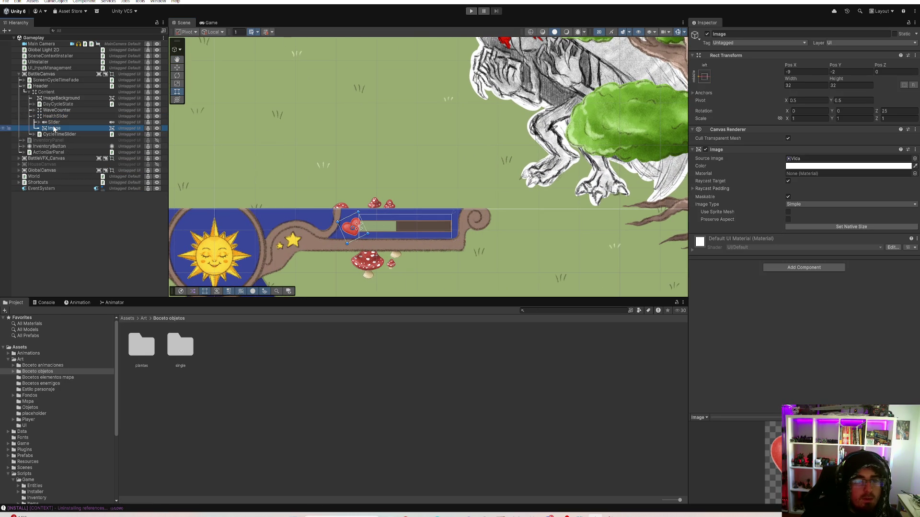
pyautogui.hotkey('ctrl', 'd')
pyautogui.click(739, 34)
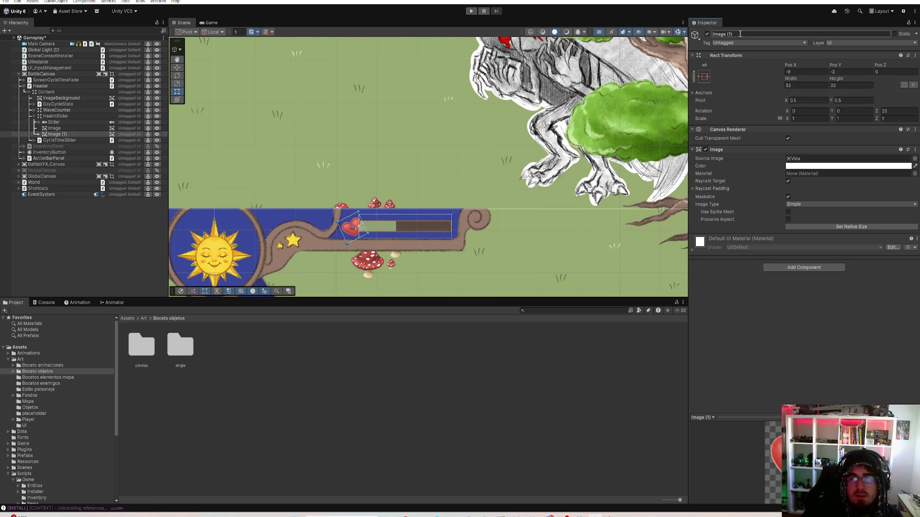
pyautogui.write('Target')
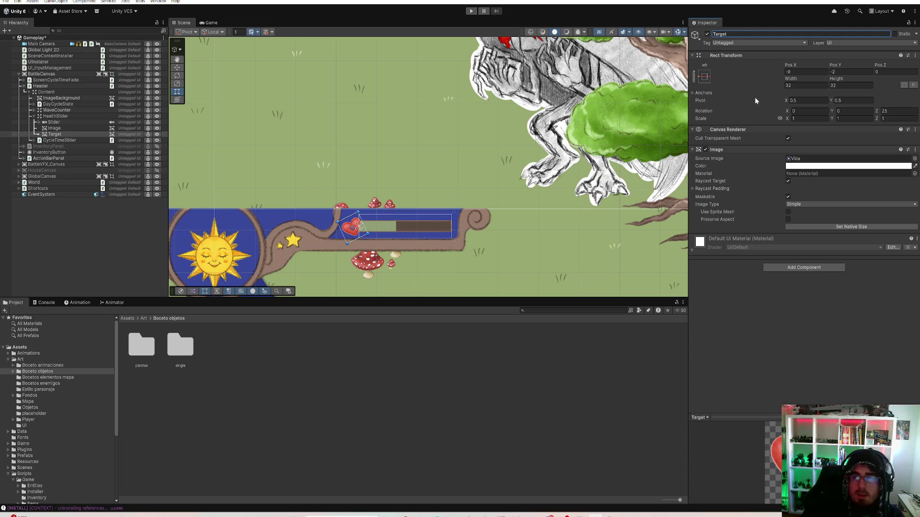
# Anchor Target to the bar's right-middle and set its Rotation Z to -15
pyautogui.click(705, 76)
pyautogui.click(760, 152)
pyautogui.click(818, 98)
pyautogui.click(807, 71)
pyautogui.write('0')
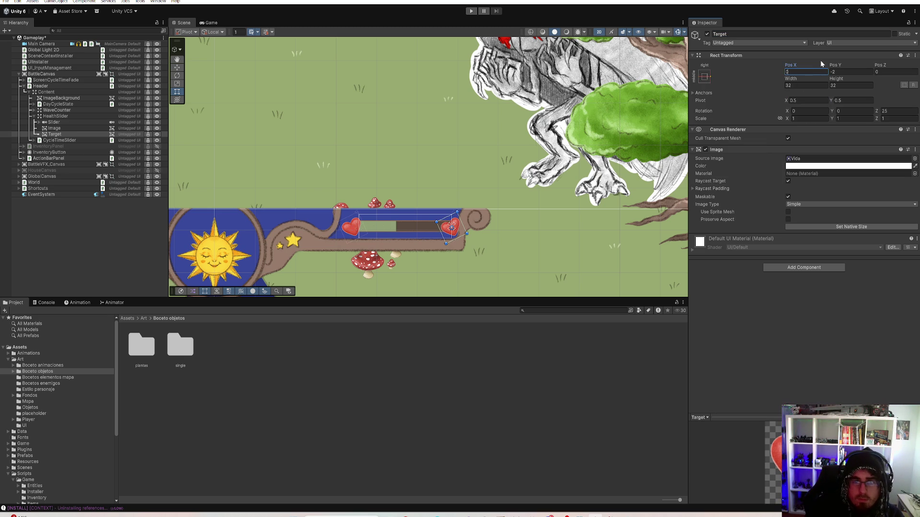
pyautogui.click(893, 111)
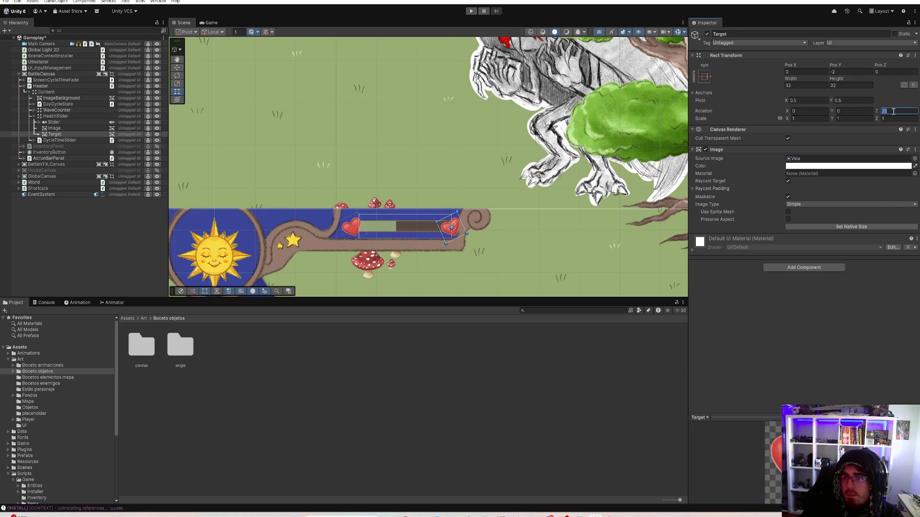
pyautogui.write('-15')
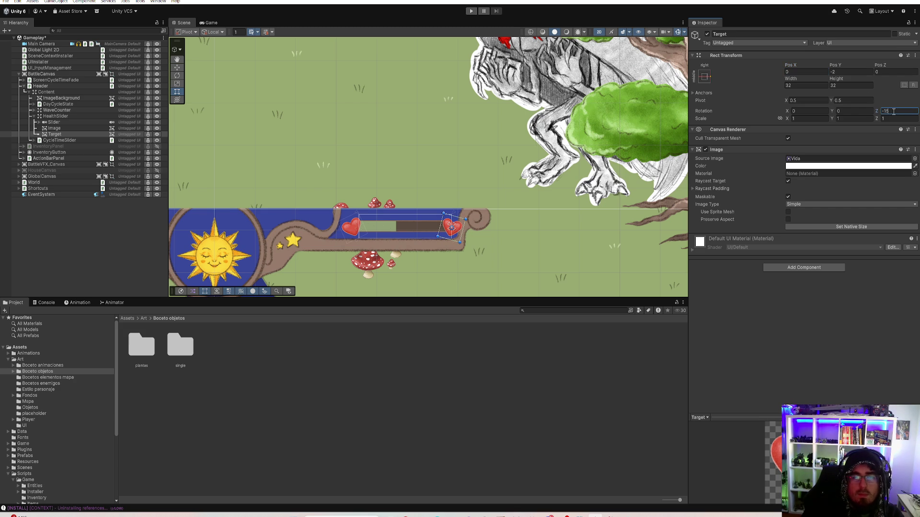
pyautogui.click(806, 84)
# Set Target's Pos X to 10
pyautogui.click(806, 73)
pyautogui.write('10')
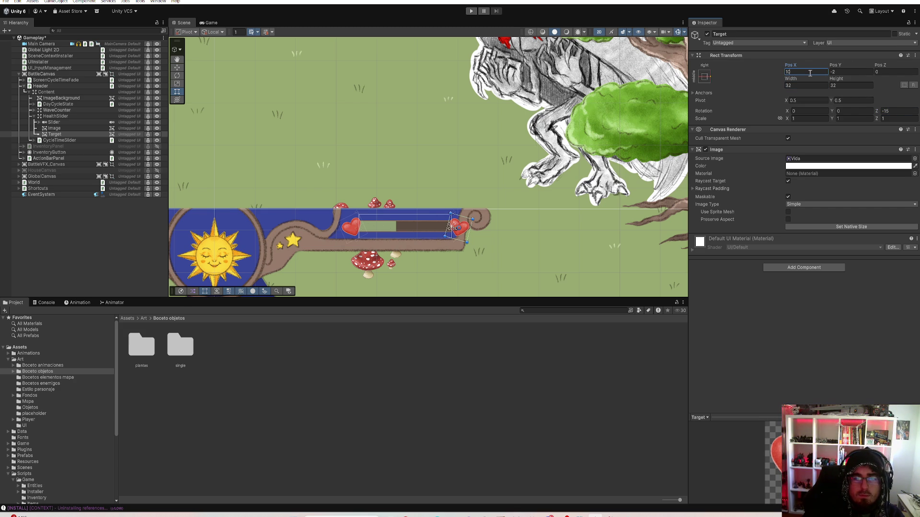
pyautogui.press('BackSpace')
pyautogui.write('5')
pyautogui.scroll(6, 291, 265)
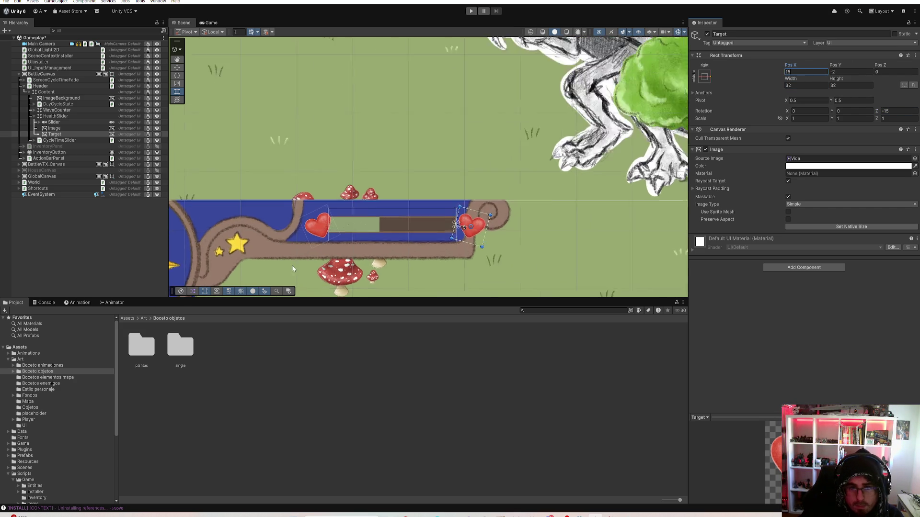
pyautogui.click(806, 71)
pyautogui.write('10')
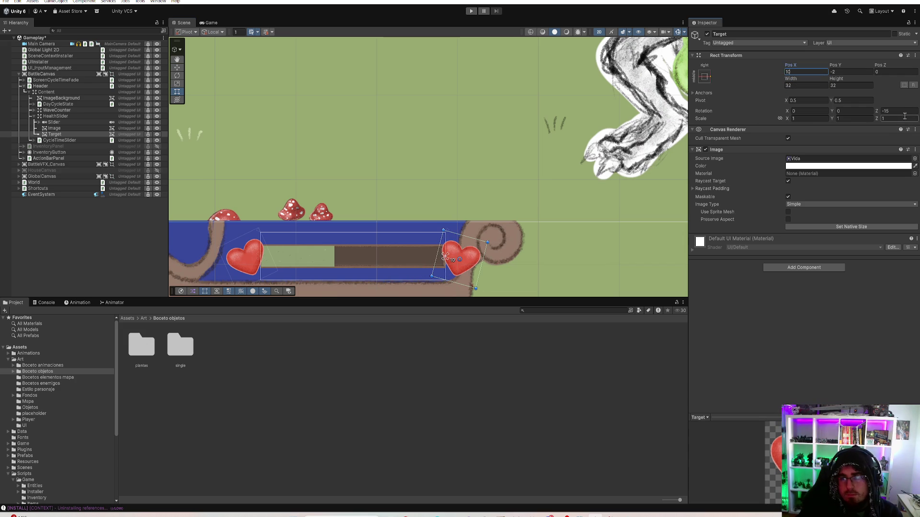
pyautogui.click(914, 159)
pyautogui.scroll(3, 771, 317)
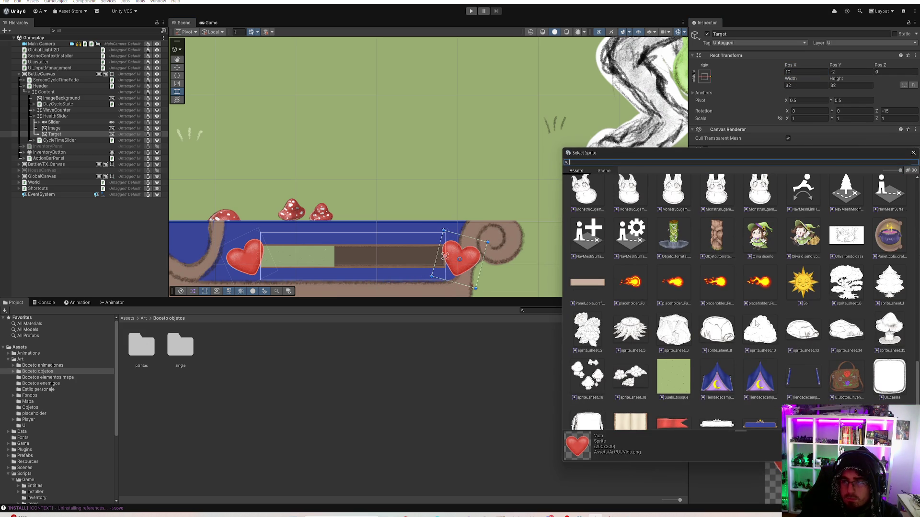
# Assign the Tiendadecampaña tent sprite as Target's image
pyautogui.click(758, 372)
pyautogui.click(729, 387)
pyautogui.click(771, 382)
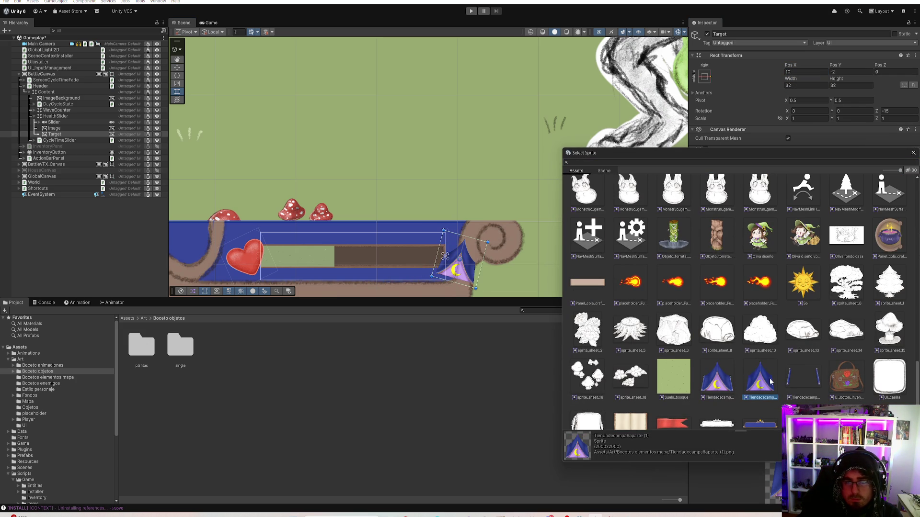
pyautogui.doubleClick(729, 381)
# Set Target's rotation to 5, Pos Y to 2 and its width and height to 24
pyautogui.click(893, 111)
pyautogui.write('5')
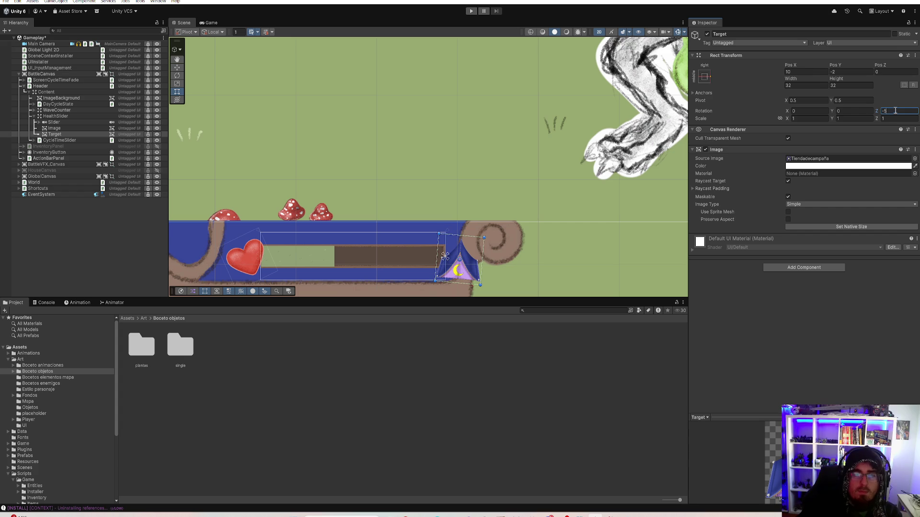
pyautogui.click(846, 72)
pyautogui.write('2')
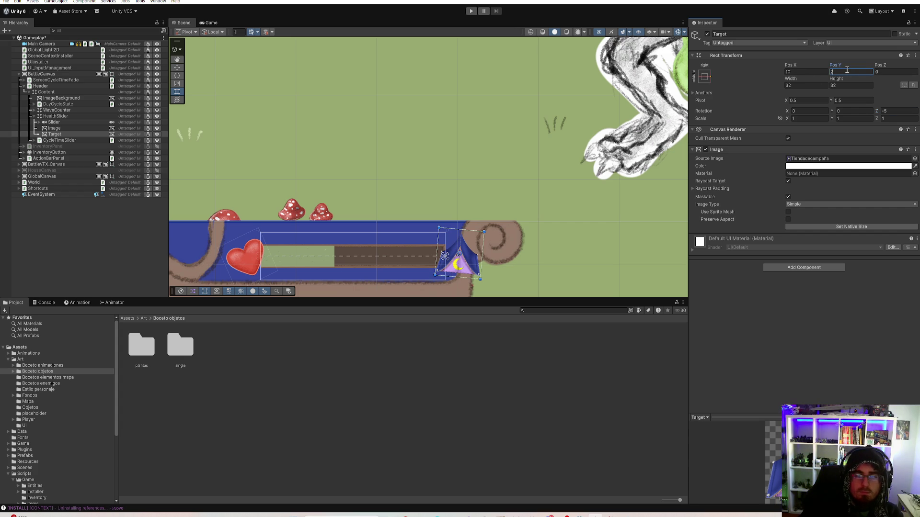
pyautogui.scroll(-3, 407, 215)
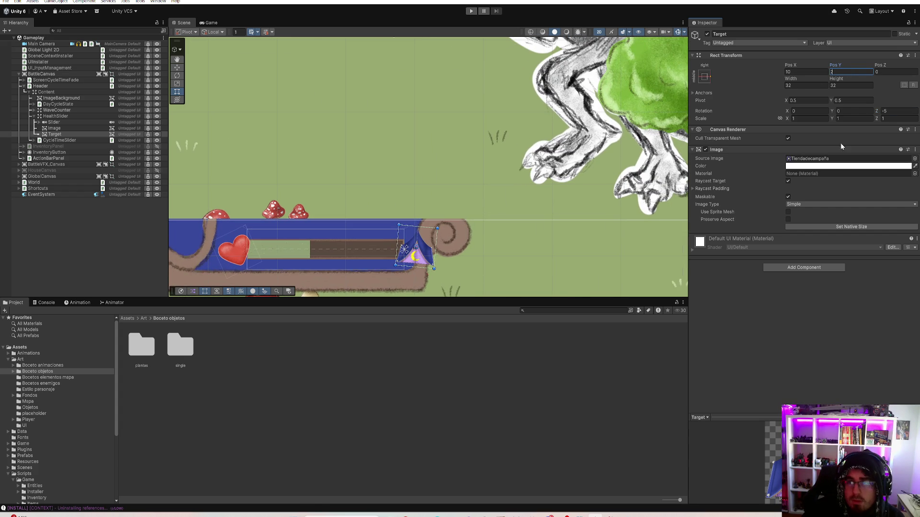
pyautogui.click(801, 85)
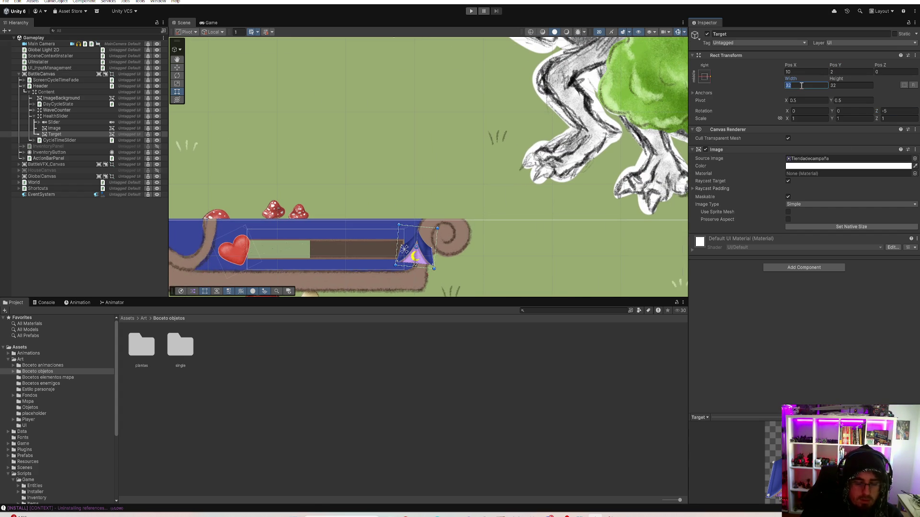
pyautogui.write('24')
pyautogui.press('Tab')
pyautogui.write('24')
# Centre the health bar in the Scene view and set Target's rotation to -2
pyautogui.scroll(2, 500, 212)
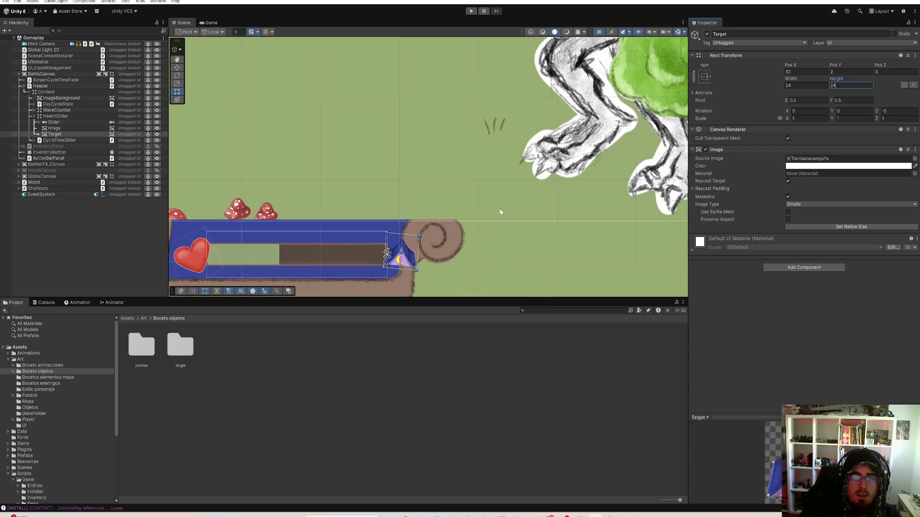
pyautogui.scroll(4, 500, 212)
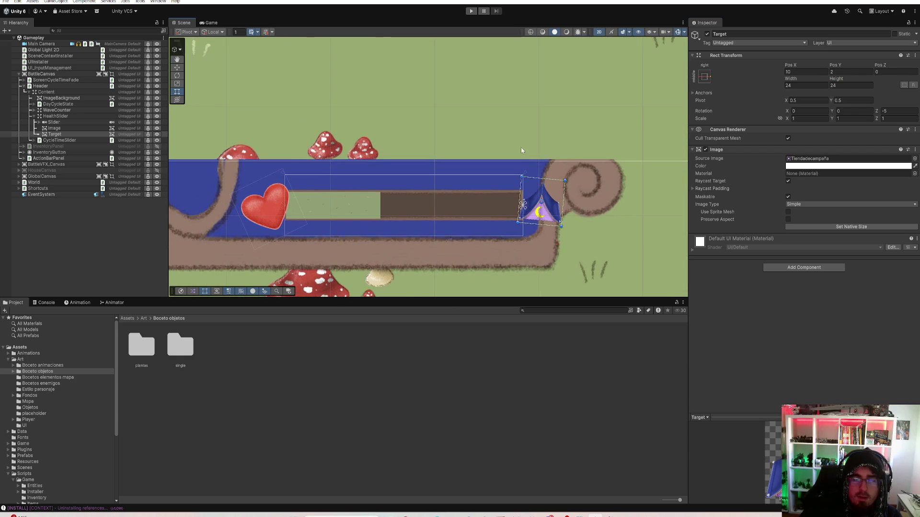
pyautogui.scroll(-2, 521, 151)
pyautogui.scroll(4, 530, 173)
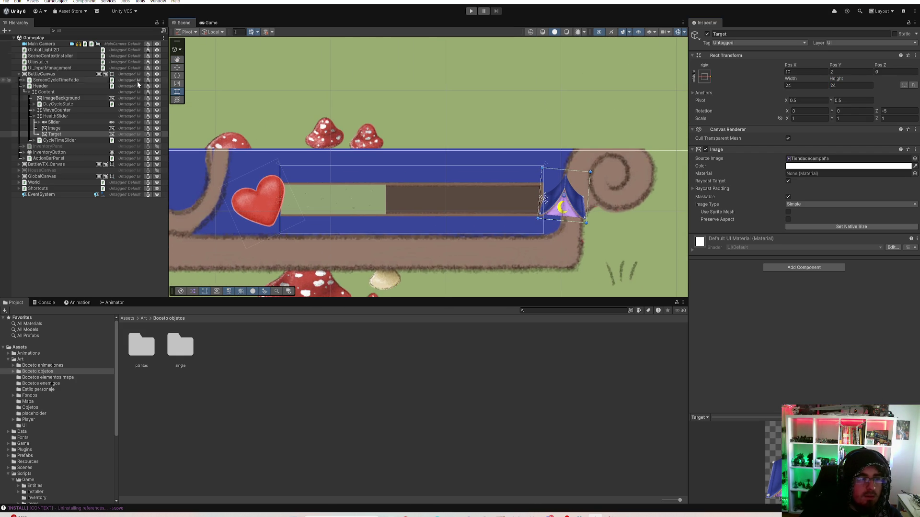
pyautogui.moveTo(297, 163); pyautogui.dragTo(316, 160)
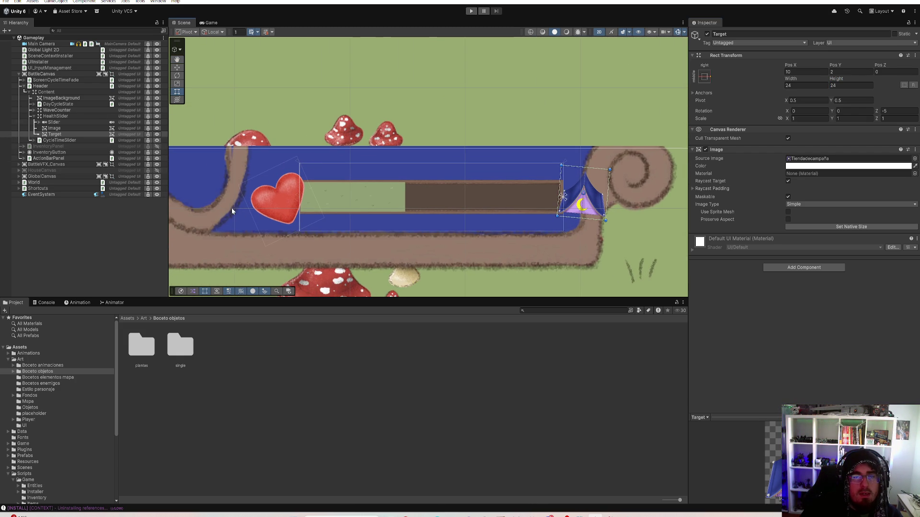
pyautogui.scroll(2, 277, 207)
pyautogui.click(899, 111)
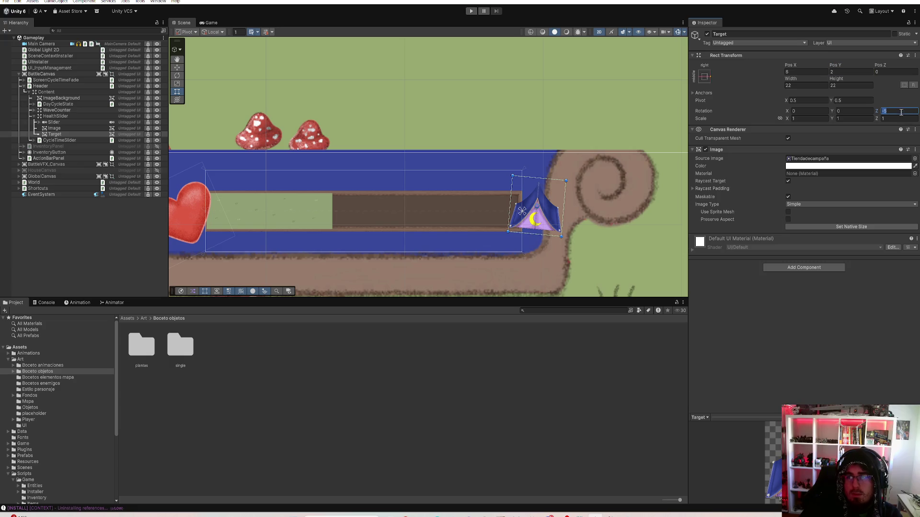
pyautogui.write('0')
pyautogui.write('-2')
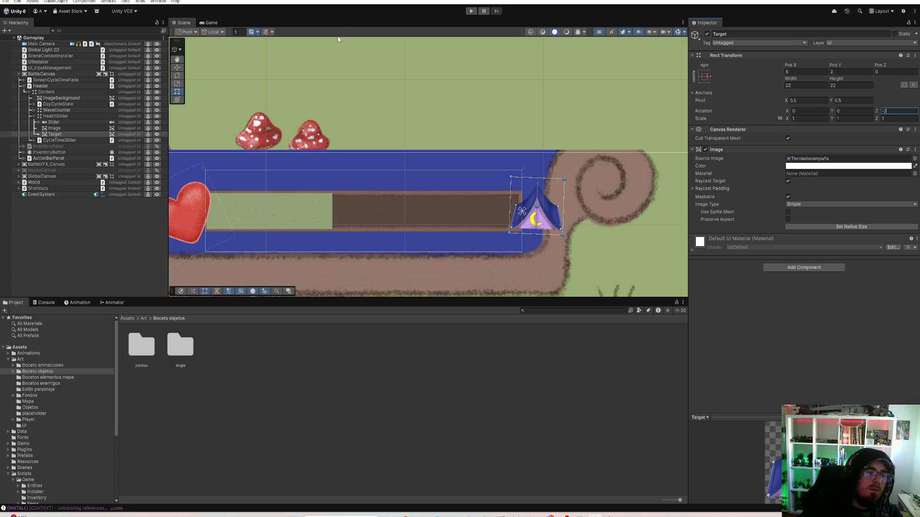
# Replace Target's Source Image with the Oliva diseño sprite
pyautogui.click(915, 159)
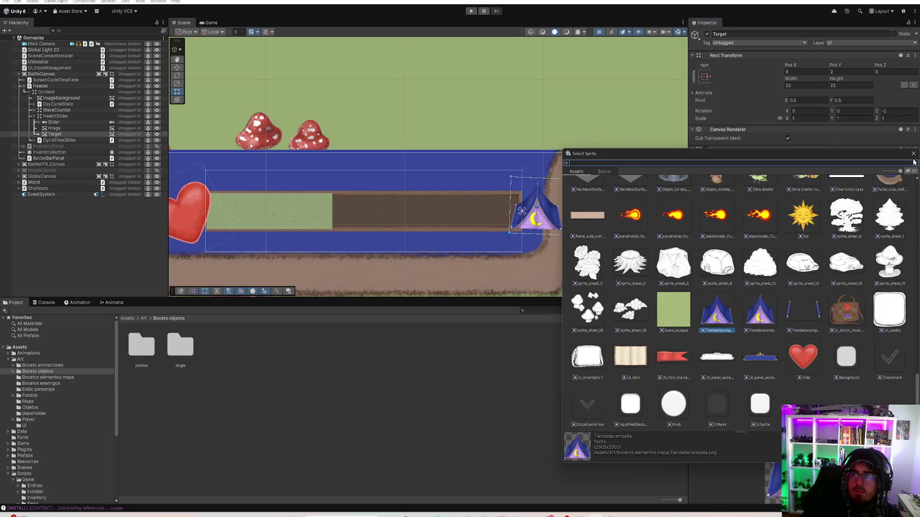
pyautogui.scroll(2, 803, 340)
pyautogui.click(804, 310)
pyautogui.click(771, 311)
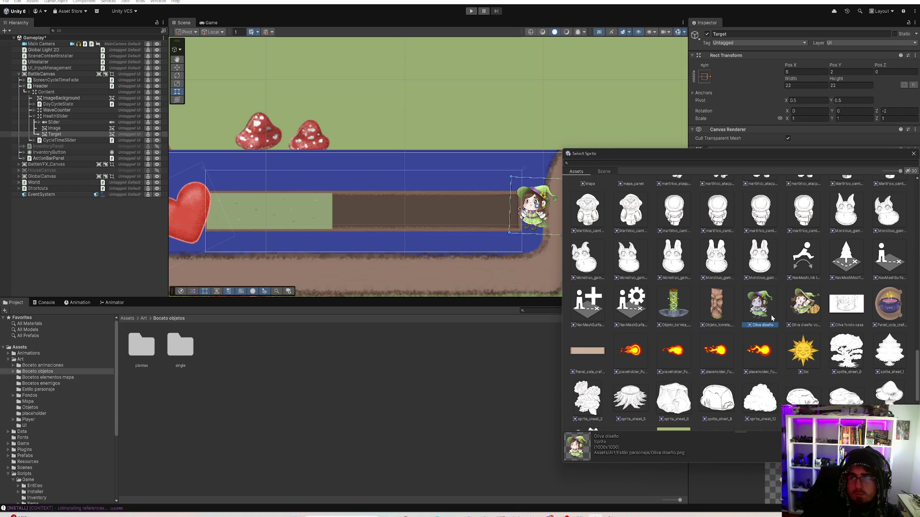
pyautogui.doubleClick(768, 315)
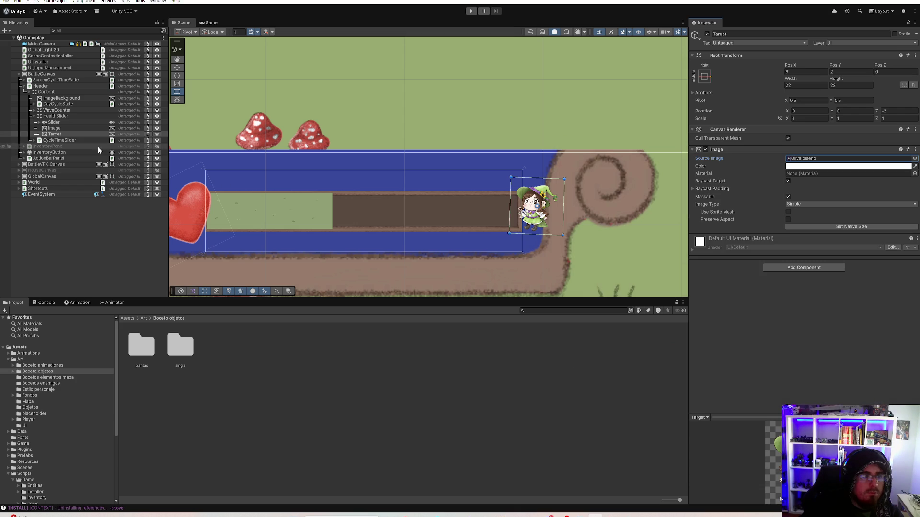
# Open the Header object's IncursionHeader script in the code editor
pyautogui.click(67, 115)
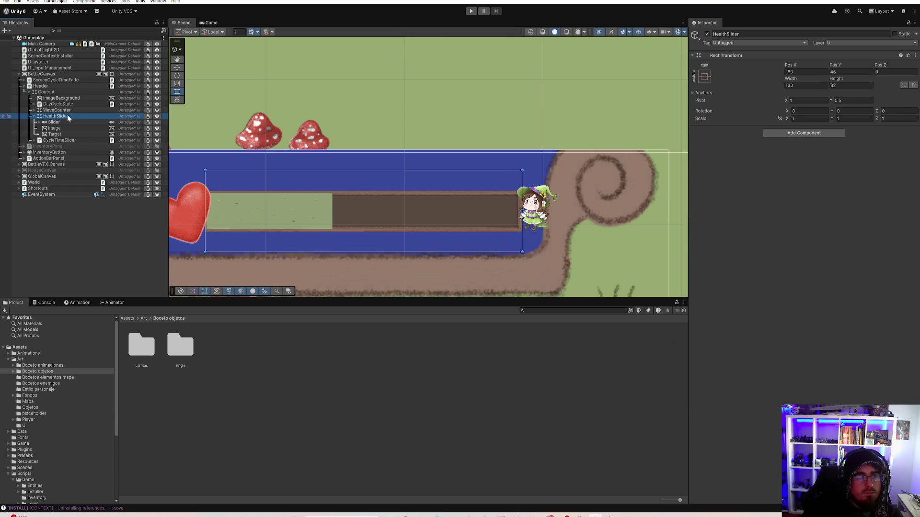
pyautogui.click(61, 85)
pyautogui.click(823, 139)
pyautogui.doubleClick(823, 139)
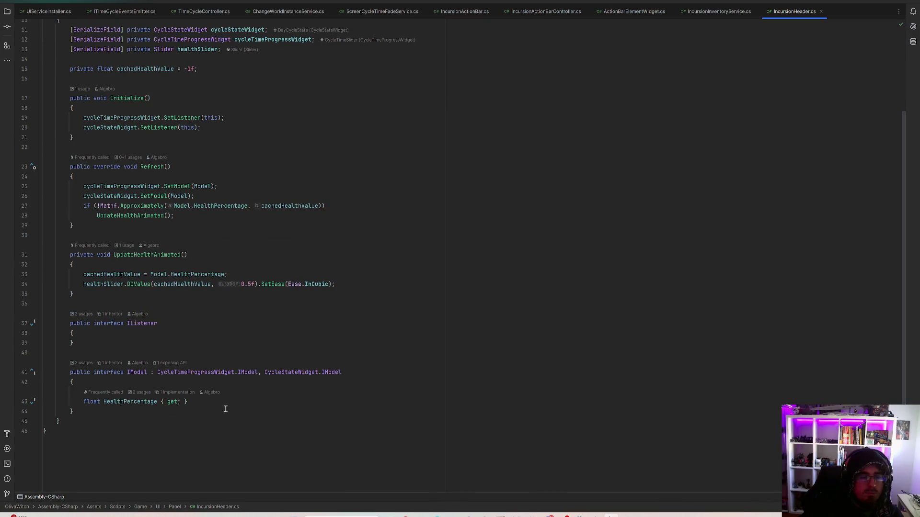
# Add a bool IsTentHealth { get; } property to the IModel interface
pyautogui.press('Return')
pyautogui.write('bool Is')
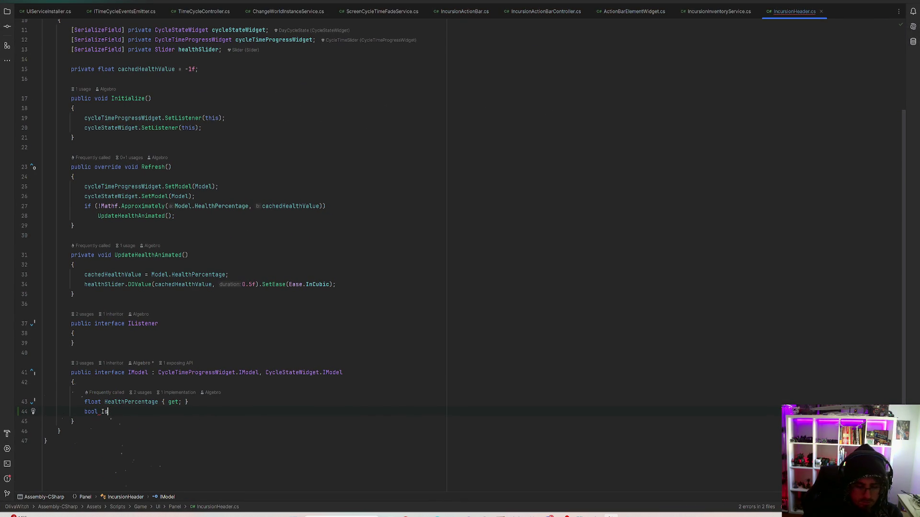
pyautogui.write('TentHealth')
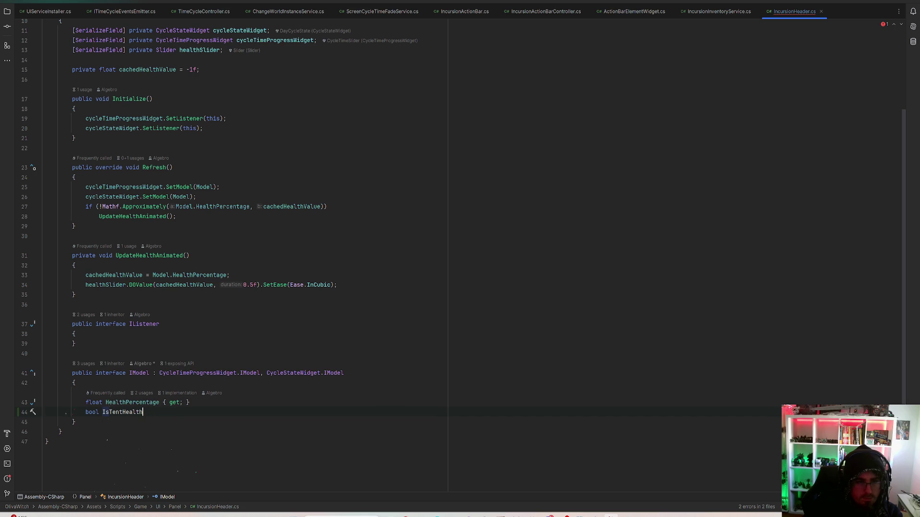
pyautogui.write(' { get;')
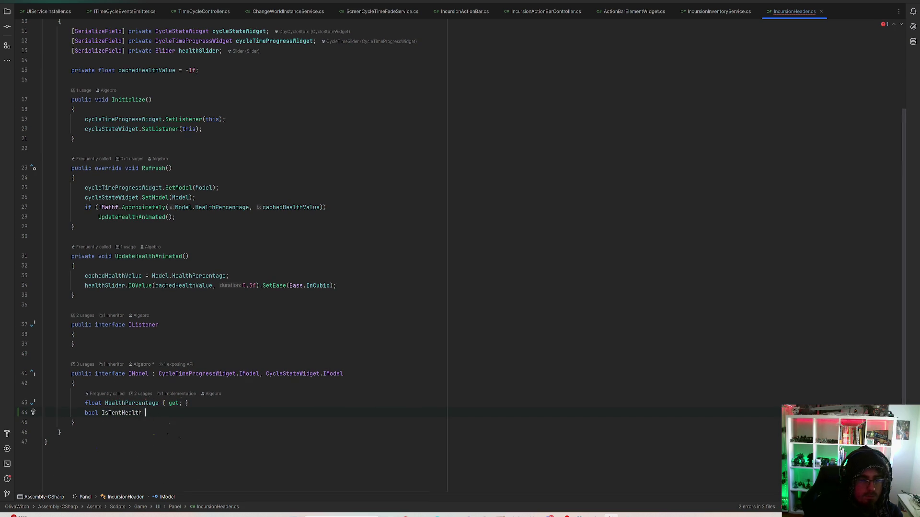
pyautogui.scroll(4, 238, 193)
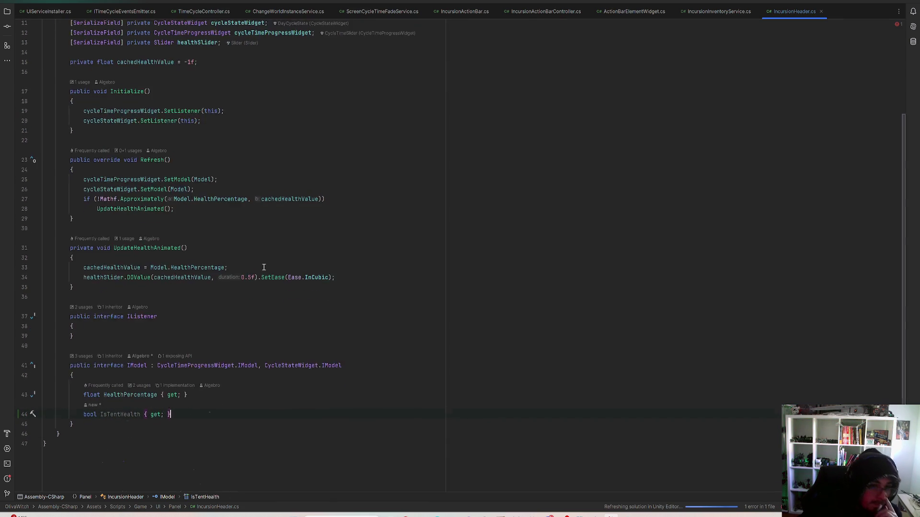
# Declare a [SerializeField] private Image healthTargetIcon field below healthSlider
pyautogui.click(222, 152)
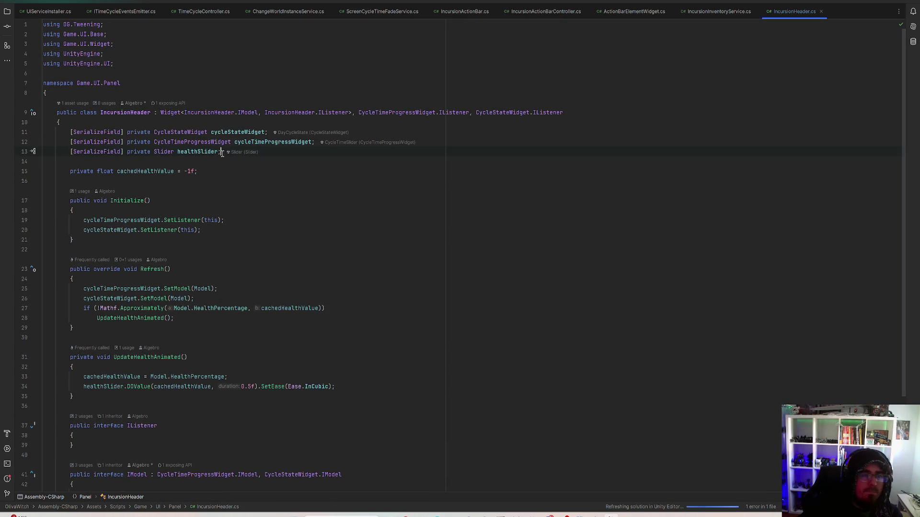
pyautogui.press('Return')
pyautogui.write('[Se')
pyautogui.press('Return')
pyautogui.write('privatre')
pyautogui.press('BackSpace')
pyautogui.press('BackSpace')
pyautogui.press('BackSpace')
pyautogui.write('te Image ')
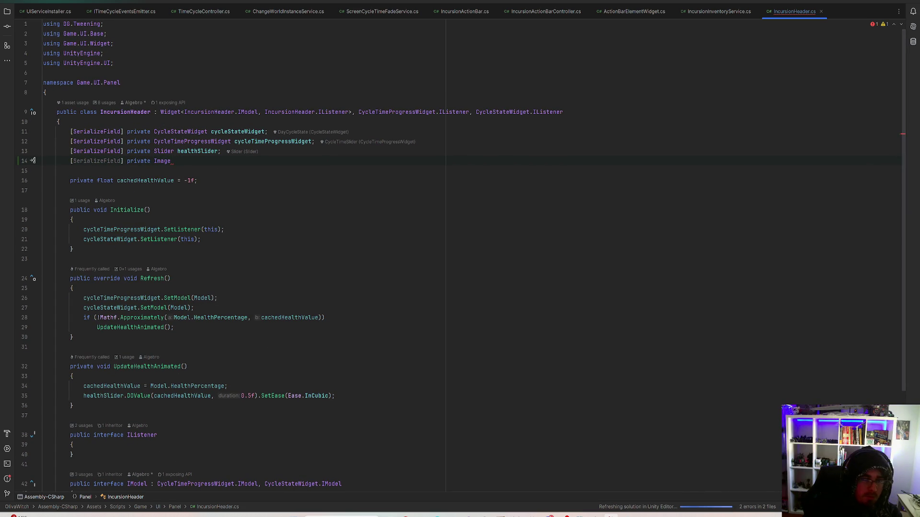
pyautogui.write('health')
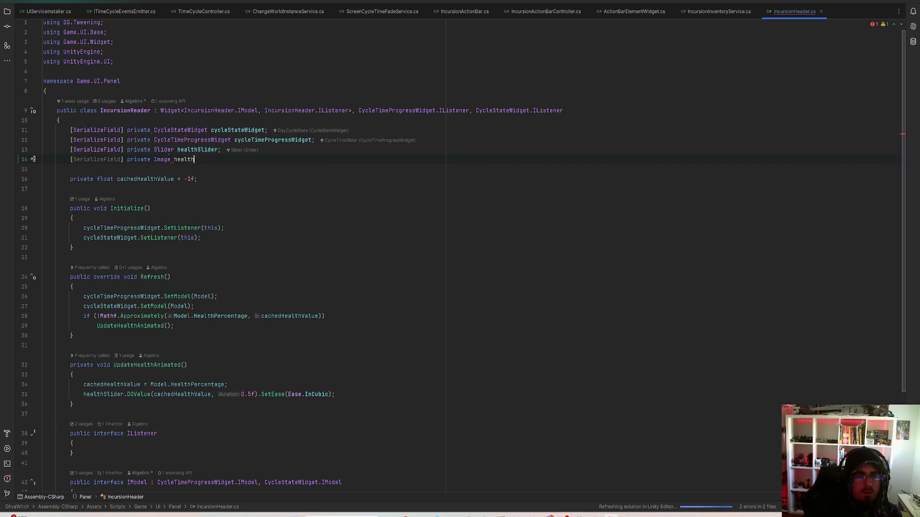
pyautogui.write('TargetImag')
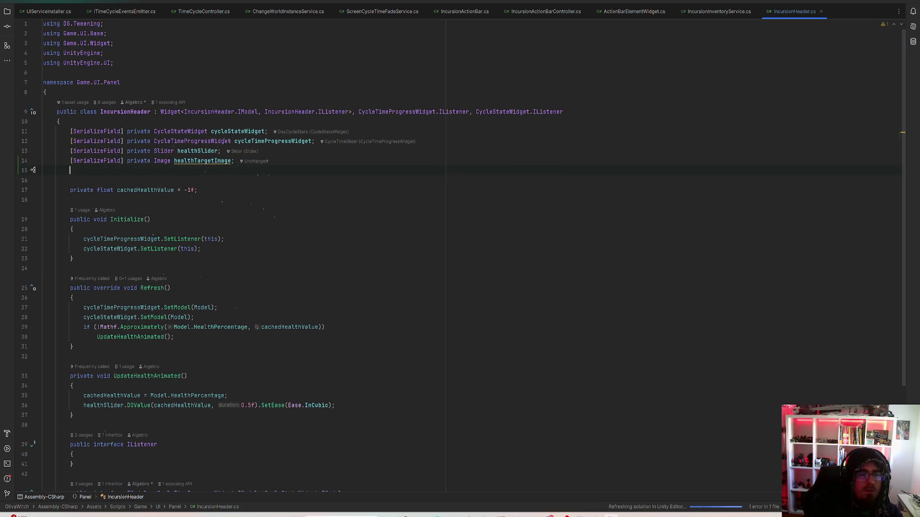
pyautogui.write('con;')
pyautogui.press('Return')
pyautogui.press('Return')
# Add serialized private Sprite fields tentSprite and witchSprite
pyautogui.write('[Seria')
pyautogui.press('Return')
pyautogui.write('private Sp')
pyautogui.press('Return')
pyautogui.write('t')
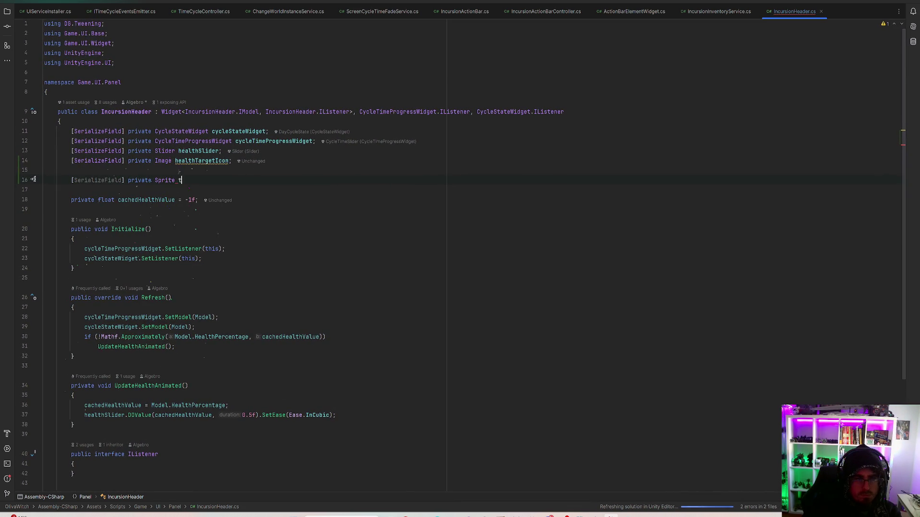
pyautogui.write('entSprite;')
pyautogui.press('Return')
pyautogui.write('[S')
pyautogui.press('Return')
pyautogui.write('pr')
pyautogui.press('Return')
pyautogui.write('Sprit')
pyautogui.press('Return')
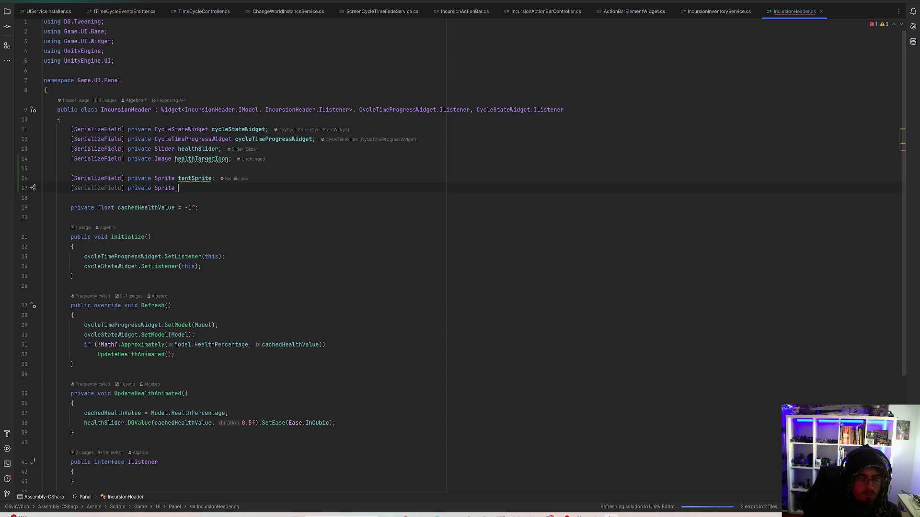
pyautogui.write('witchSprite;')
pyautogui.scroll(-2, 194, 208)
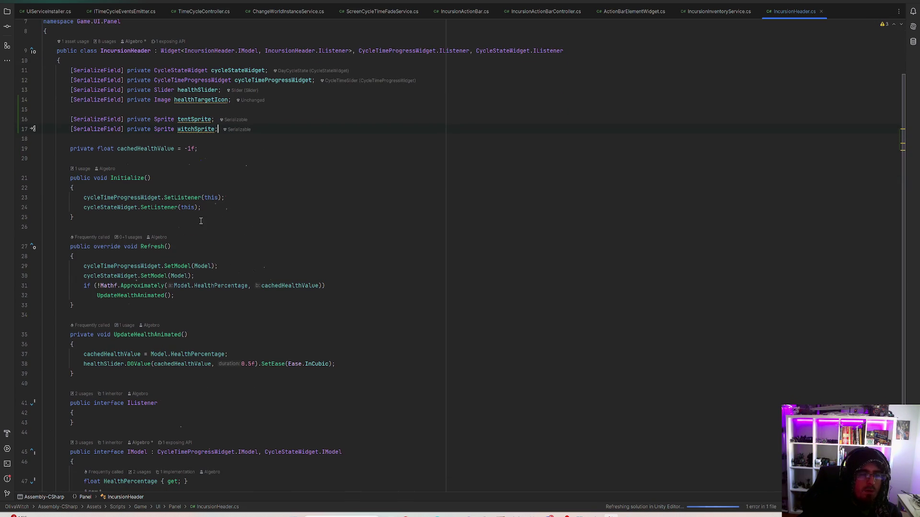
pyautogui.click(196, 300)
# In Refresh, set healthTargetIcon.sprite = Model.IsTentHealth ? tentSprite : witchSprite;
pyautogui.press('Return')
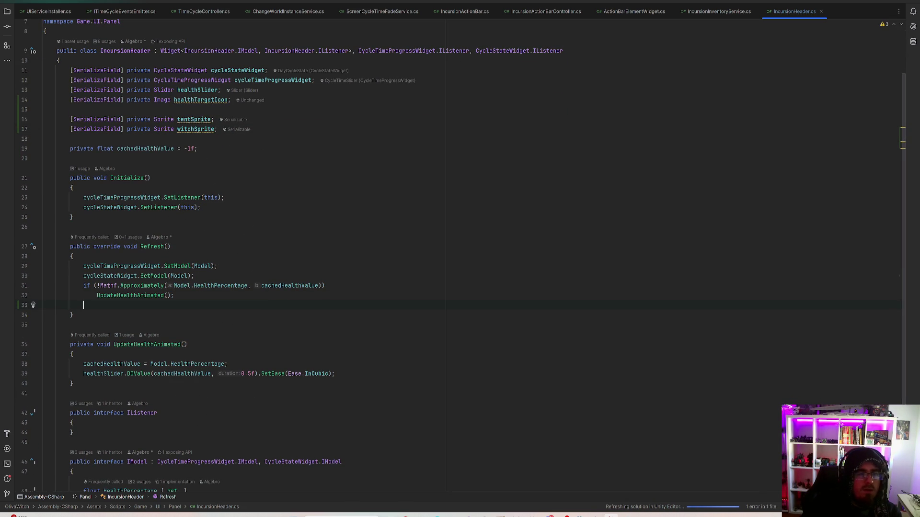
pyautogui.write('healthTargetIcon.')
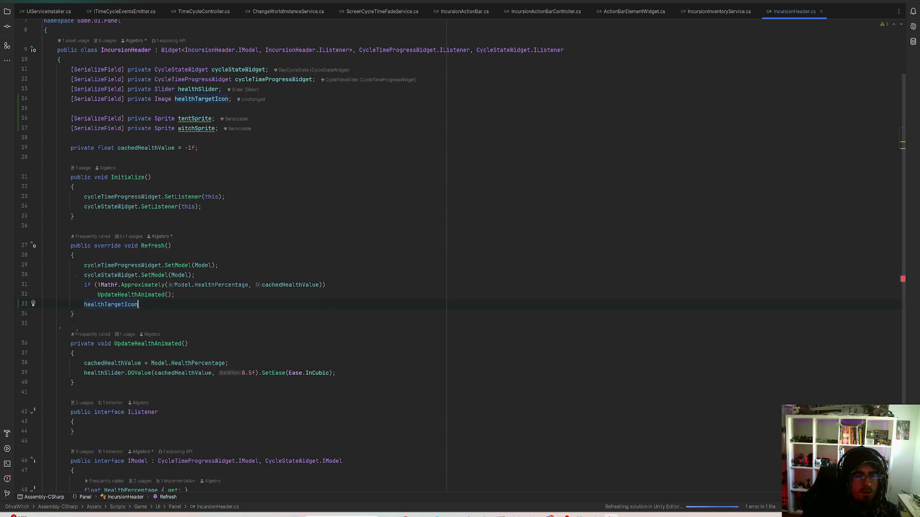
pyautogui.write('.sprite')
pyautogui.press('Return')
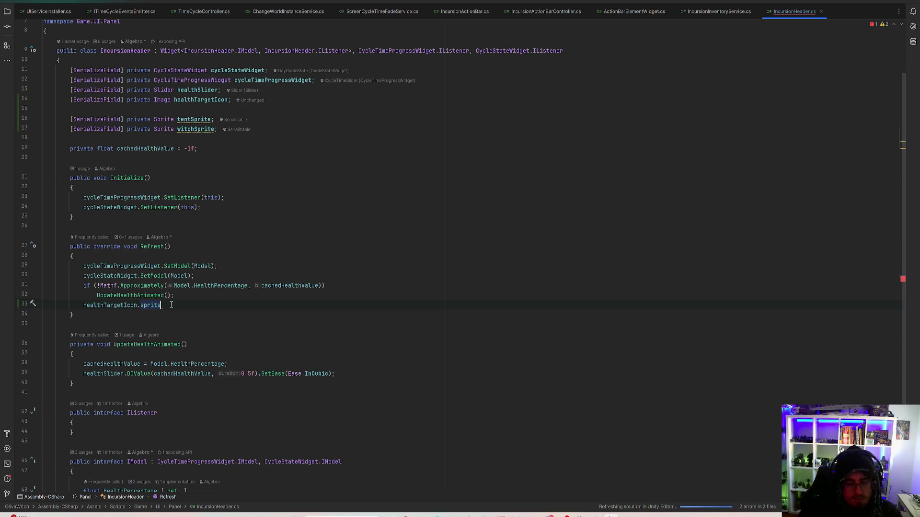
pyautogui.write(' =')
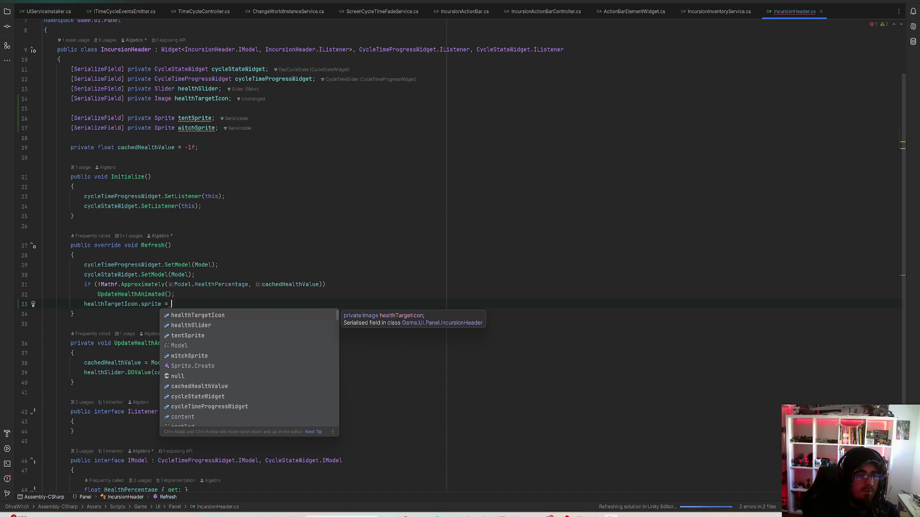
pyautogui.press('Down')
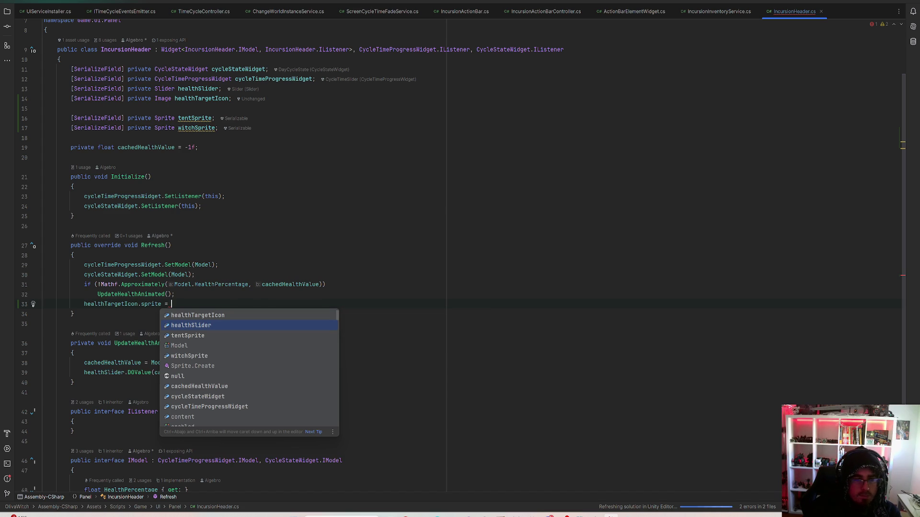
pyautogui.press('Down')
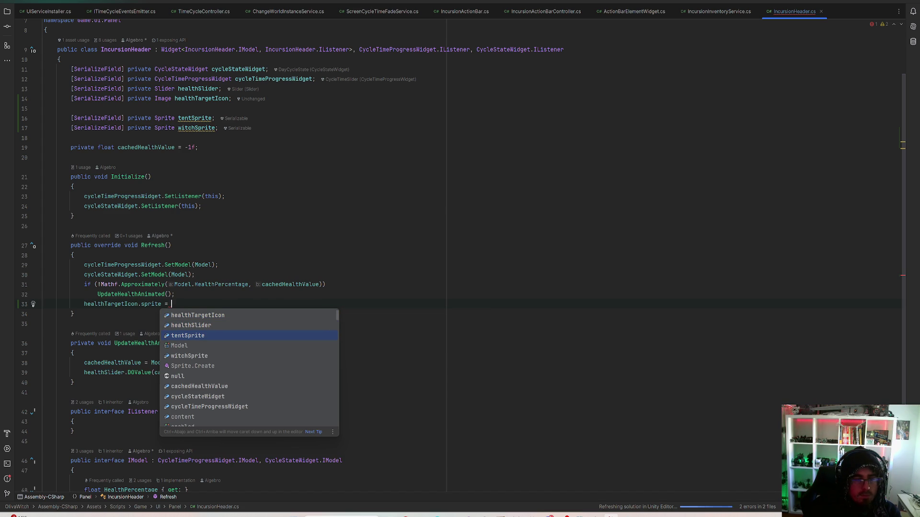
pyautogui.write('Model.I')
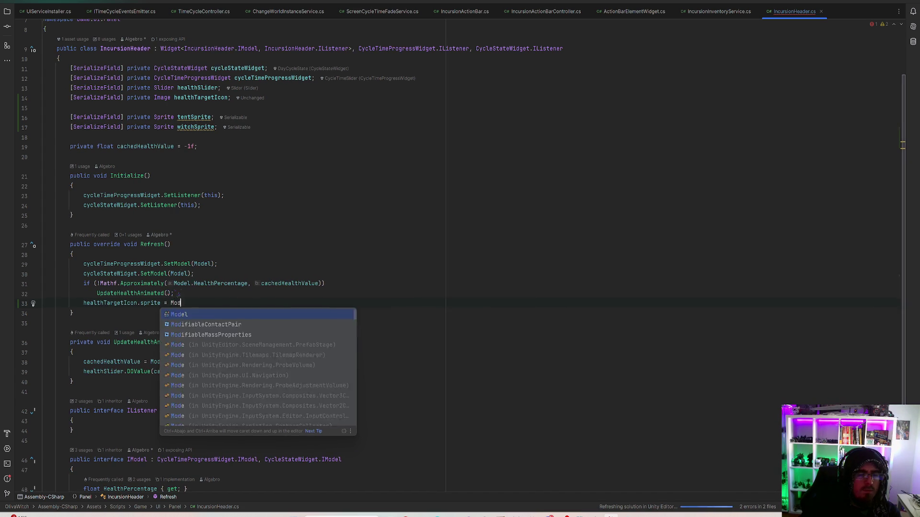
pyautogui.press('Return')
pyautogui.write('? tentS')
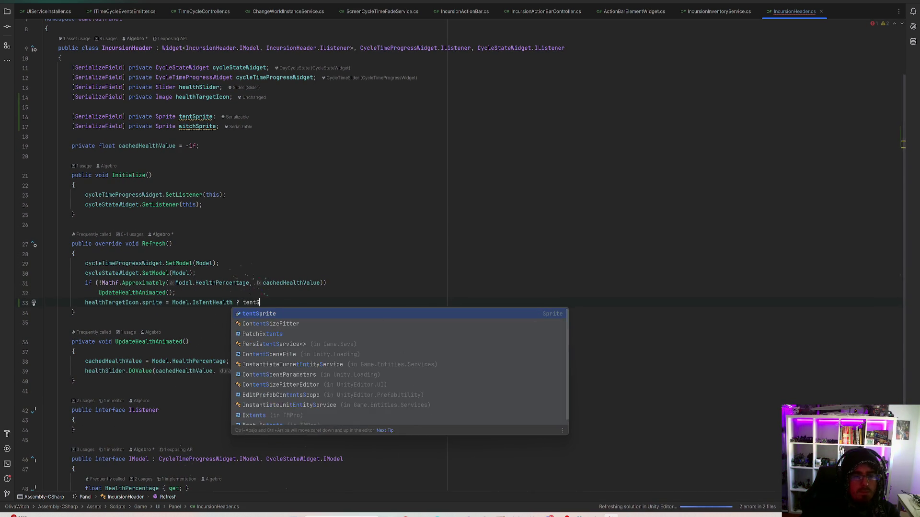
pyautogui.press('Return')
pyautogui.write(': wi')
pyautogui.press('Return')
pyautogui.write(';')
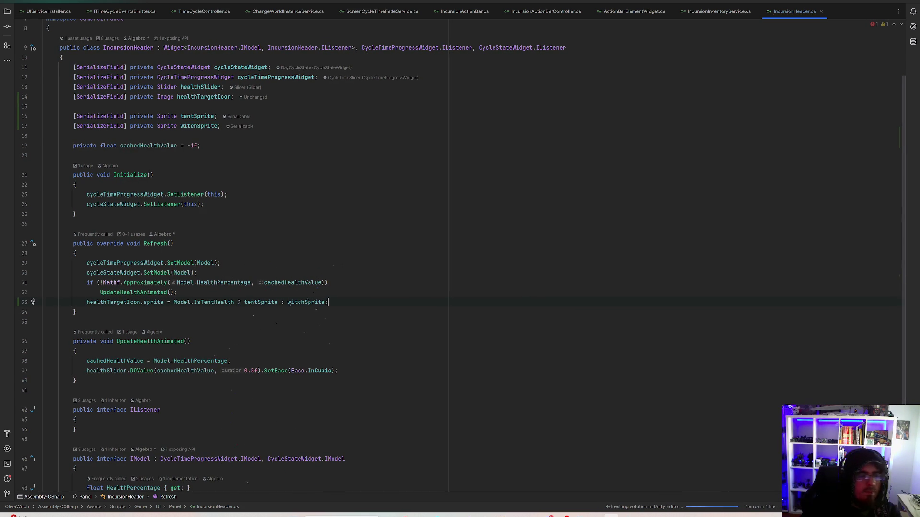
# Open IncursionHeaderService.cs through the IModel inheritor hint
pyautogui.scroll(-5, 208, 281)
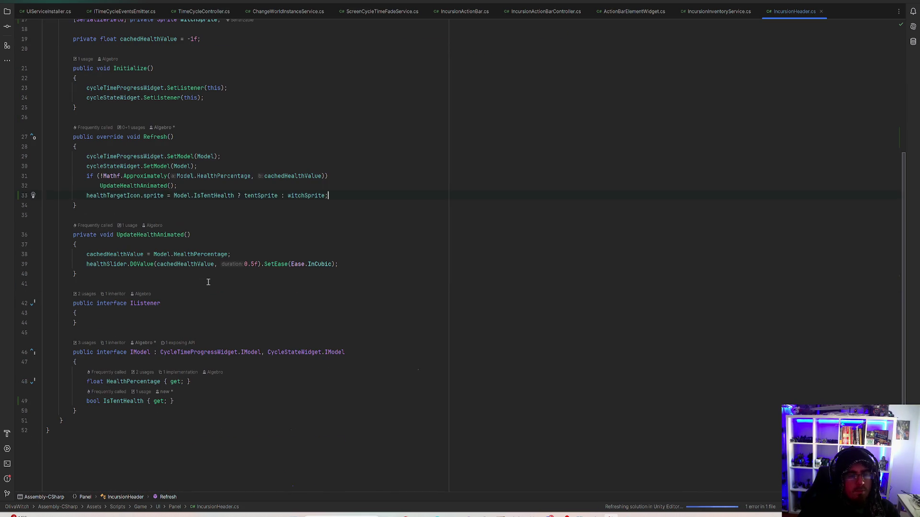
pyautogui.click(300, 305)
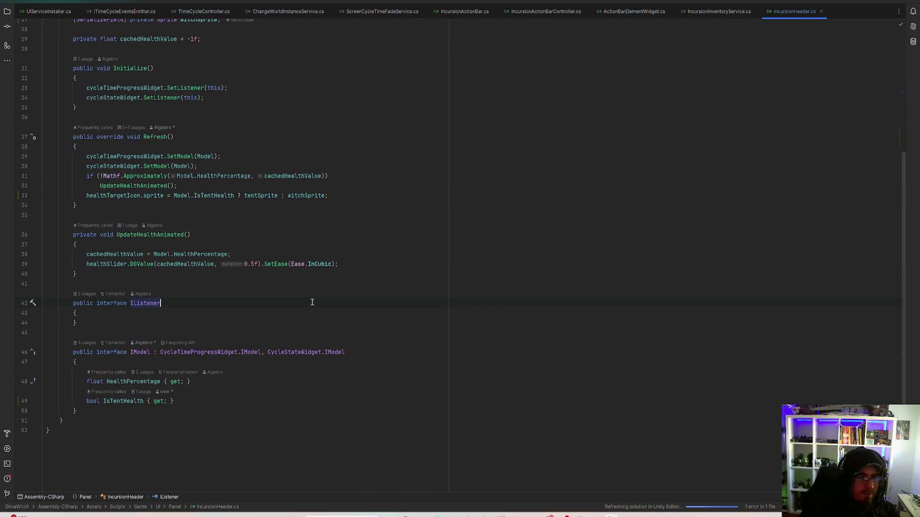
pyautogui.click(115, 345)
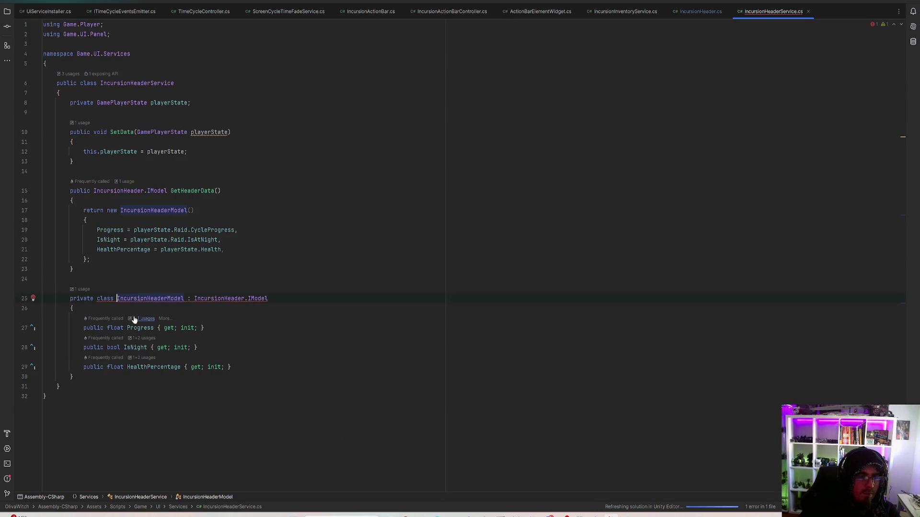
# Implement the missing IsTentHealth member in IncursionHeaderModel as { get; init; }
pyautogui.click(262, 374)
pyautogui.click(260, 362)
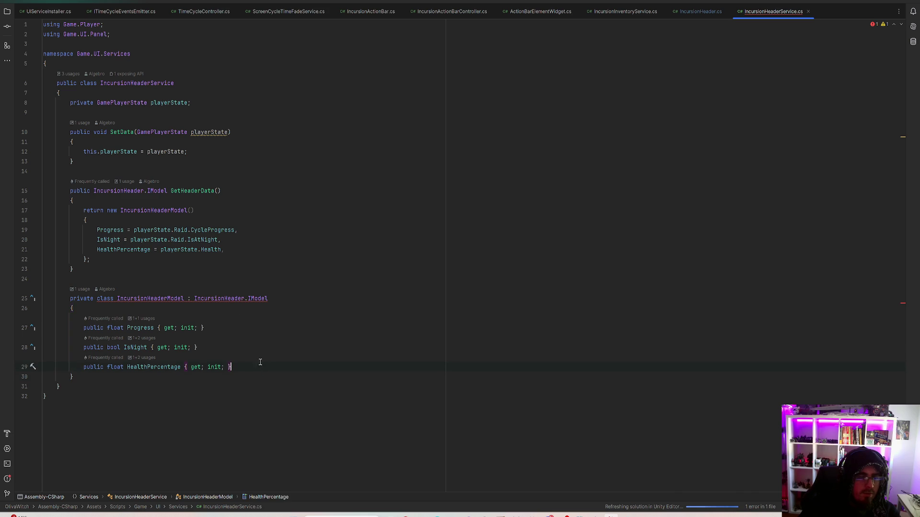
pyautogui.click(33, 300)
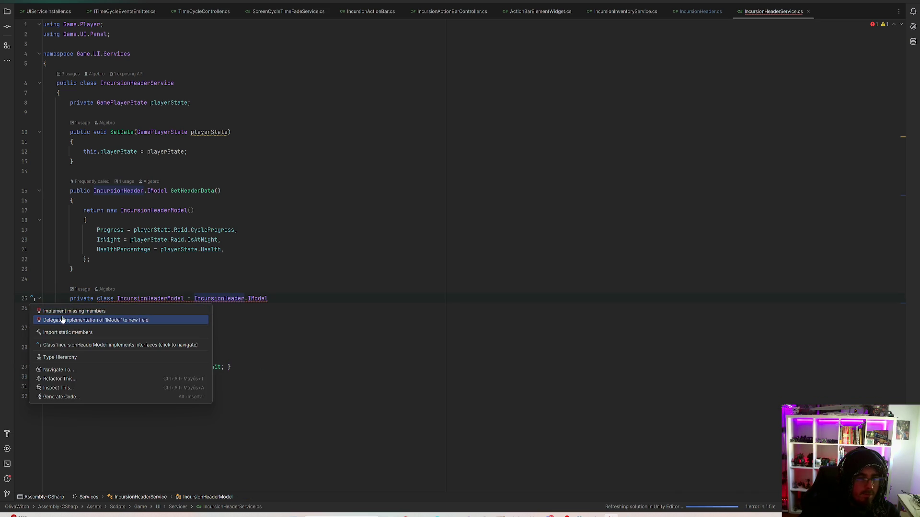
pyautogui.click(73, 311)
pyautogui.press('Tab')
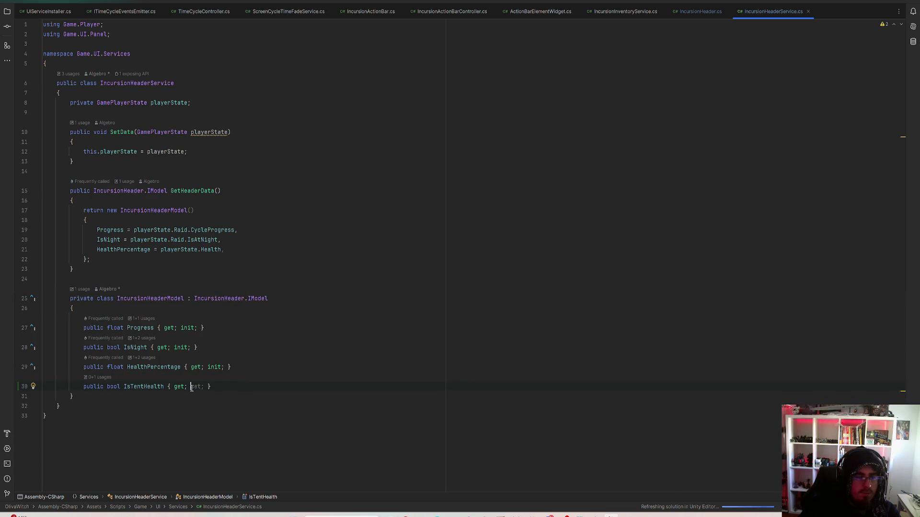
pyautogui.write('init;')
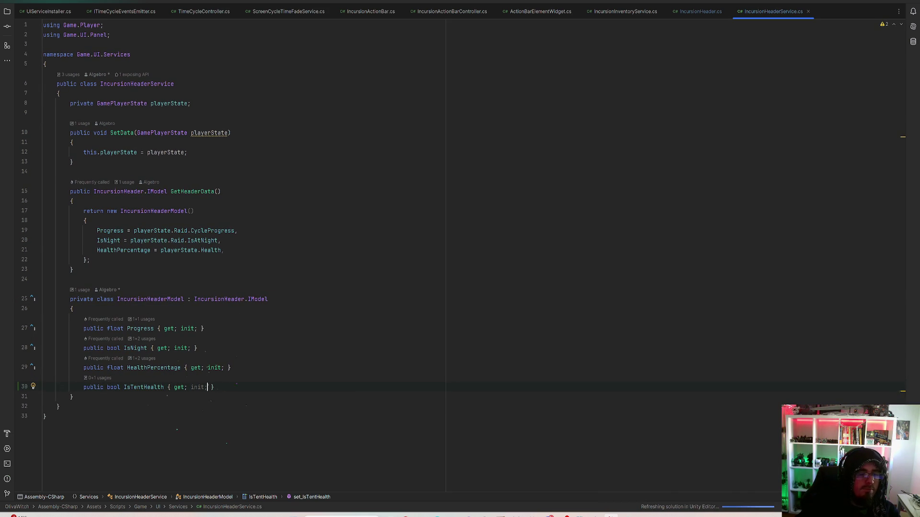
# Begin an IsTentHealth assignment in GetHeaderData's model initializer, then return to Unity
pyautogui.click(84, 291)
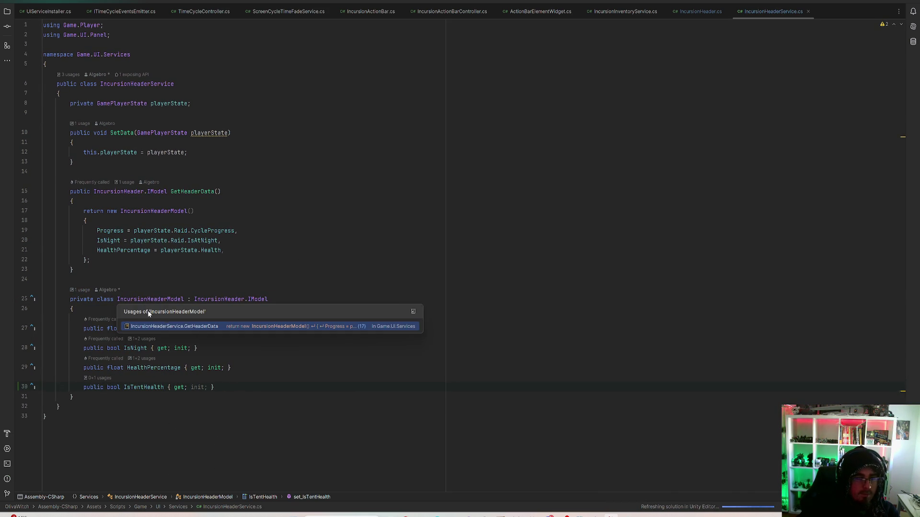
pyautogui.click(178, 327)
pyautogui.click(234, 250)
pyautogui.press('Return')
pyautogui.write('IsT')
pyautogui.hotkey('alt', 'Tab')
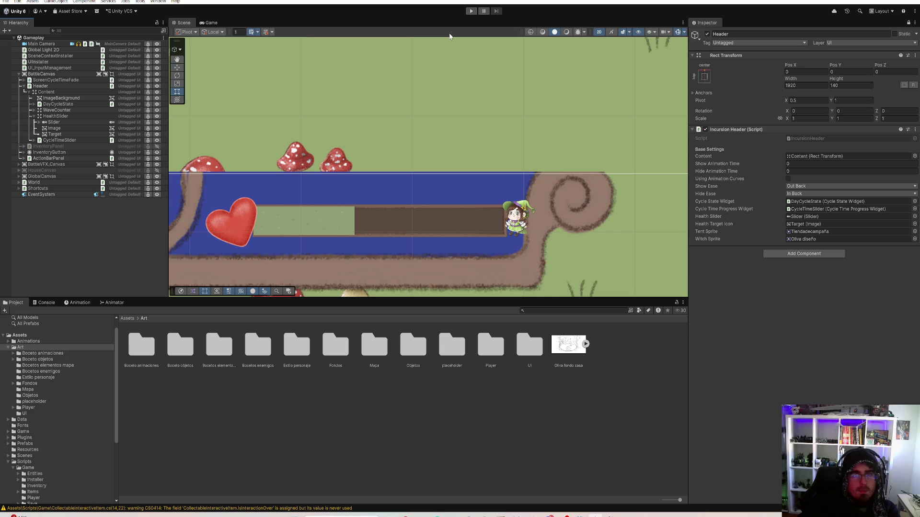
# Select the Header object and start Play mode
pyautogui.click(71, 87)
pyautogui.click(472, 11)
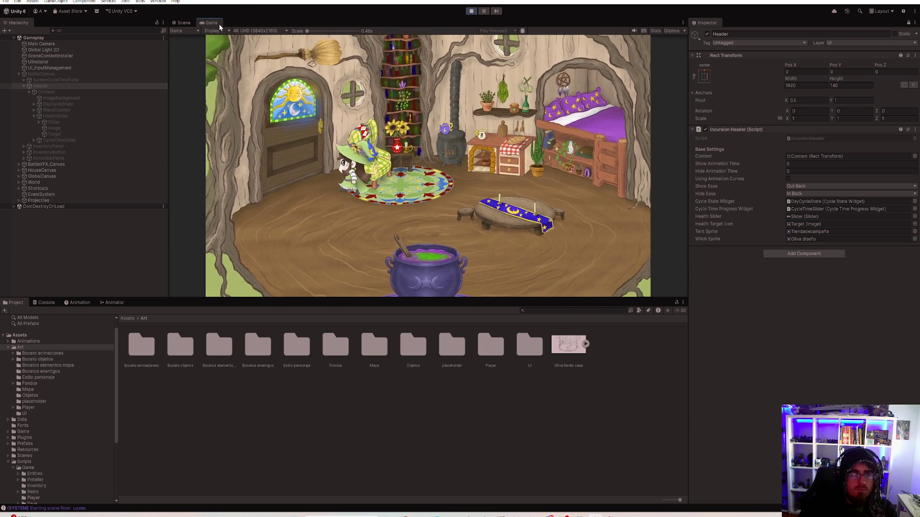
# In a maximized Game view, walk to the tent and move the log into hotbar slot 1
pyautogui.doubleClick(211, 23)
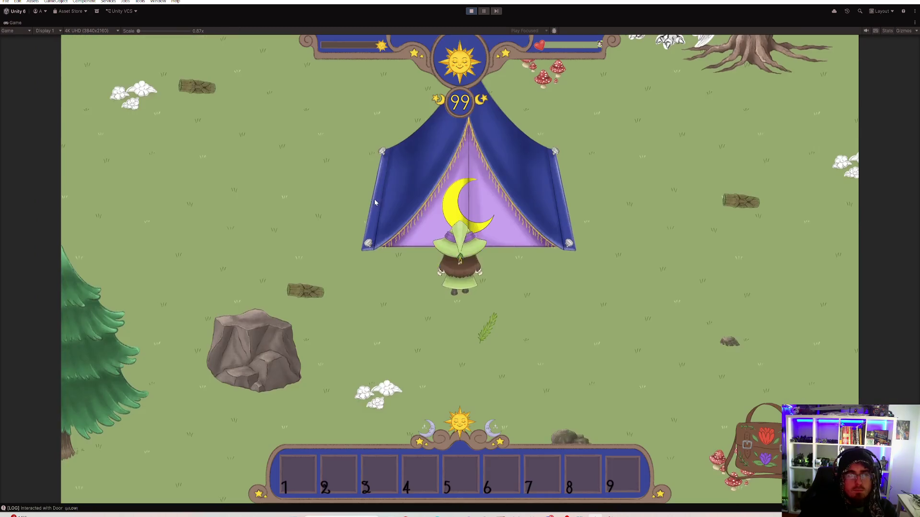
pyautogui.press('d')
pyautogui.press('a')
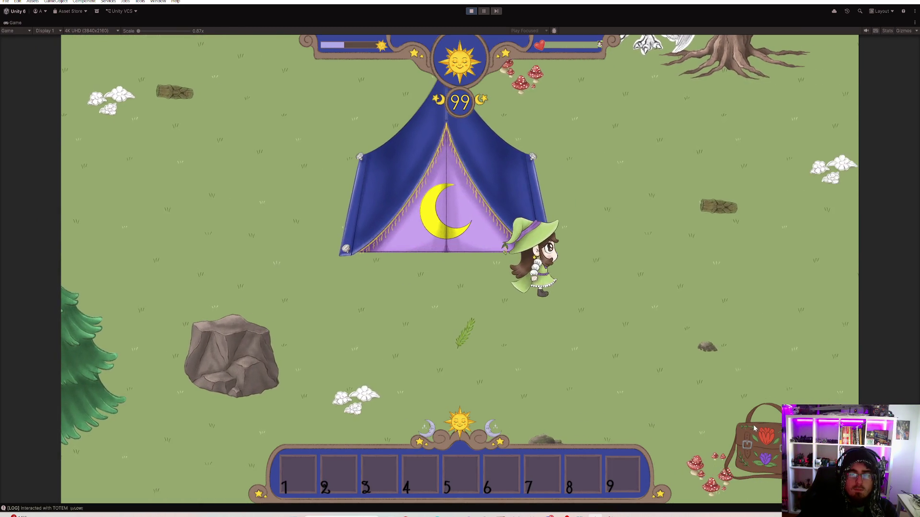
pyautogui.click(744, 429)
pyautogui.moveTo(350, 137)
pyautogui.mouseDown()
pyautogui.moveTo(438, 379)
pyautogui.moveTo(304, 459)
pyautogui.mouseUp()
pyautogui.press('Escape')
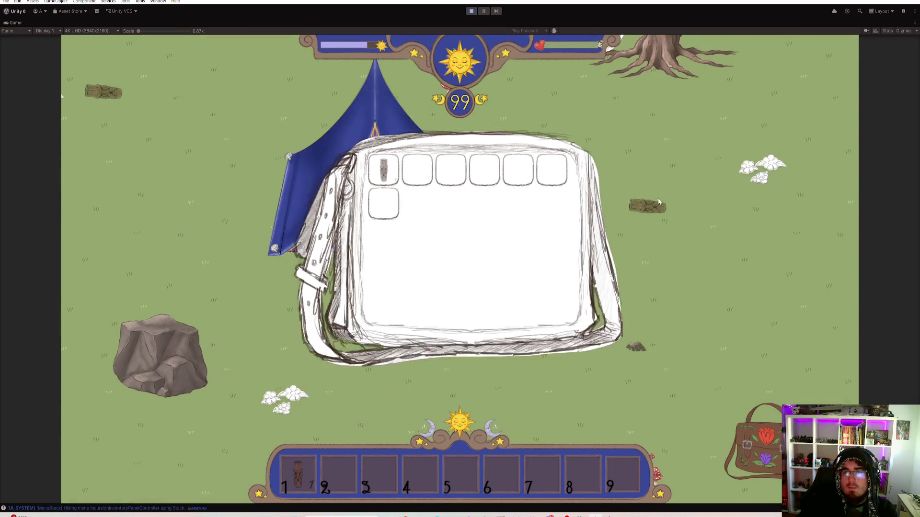
# Walk the witch around outdoors as night falls, then stop Play mode
pyautogui.press('w')
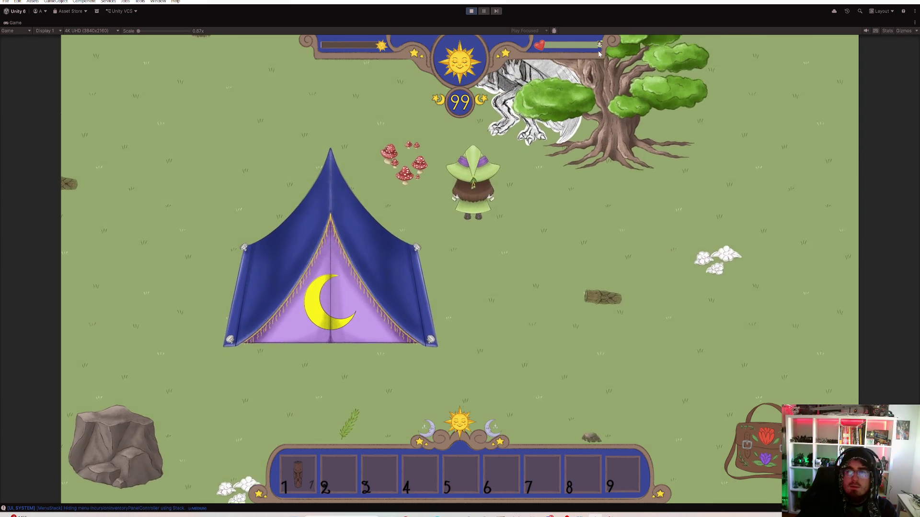
pyautogui.press('a')
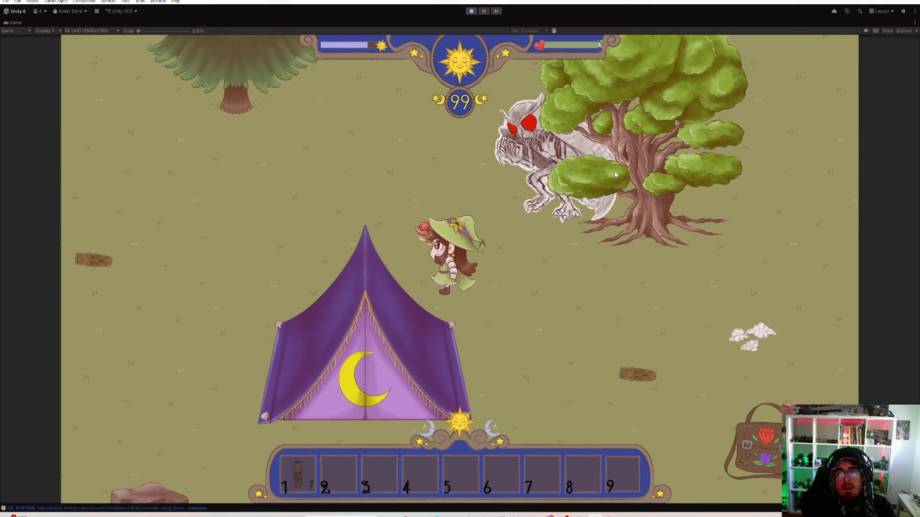
pyautogui.press('s')
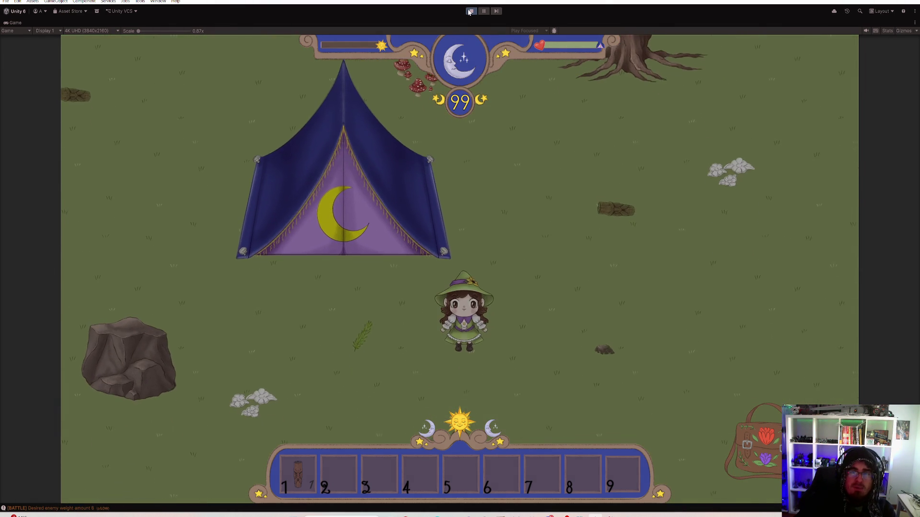
pyautogui.hotkey('ctrl', 'p')
pyautogui.scroll(3, 556, 132)
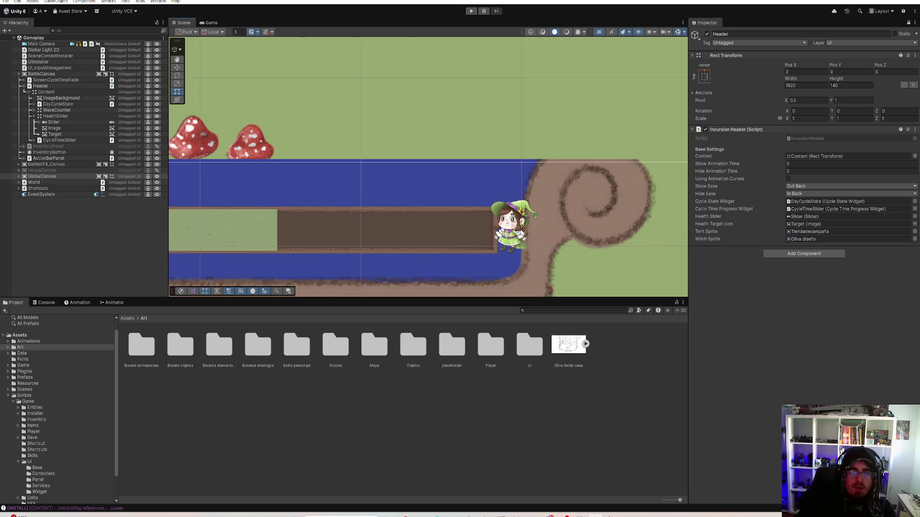
# Resize the health bar's Target image to 32 by 32 and set its Pos X to 7
pyautogui.click(76, 135)
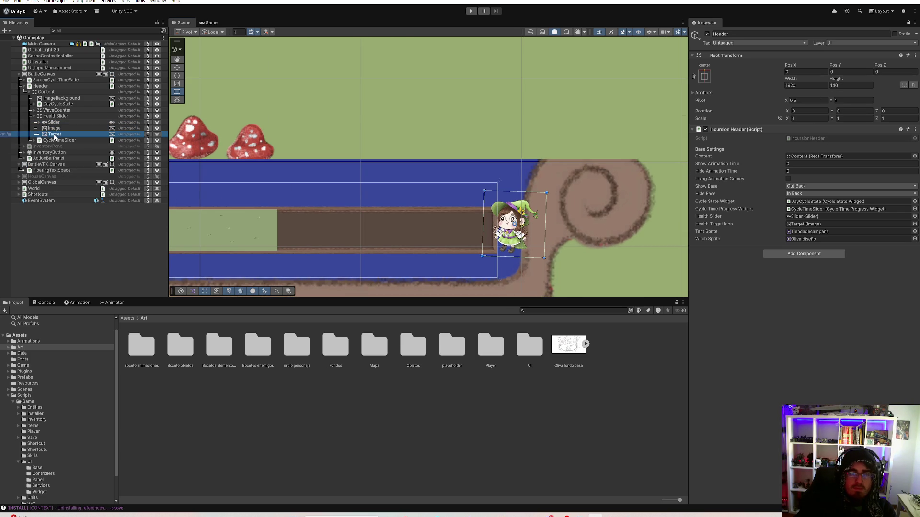
pyautogui.click(909, 23)
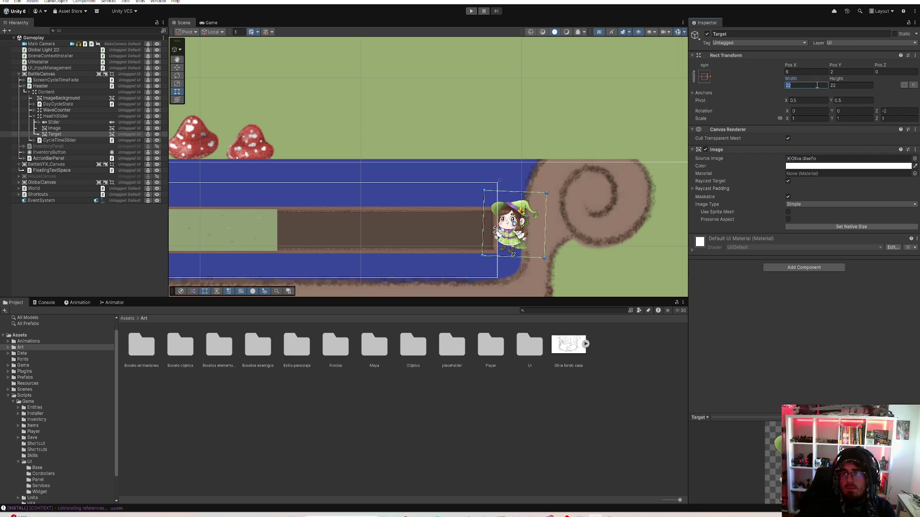
pyautogui.write('32')
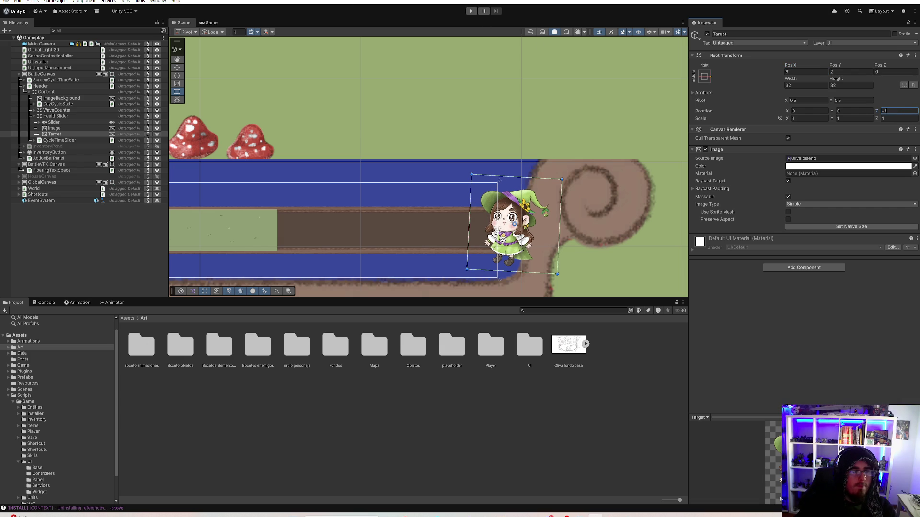
pyautogui.click(20, 2)
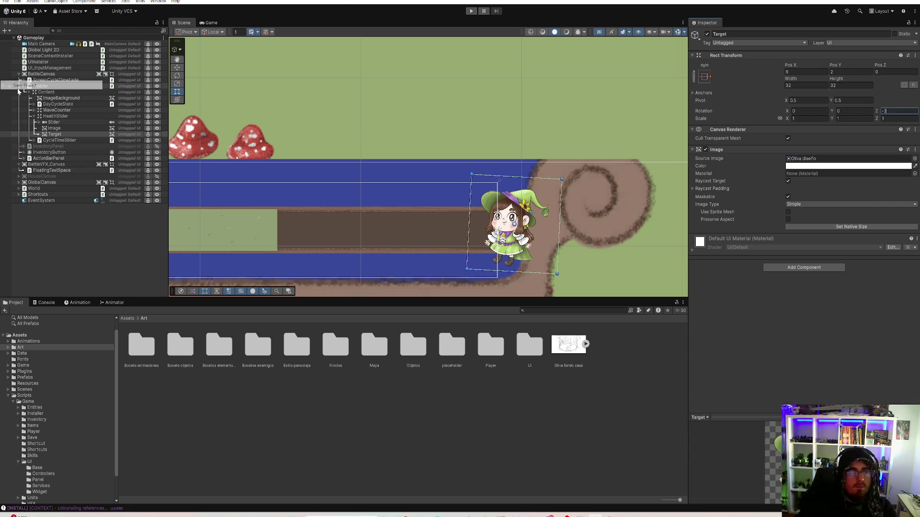
pyautogui.click(65, 216)
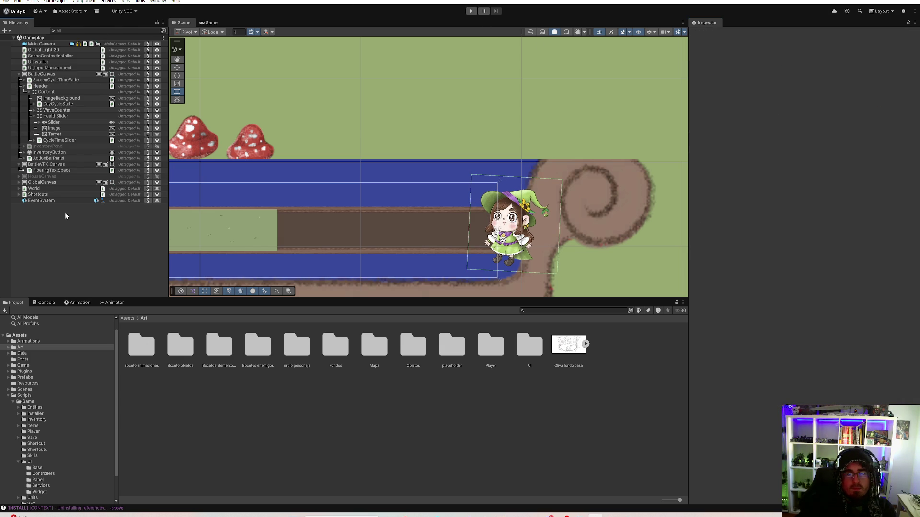
pyautogui.click(55, 134)
pyautogui.write('7')
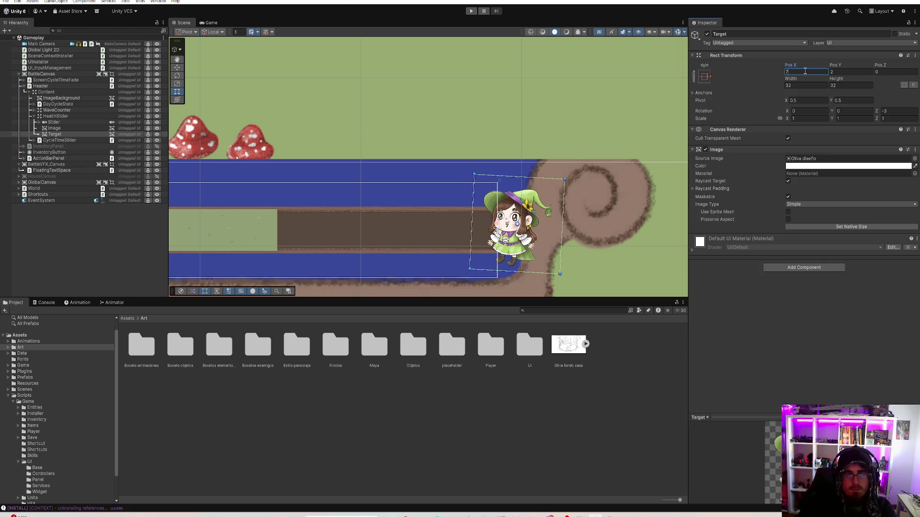
pyautogui.write('8')
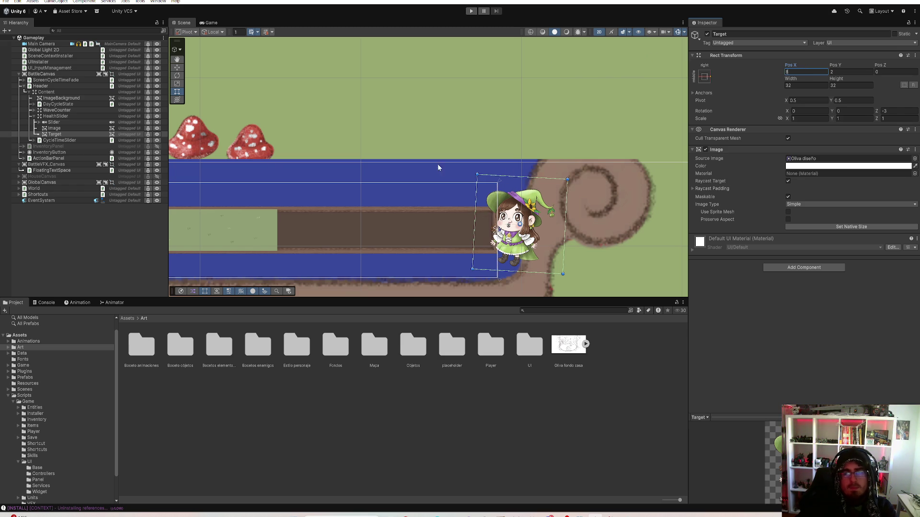
pyautogui.click(54, 116)
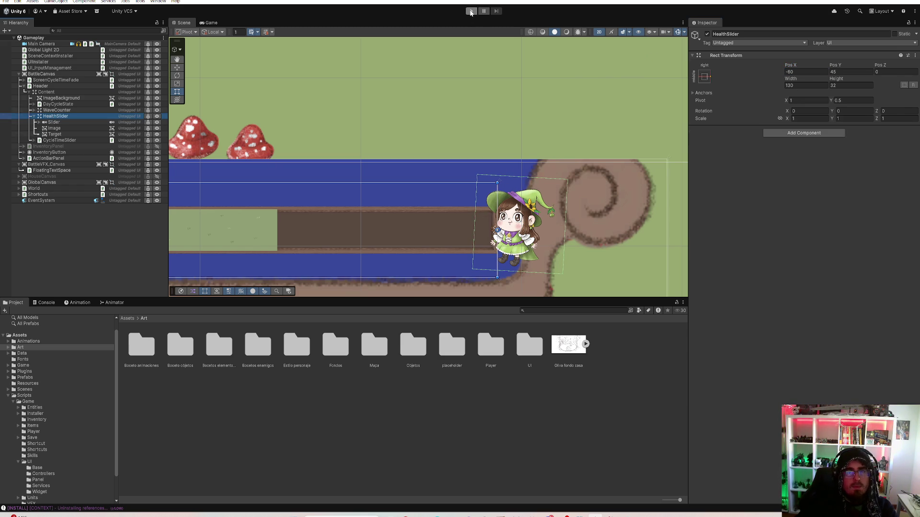
# Start Play mode and maximize the Game view
pyautogui.click(471, 11)
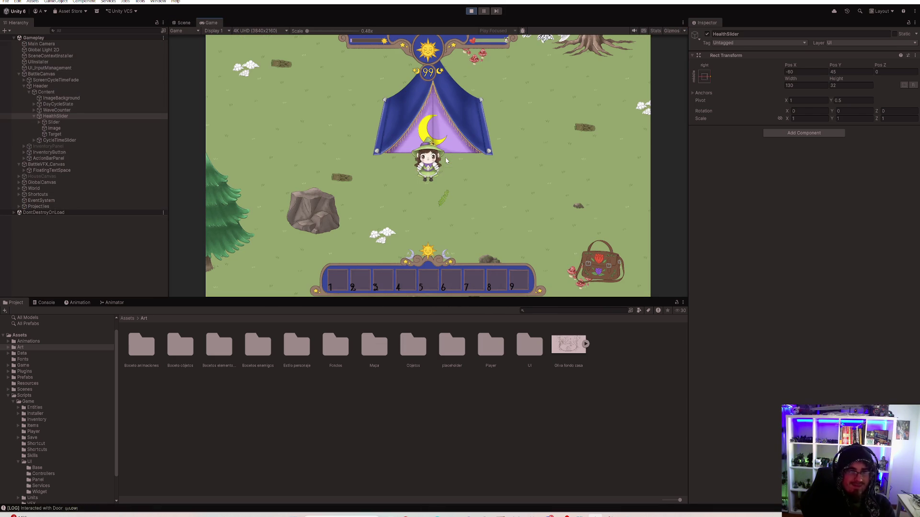
pyautogui.press('d')
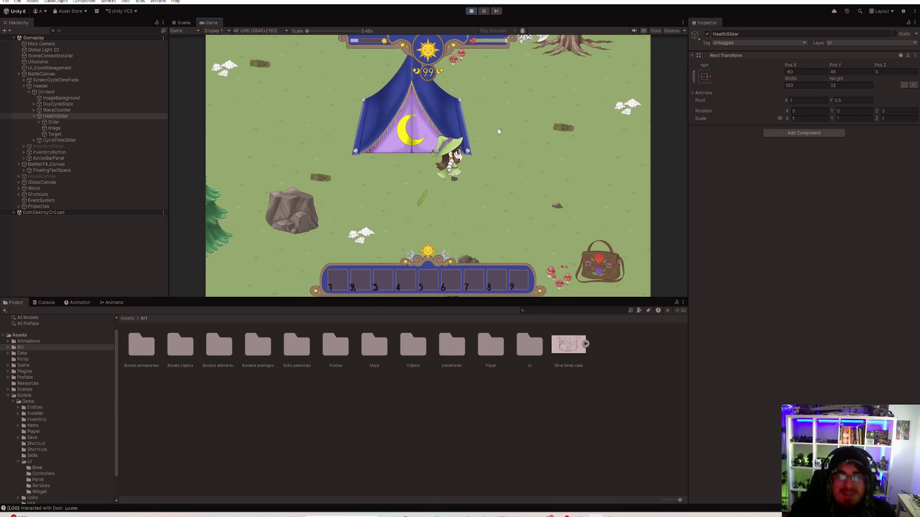
pyautogui.doubleClick(211, 22)
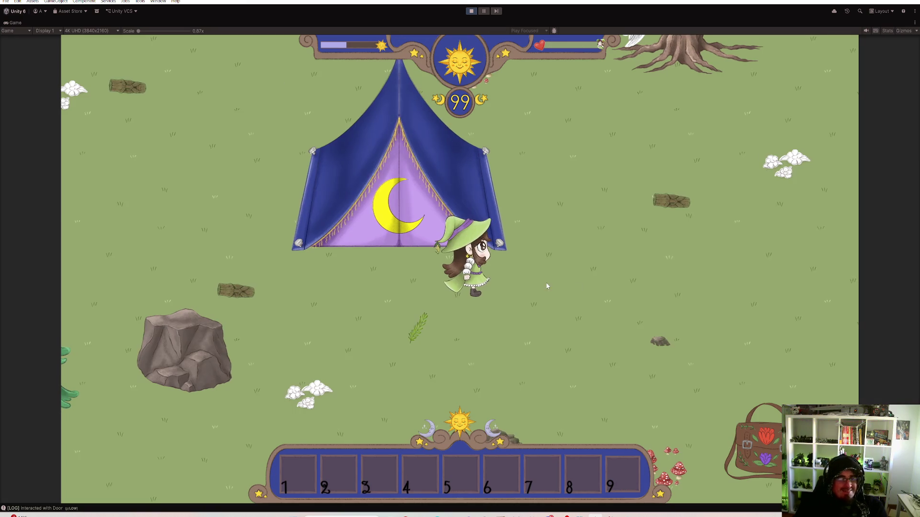
# Walk the witch around the tent with WASD
pyautogui.press('d')
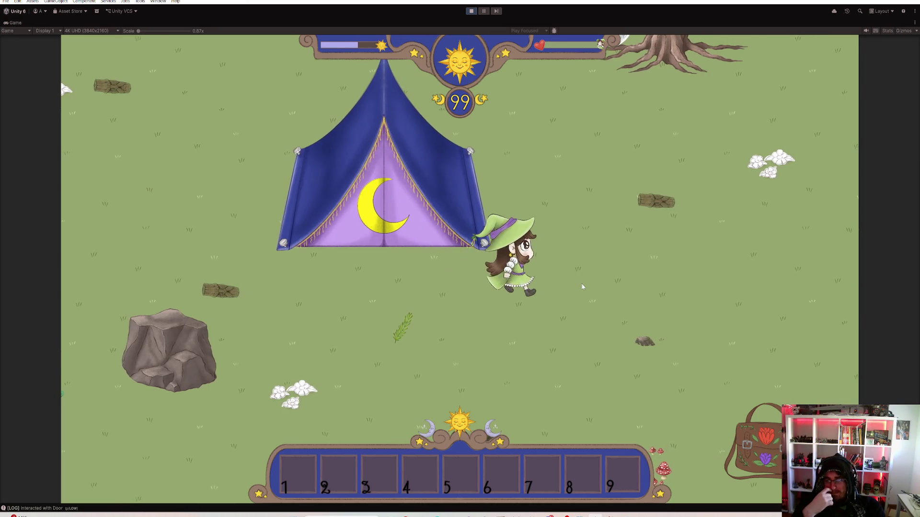
pyautogui.press('w')
pyautogui.press('a')
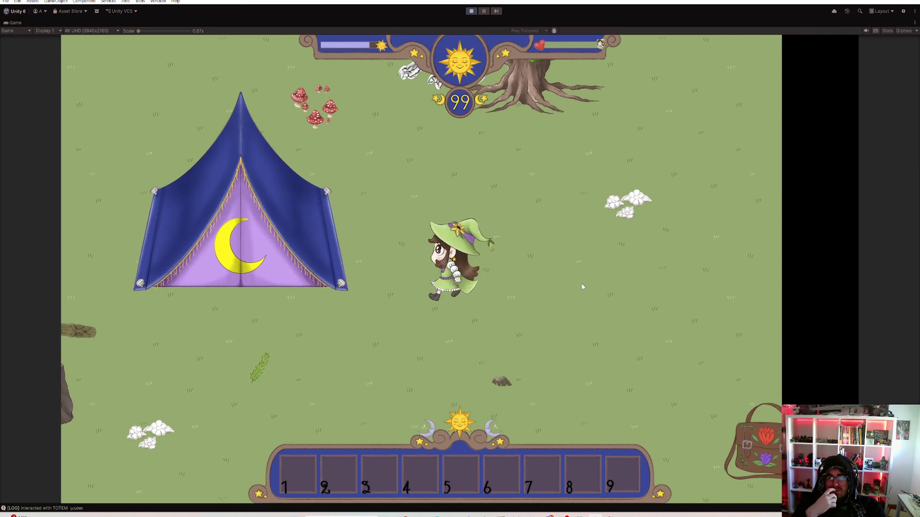
pyautogui.press('a')
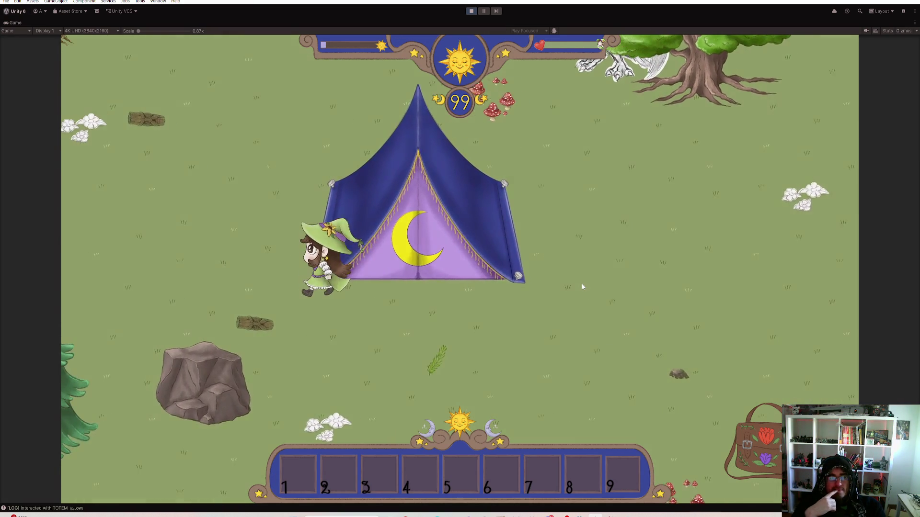
pyautogui.press('d')
pyautogui.press('w')
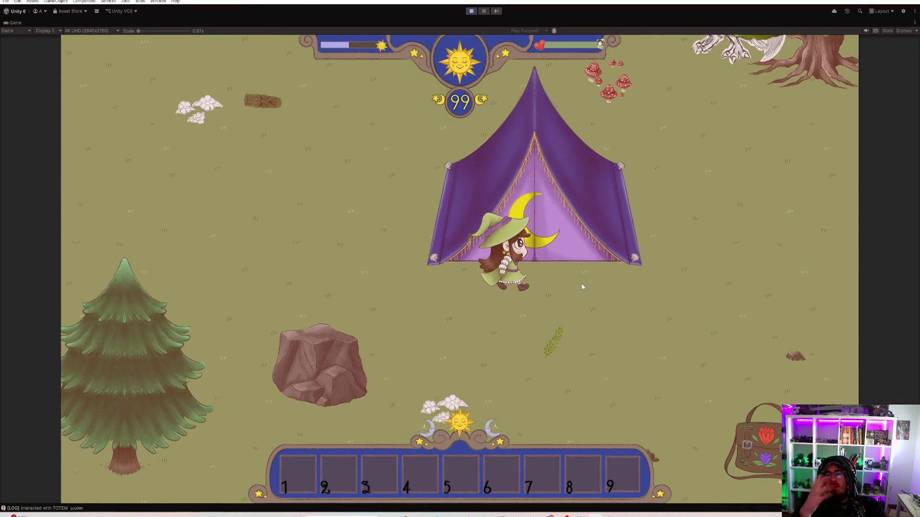
pyautogui.press('d')
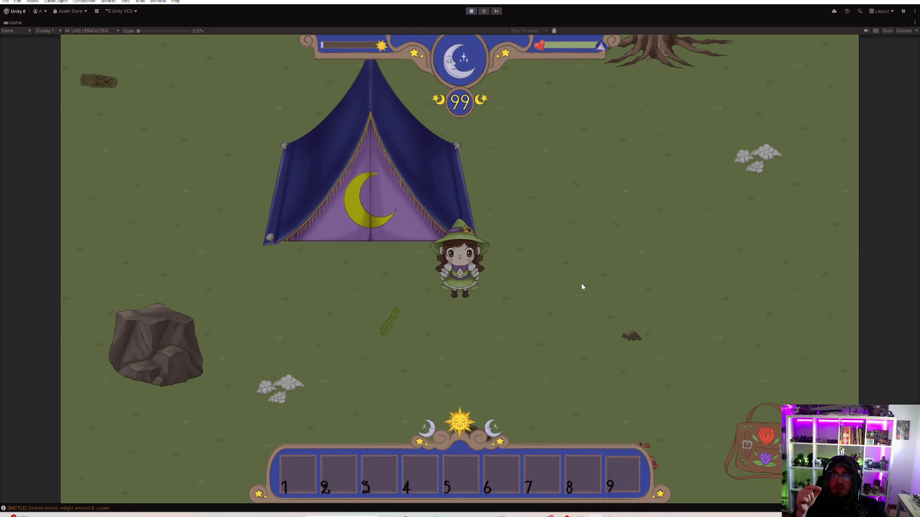
pyautogui.hotkey('w', 'd')
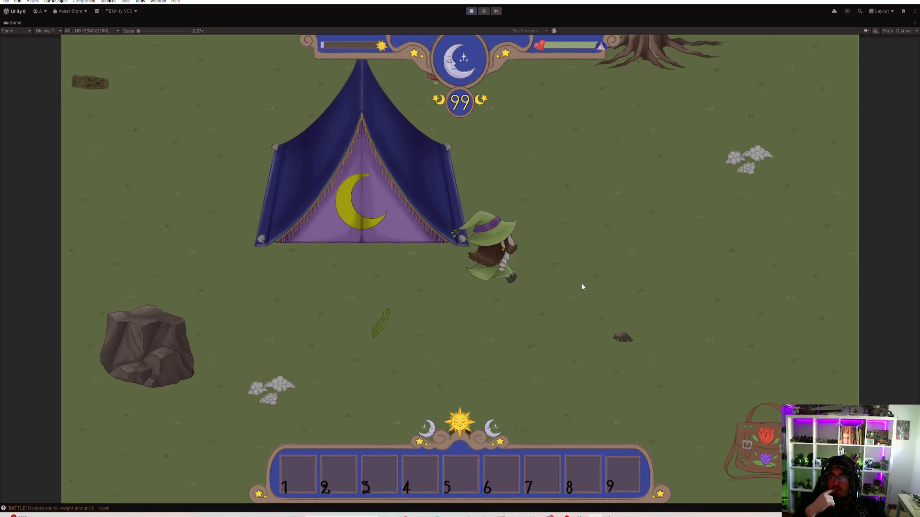
pyautogui.press('a')
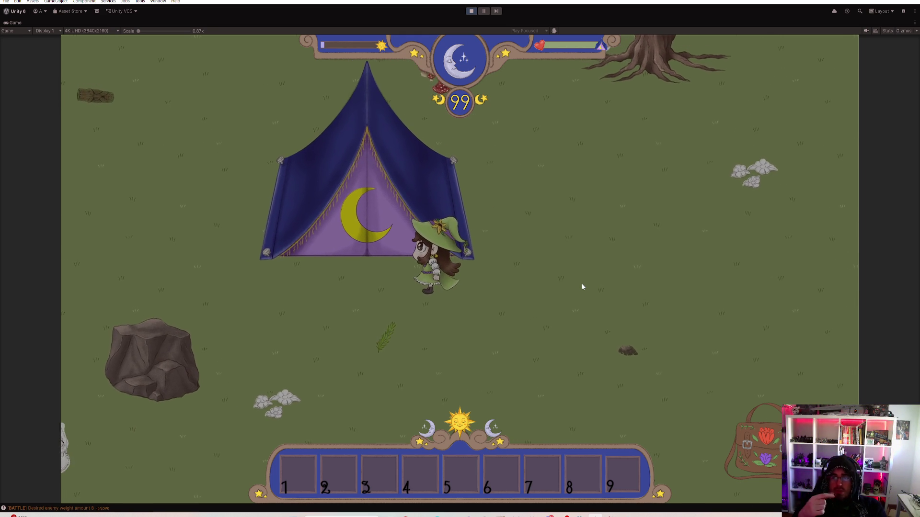
# Move the log from the bag inventory into hotbar slot 1
pyautogui.press('s')
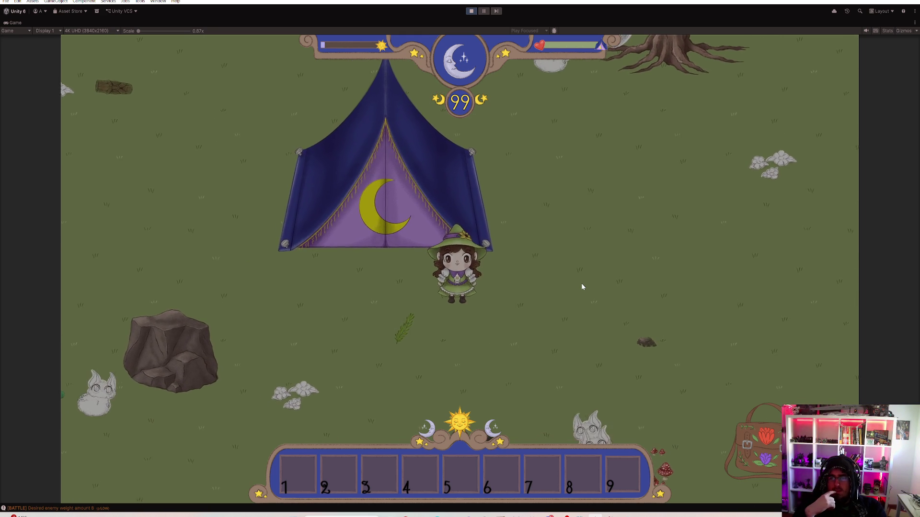
pyautogui.press('a')
pyautogui.press('i')
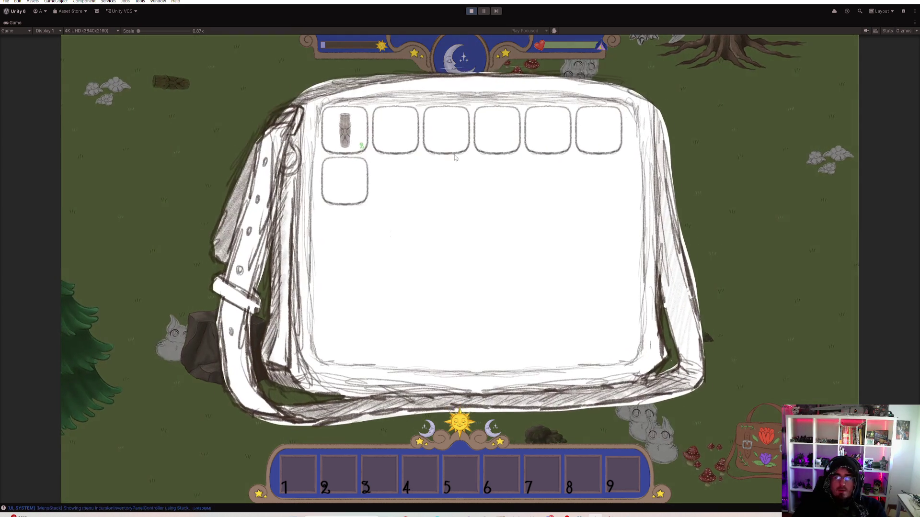
pyautogui.moveTo(345, 130)
pyautogui.mouseDown()
pyautogui.moveTo(341, 433)
pyautogui.moveTo(302, 471)
pyautogui.mouseUp()
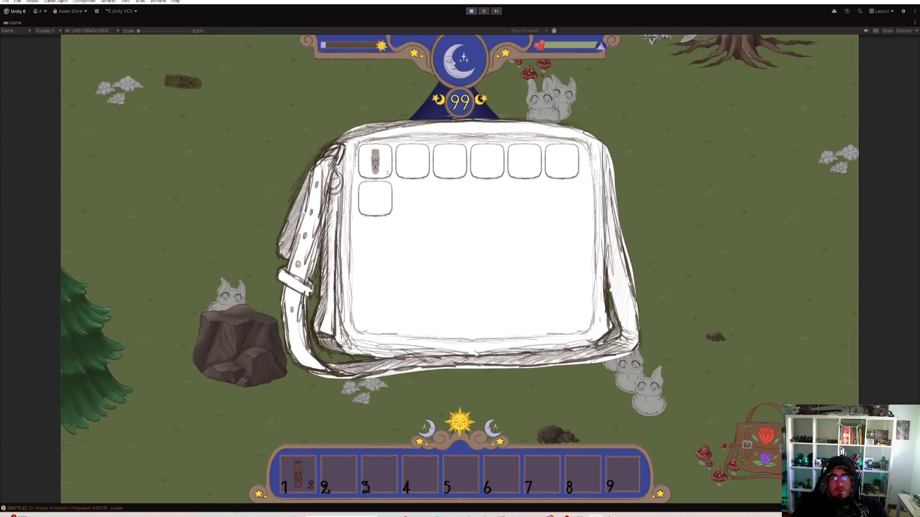
pyautogui.press('i')
# Place the wooden totem near the tent and move the witch around it during the fight
pyautogui.click(475, 349)
pyautogui.press('w')
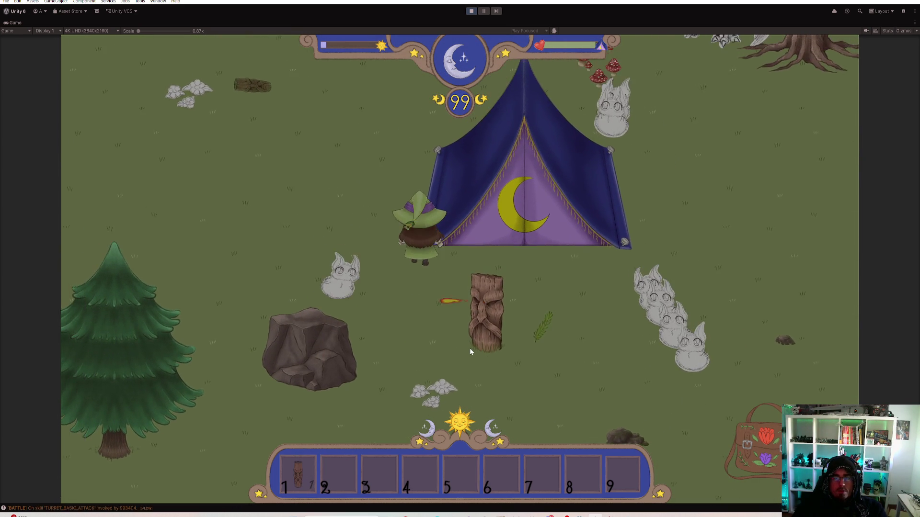
pyautogui.press('a')
pyautogui.press('d')
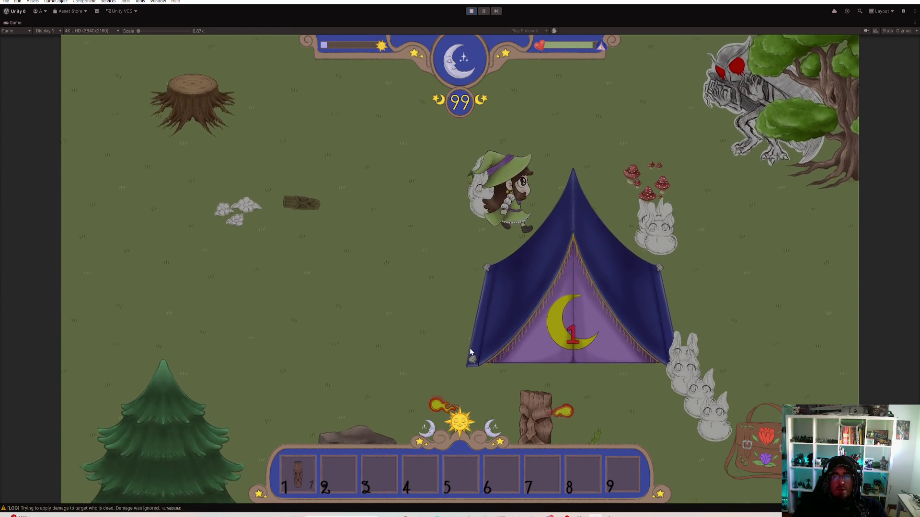
pyautogui.press('w')
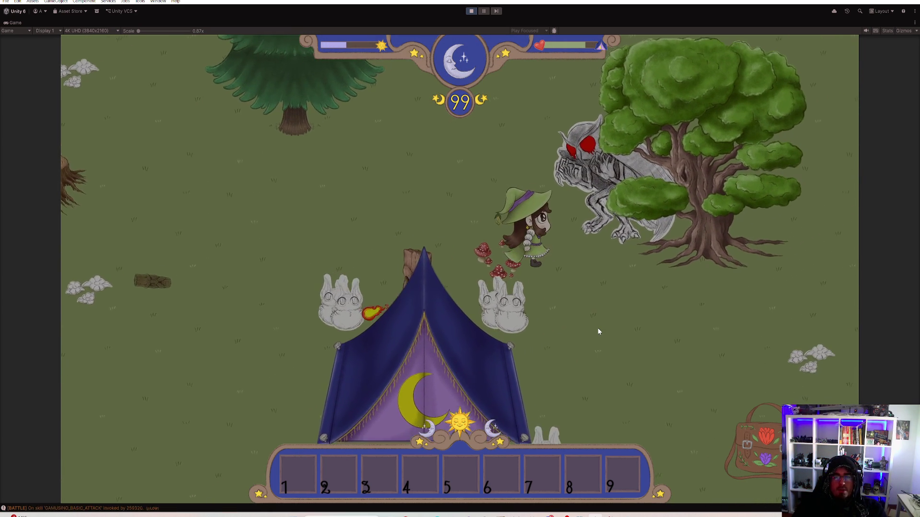
pyautogui.press('s')
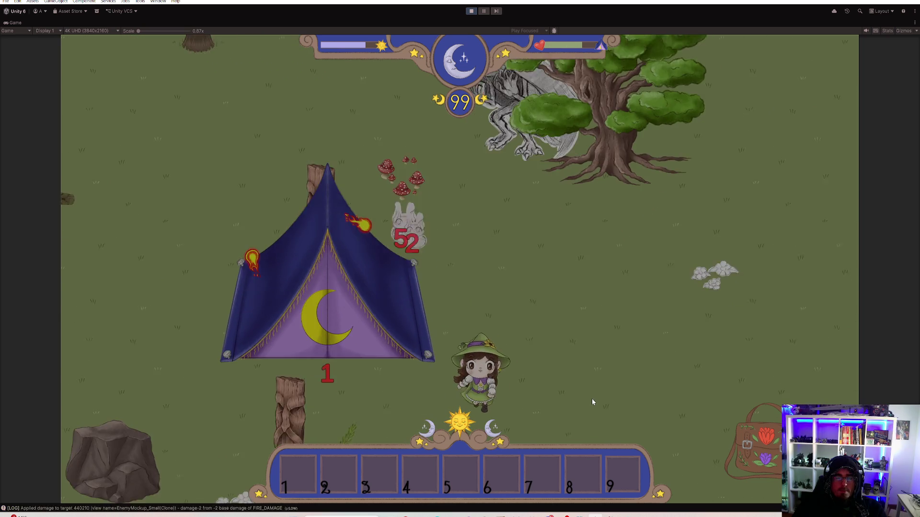
pyautogui.press('s')
pyautogui.press('w')
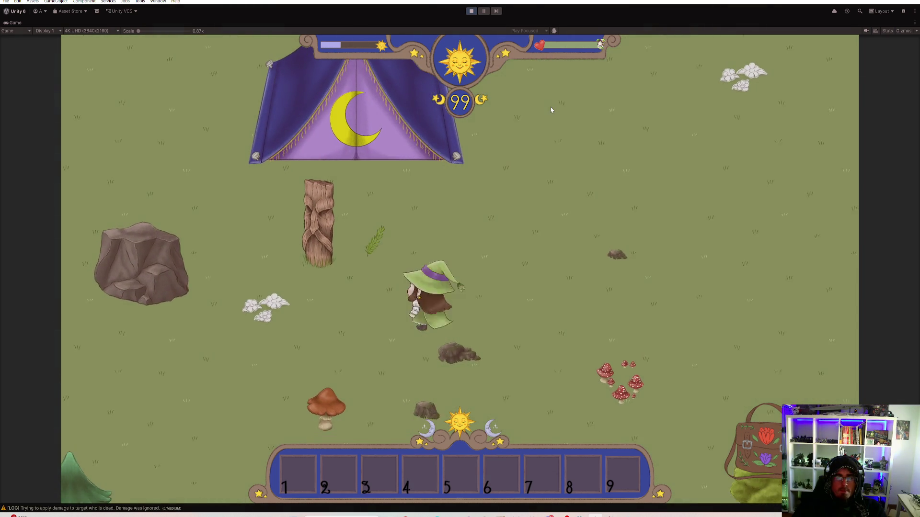
pyautogui.press('w')
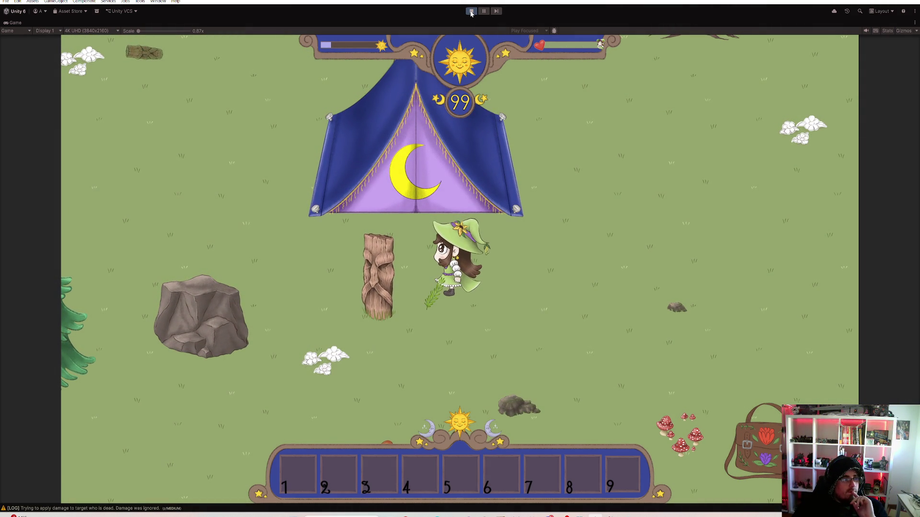
pyautogui.press('w')
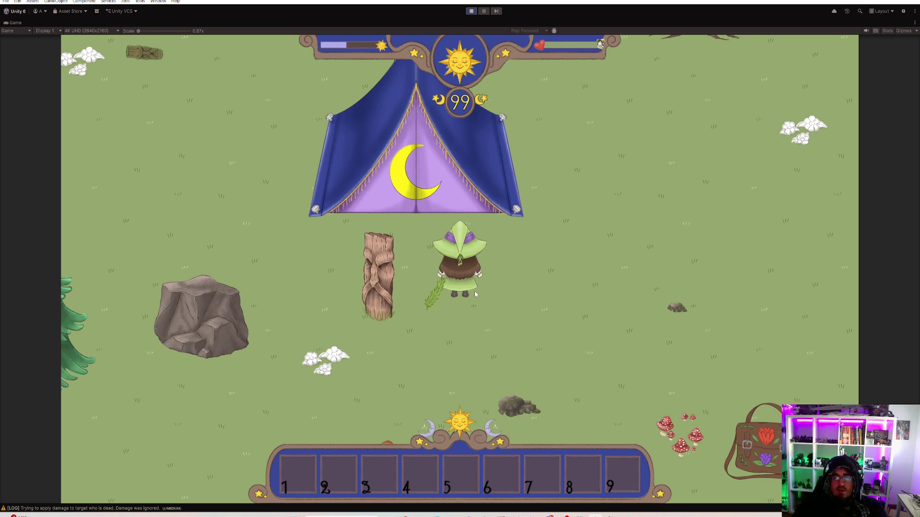
# Pick up the ROMERO sprig and move another log into hotbar slot 1
pyautogui.press('e')
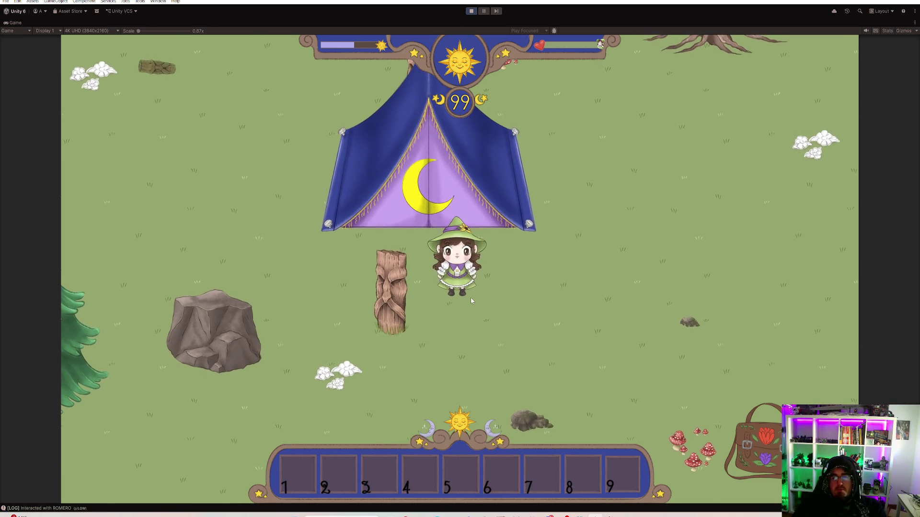
pyautogui.press('a')
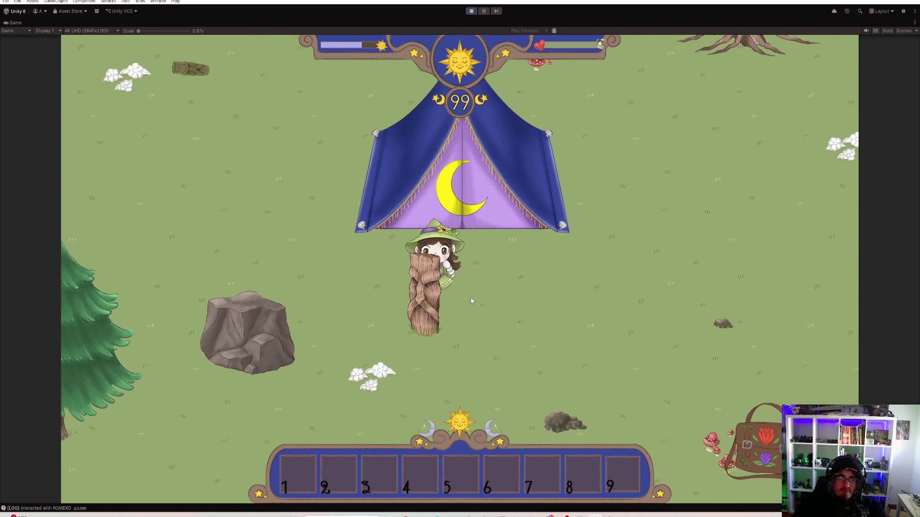
pyautogui.press('a')
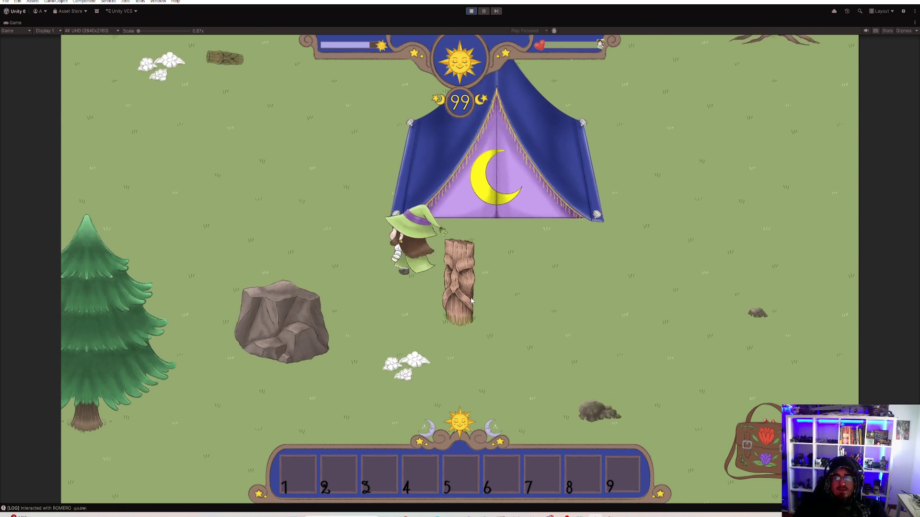
pyautogui.press('w')
pyautogui.press('a')
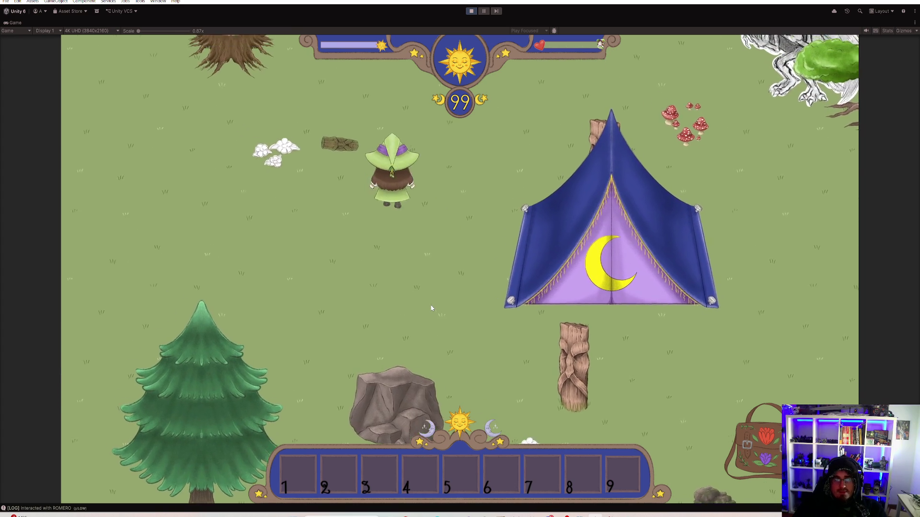
pyautogui.press('w')
pyautogui.press('i')
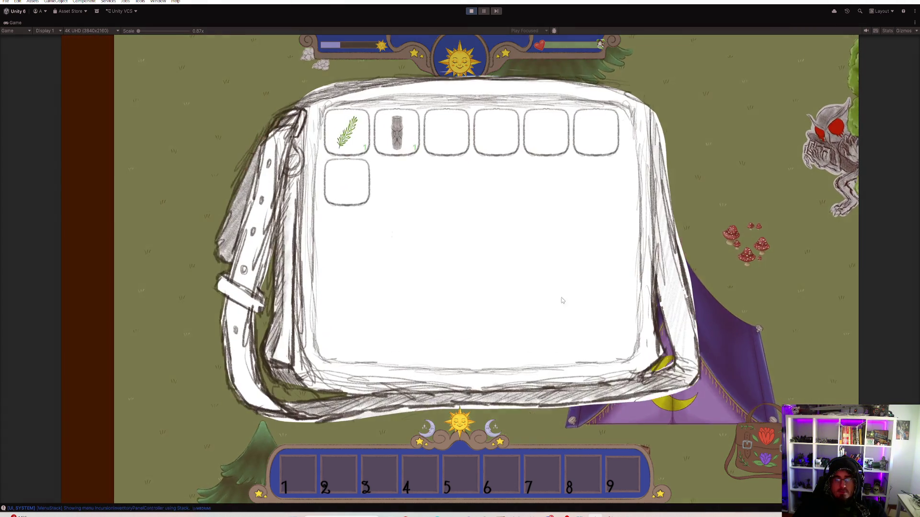
pyautogui.moveTo(397, 132)
pyautogui.mouseDown()
pyautogui.moveTo(330, 411)
pyautogui.moveTo(298, 472)
pyautogui.mouseUp()
# Close the bag and walk the witch around the map near the tent and log
pyautogui.press('i')
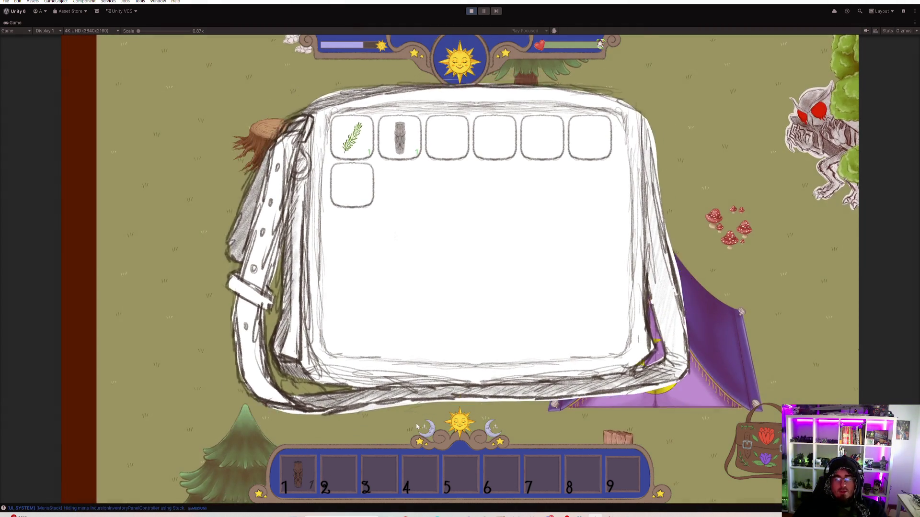
pyautogui.press('s')
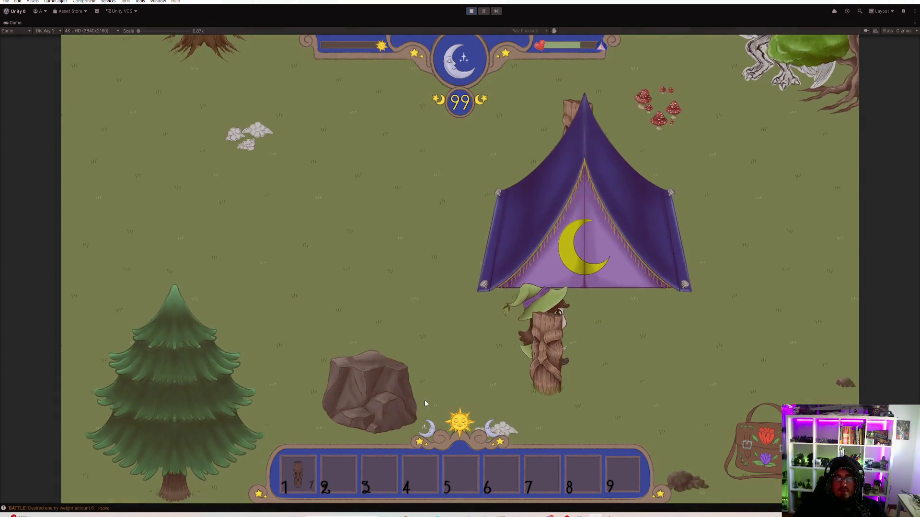
pyautogui.press('w')
pyautogui.press('d')
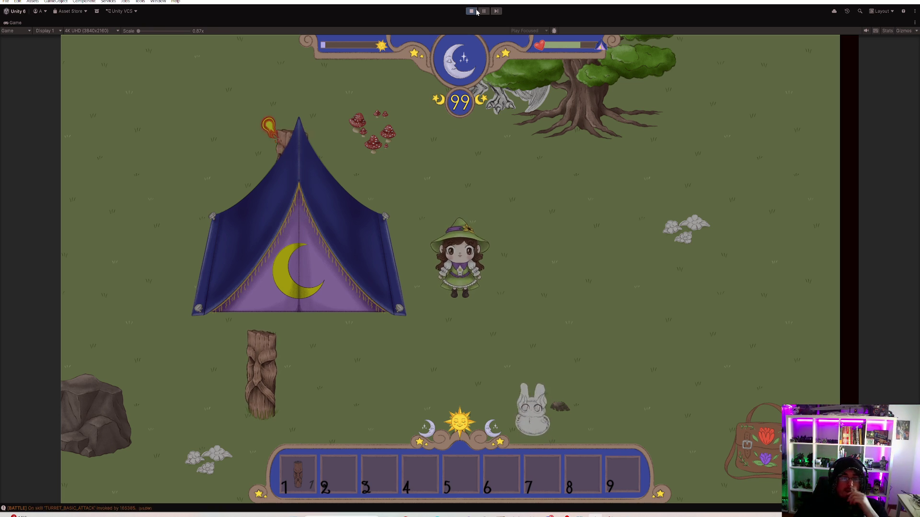
pyautogui.click(407, 136)
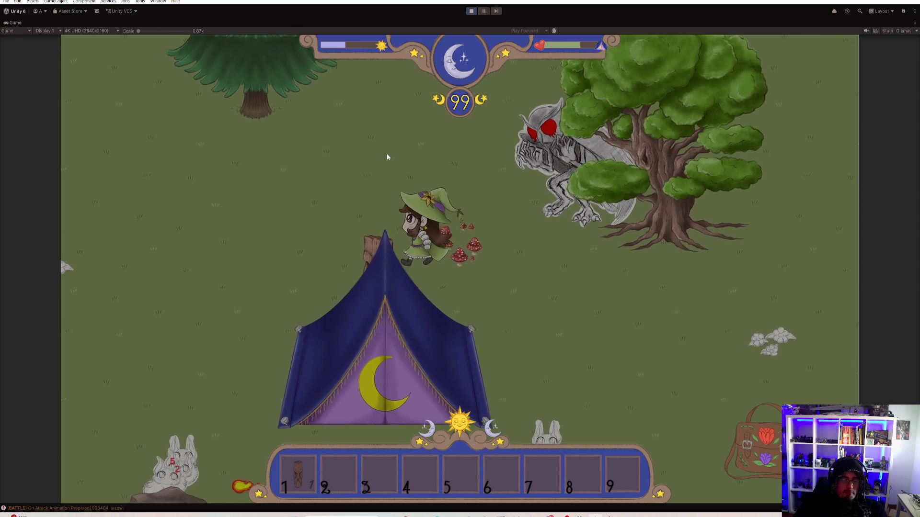
pyautogui.press('s')
pyautogui.press('a')
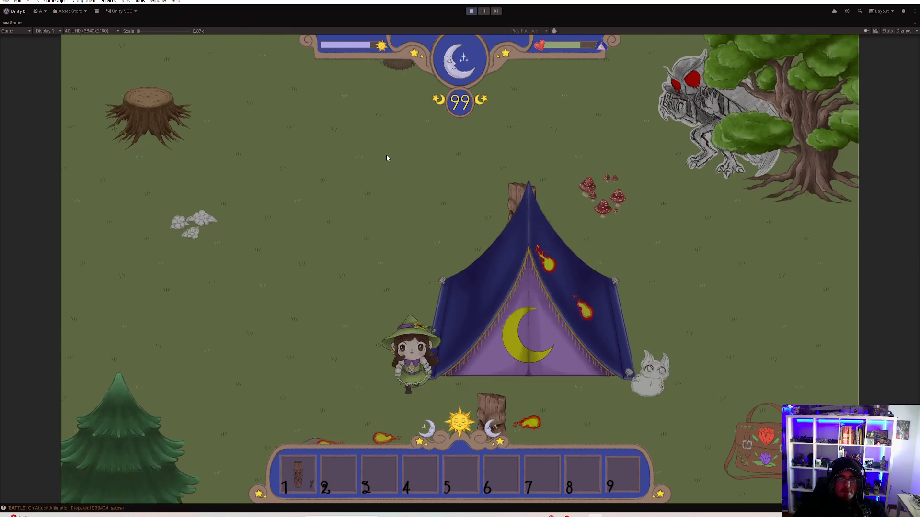
pyautogui.press('s')
pyautogui.press('d')
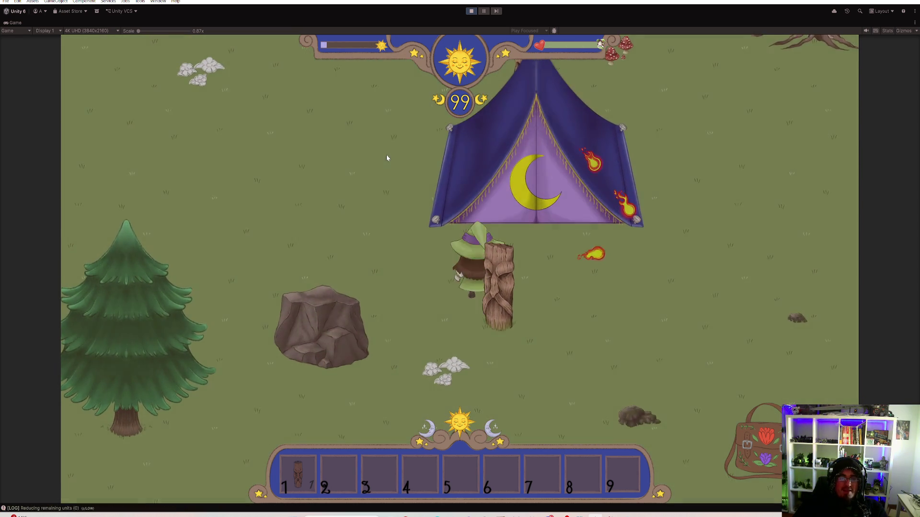
pyautogui.press('s')
pyautogui.press('d')
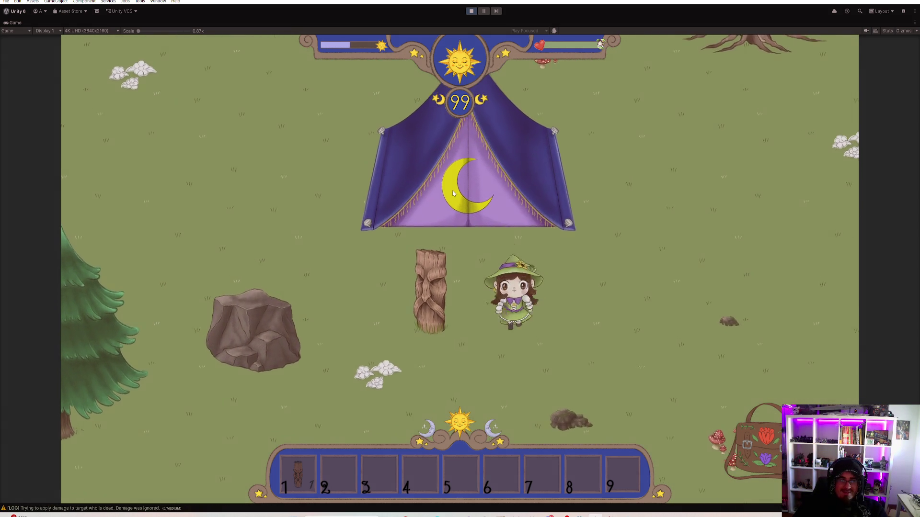
pyautogui.press('a')
pyautogui.press('w')
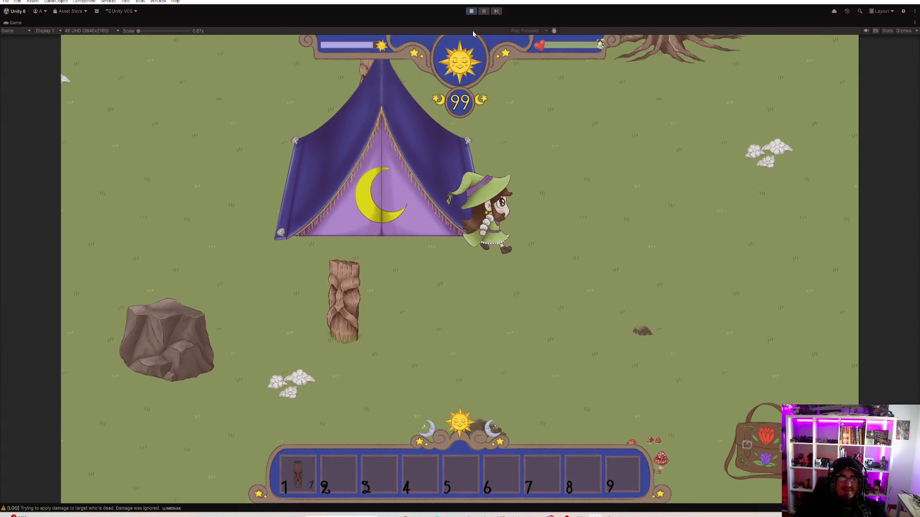
pyautogui.press('w')
pyautogui.press('d')
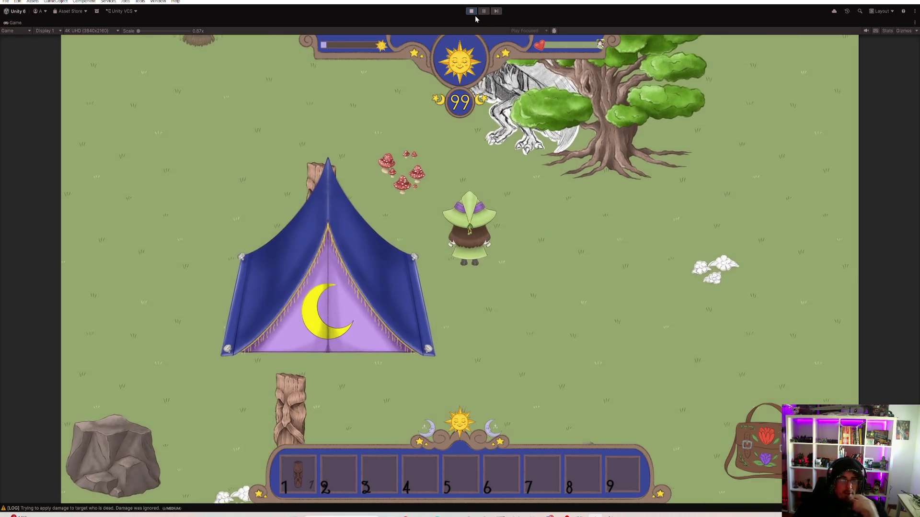
# Stop the play-test, bring Unity Hub forward, then open GitHub Desktop's repository list
pyautogui.click(472, 12)
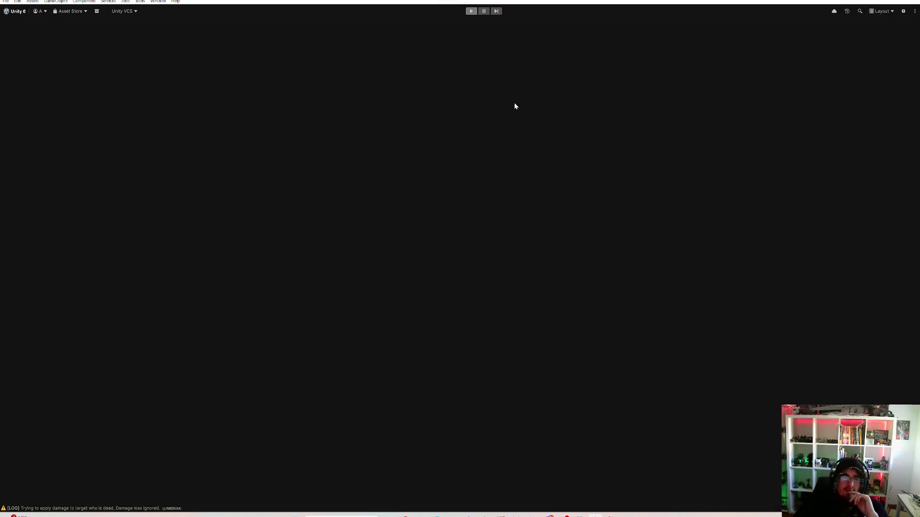
pyautogui.moveTo(453, 516)
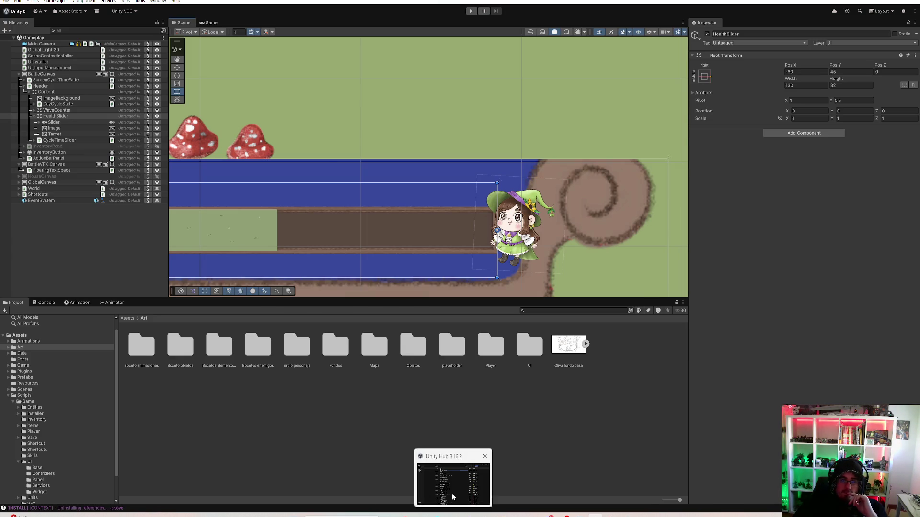
pyautogui.click(452, 496)
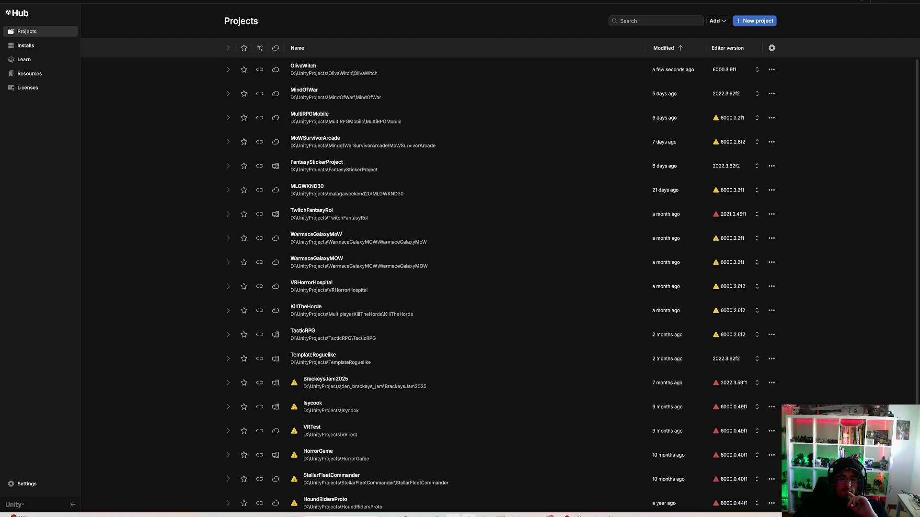
pyautogui.hotkey('alt', 'Tab')
pyautogui.click(153, 5)
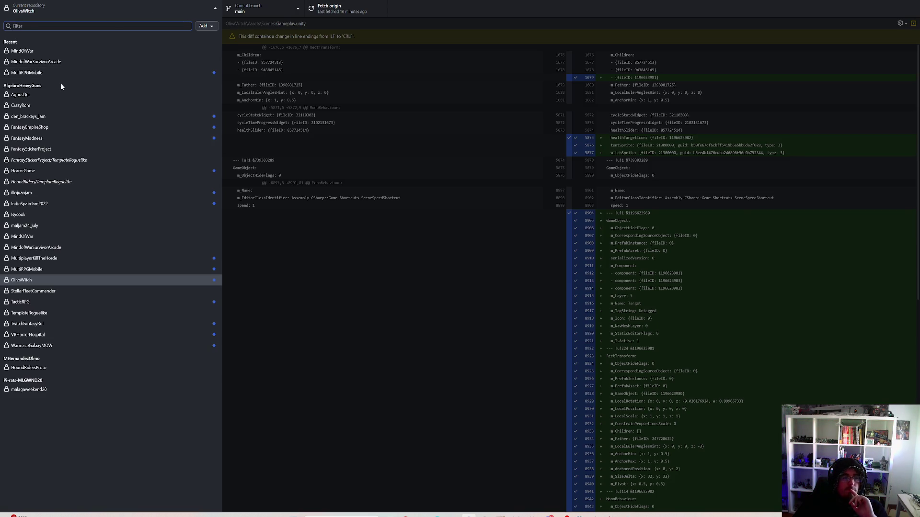
# Switch GitHub Desktop to the MindOfWar repository and minimize the window
pyautogui.click(52, 52)
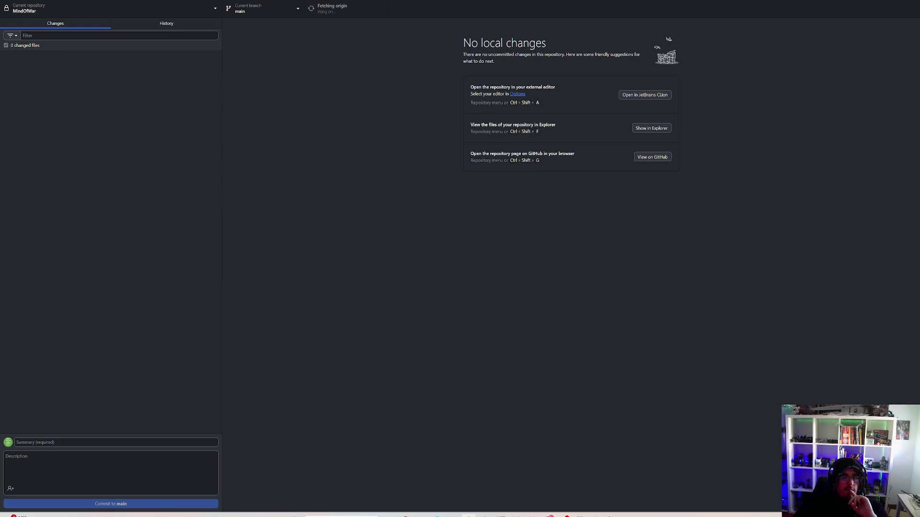
pyautogui.click(879, 2)
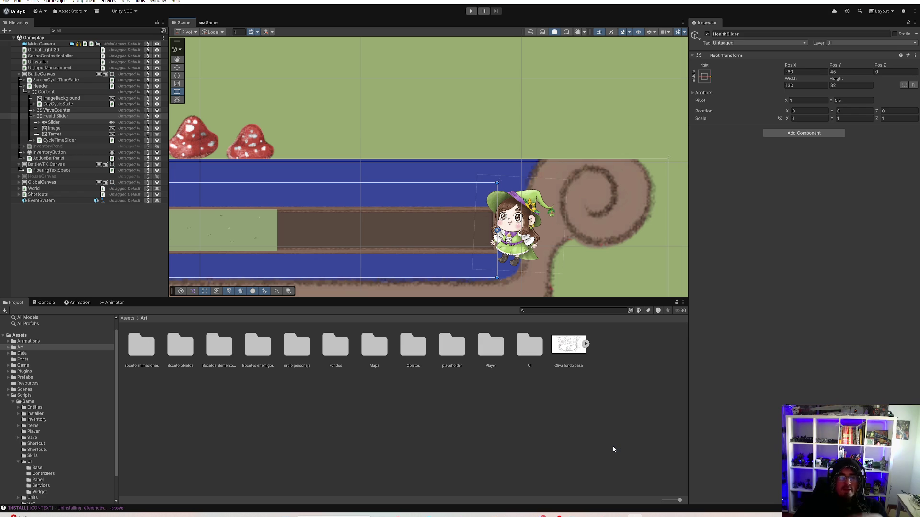
# Deselect HealthSlider and bring the loading MindOfWar project window forward
pyautogui.click(142, 253)
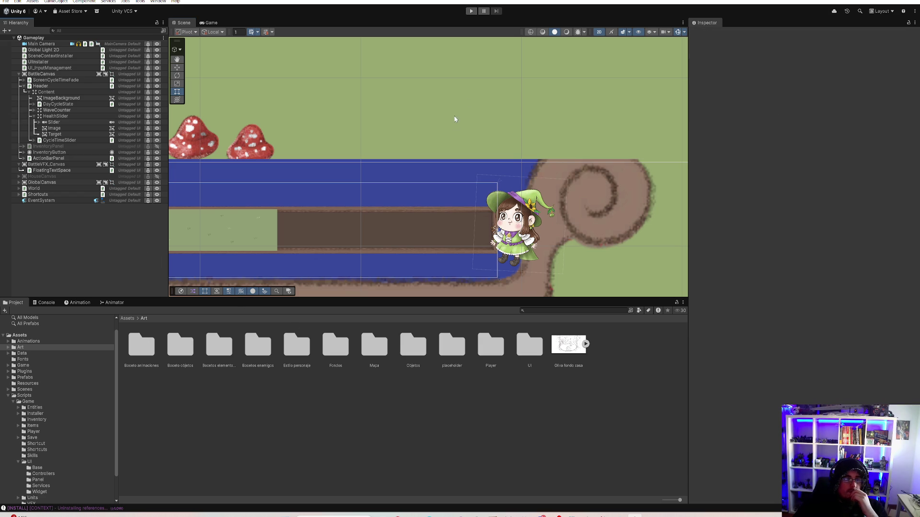
pyautogui.moveTo(636, 516)
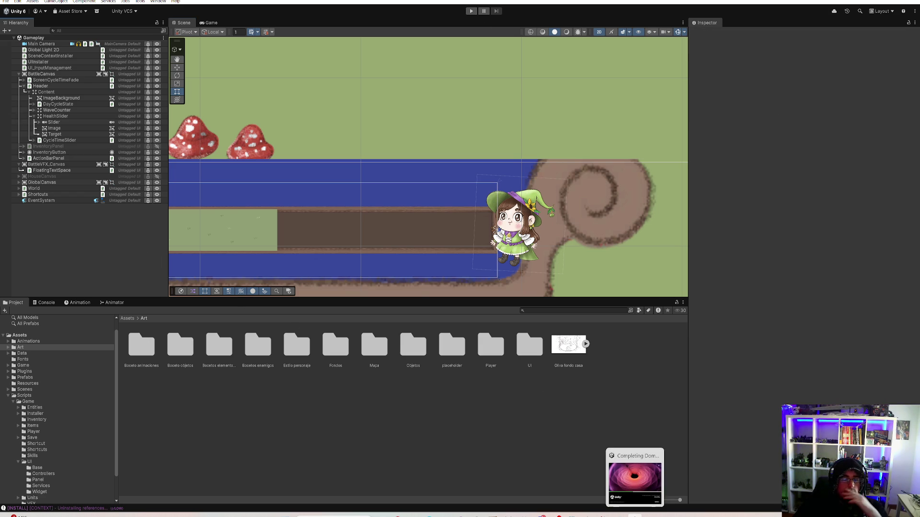
pyautogui.click(636, 479)
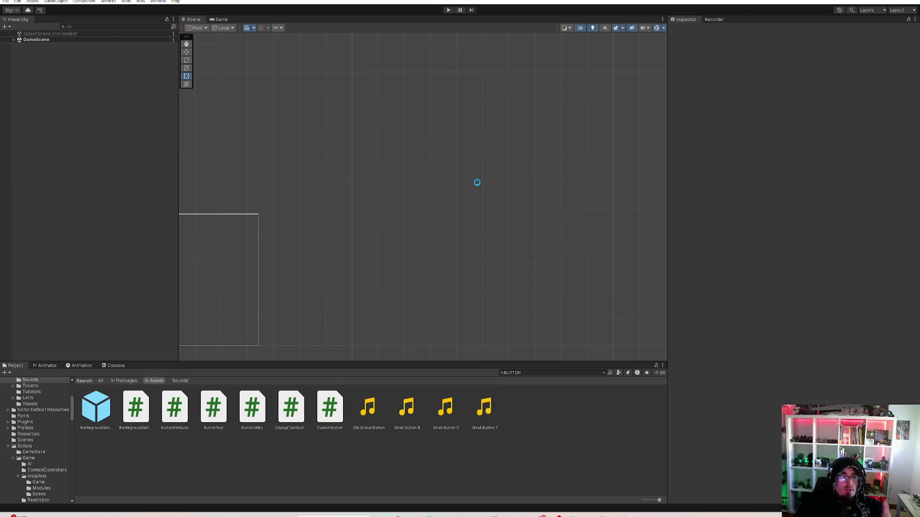
pyautogui.click(448, 11)
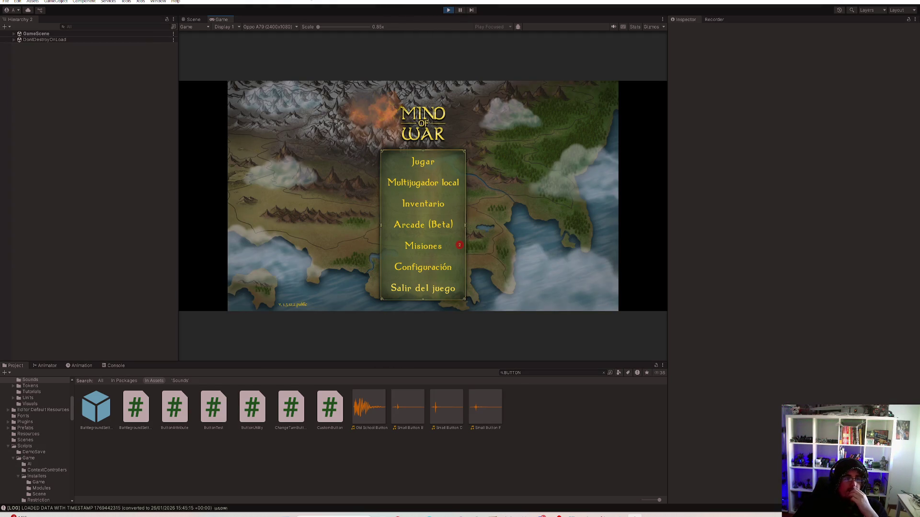
pyautogui.doubleClick(222, 21)
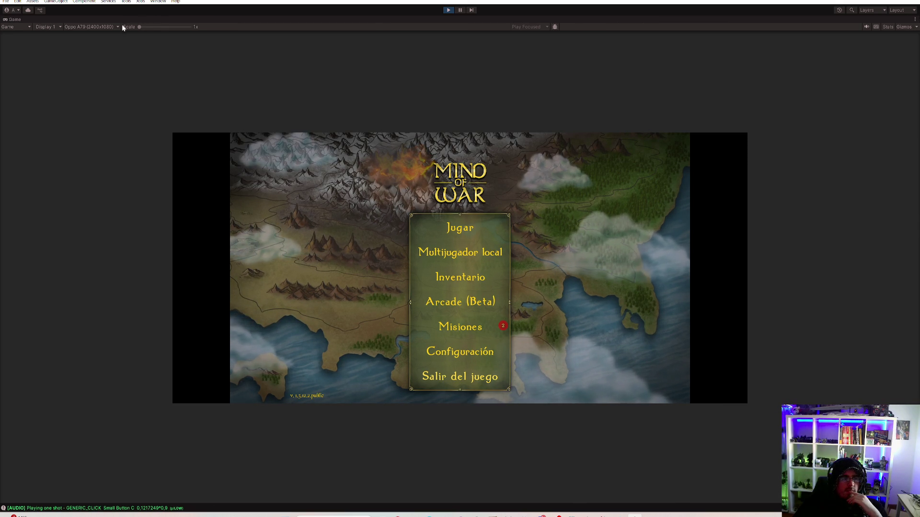
pyautogui.moveTo(139, 27); pyautogui.dragTo(148, 30)
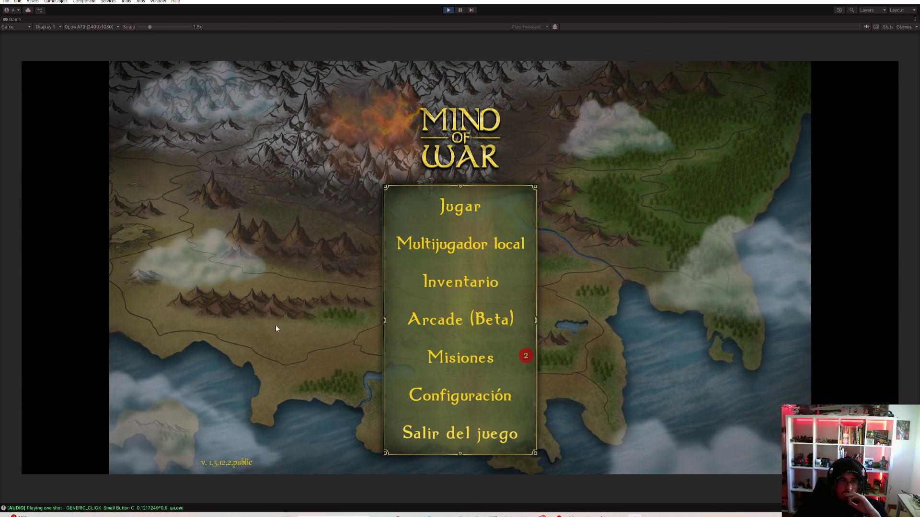
pyautogui.click(445, 209)
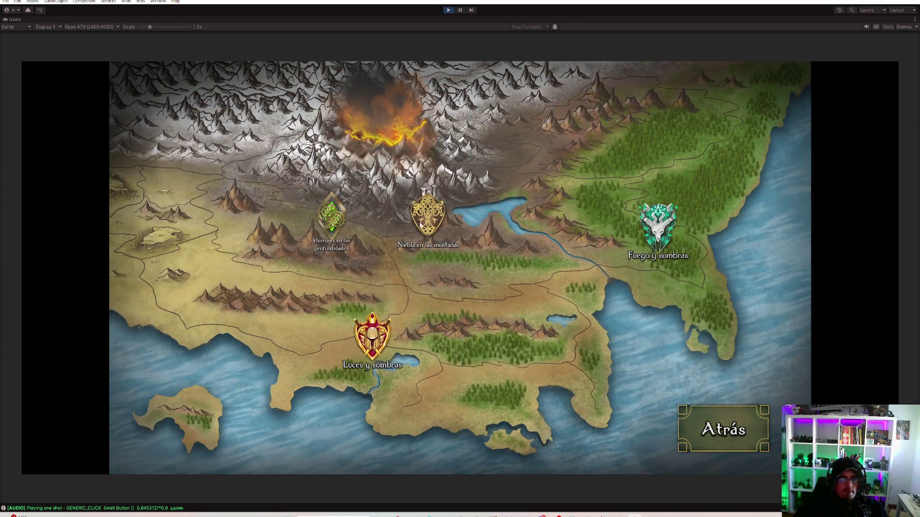
pyautogui.click(421, 225)
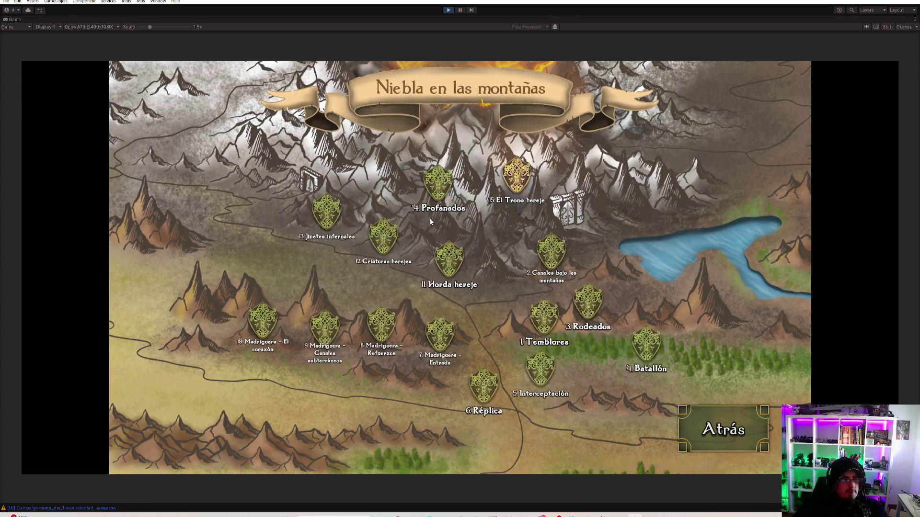
pyautogui.click(489, 380)
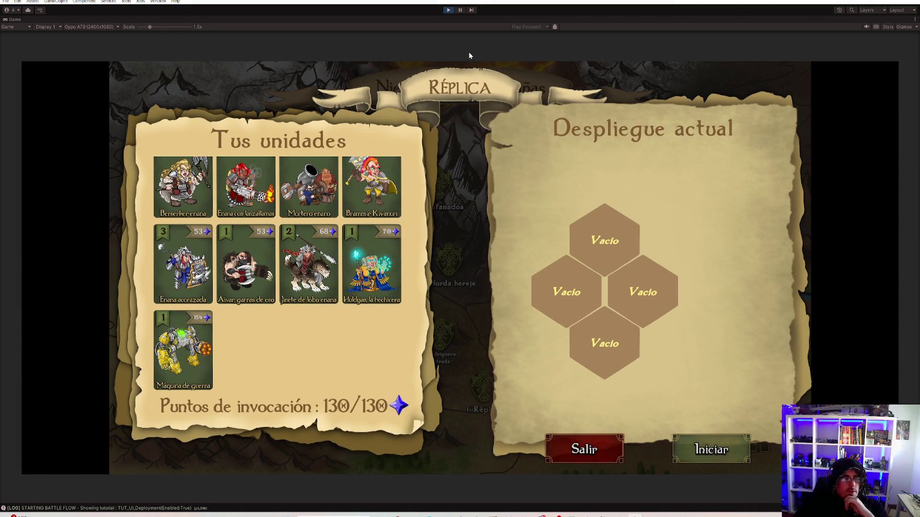
pyautogui.click(576, 454)
pyautogui.click(755, 427)
pyautogui.click(756, 427)
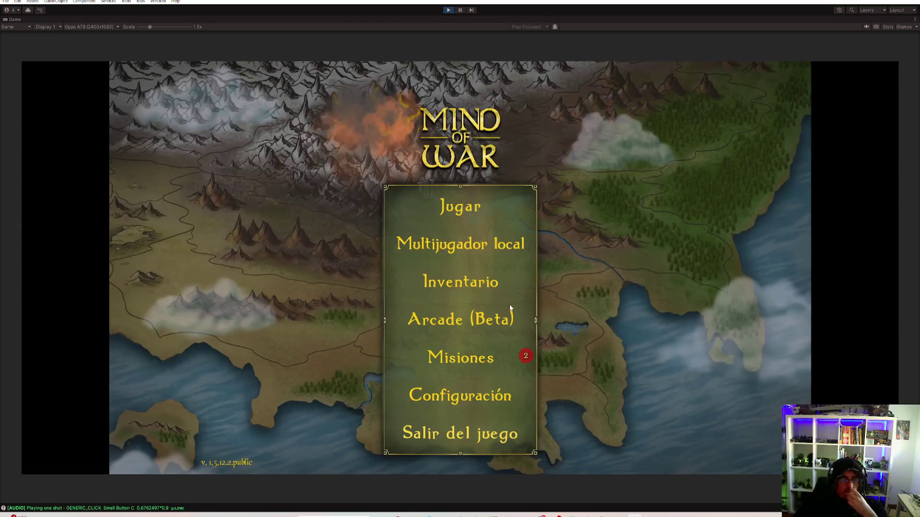
pyautogui.click(447, 9)
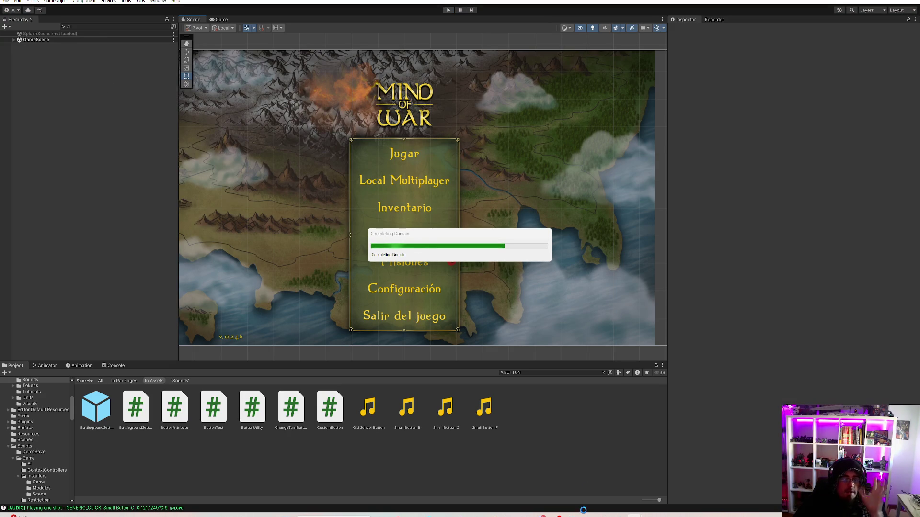
# In GitHub Desktop, switch to the androiddemo branch and fetch from origin
pyautogui.moveTo(460, 515)
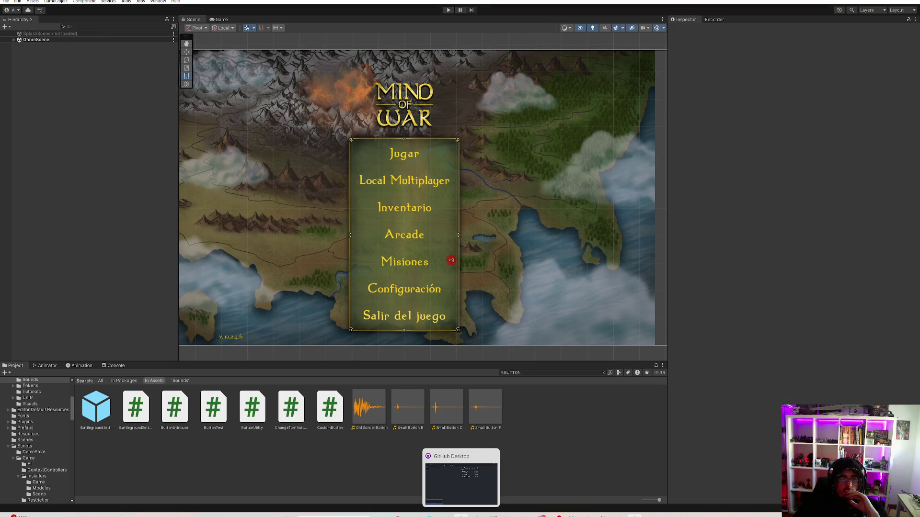
pyautogui.click(460, 515)
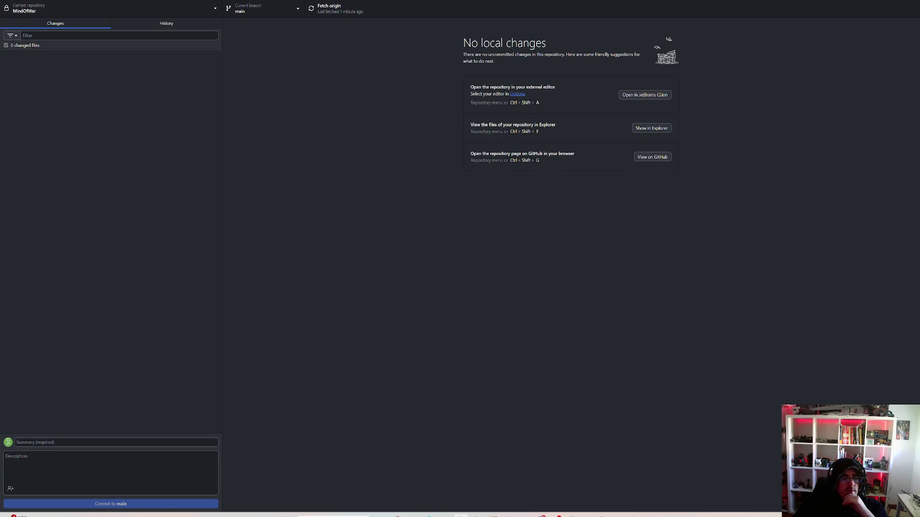
pyautogui.click(266, 12)
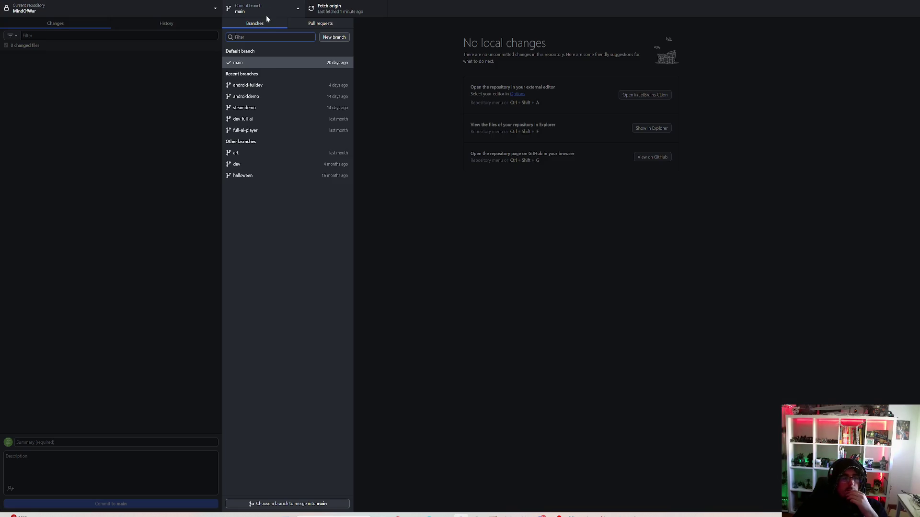
pyautogui.click(274, 99)
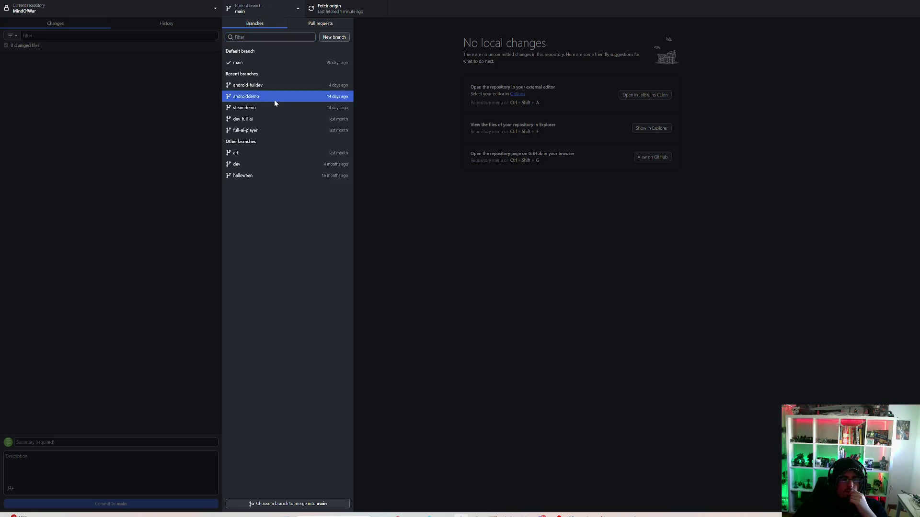
pyautogui.click(334, 13)
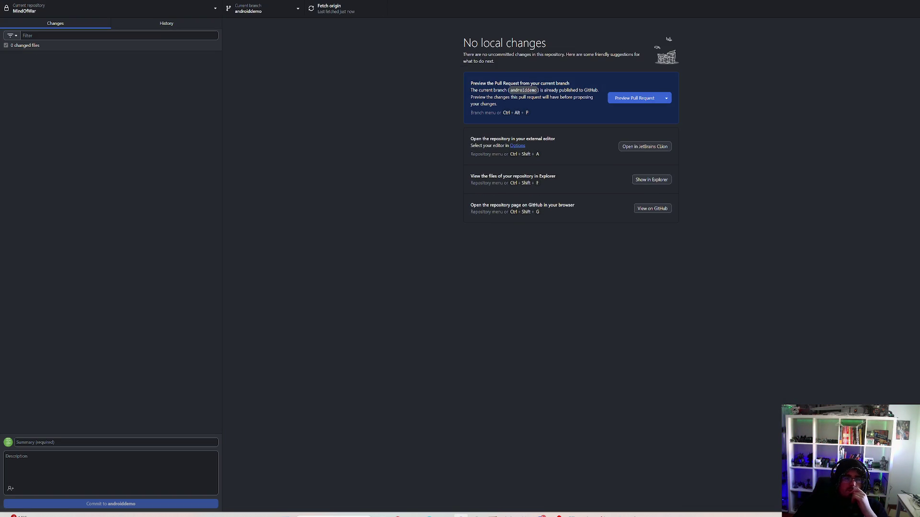
# Check out the android-fulldev branch and view its stashed changes
pyautogui.click(289, 7)
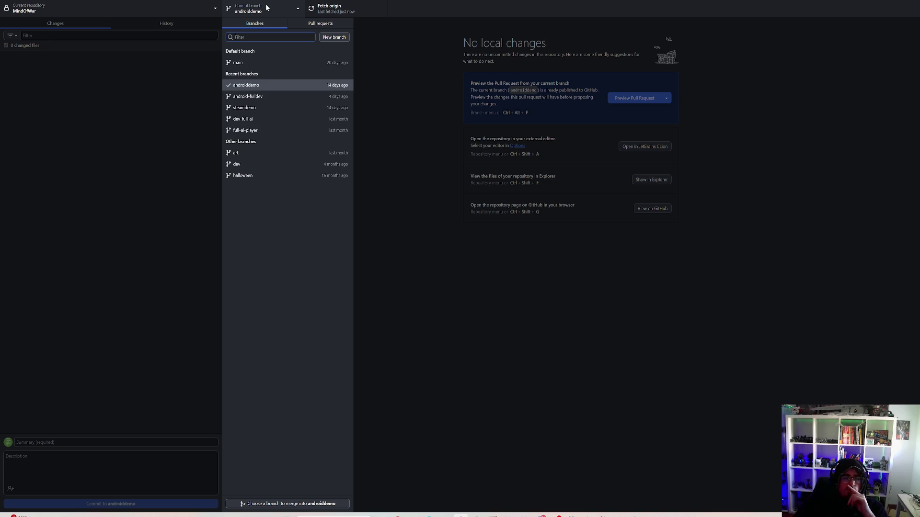
pyautogui.click(267, 96)
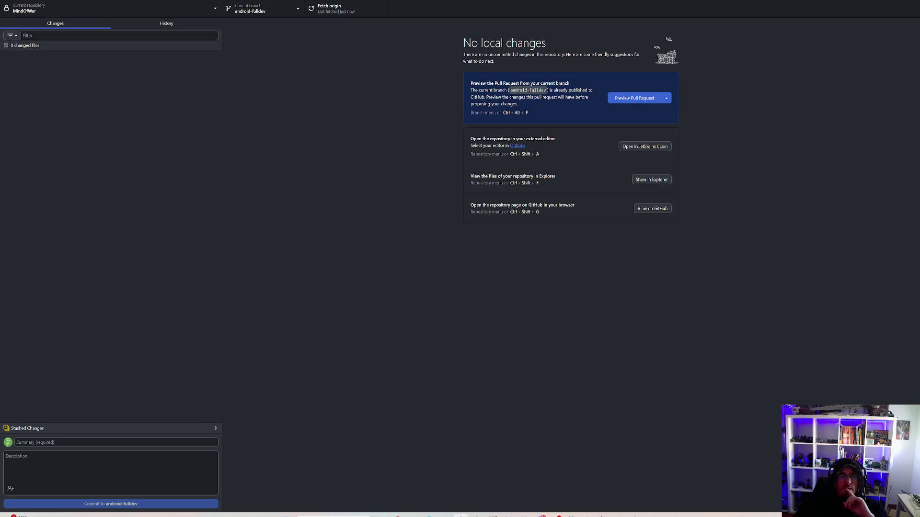
pyautogui.click(132, 429)
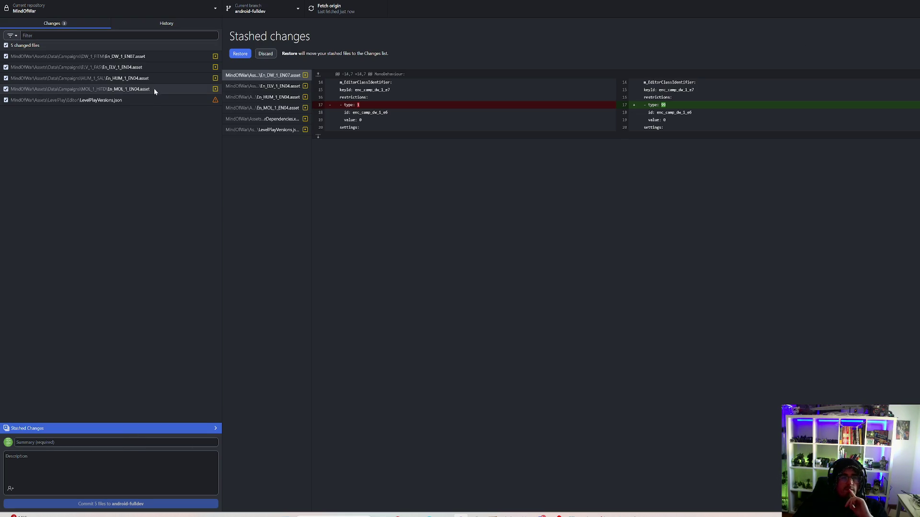
# Discard the LevelPlayVersions.json changes, then return to the Unity editor
pyautogui.click(139, 106)
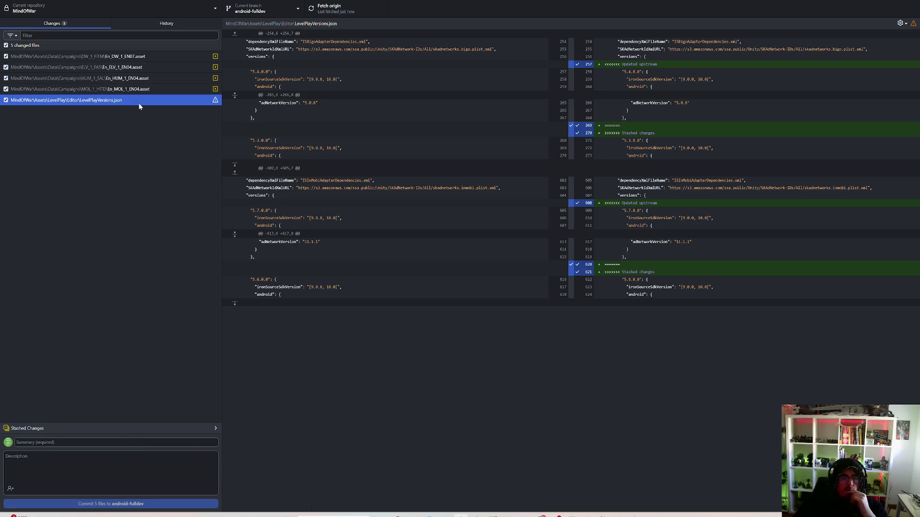
pyautogui.rightClick(138, 107)
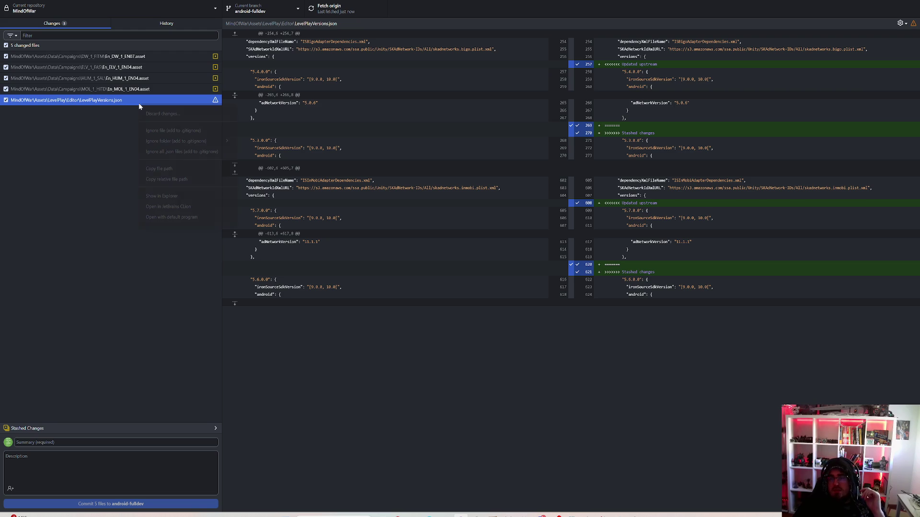
pyautogui.click(177, 113)
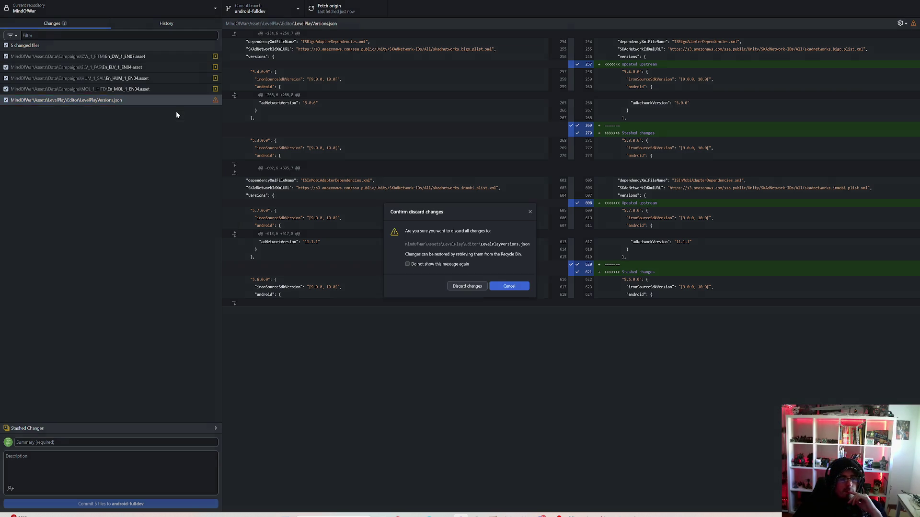
pyautogui.click(470, 289)
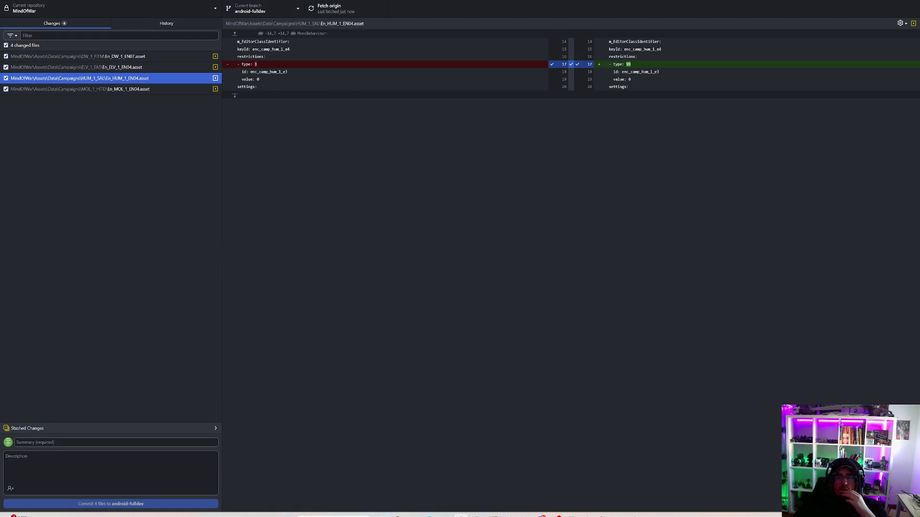
pyautogui.hotkey('alt', 'Tab')
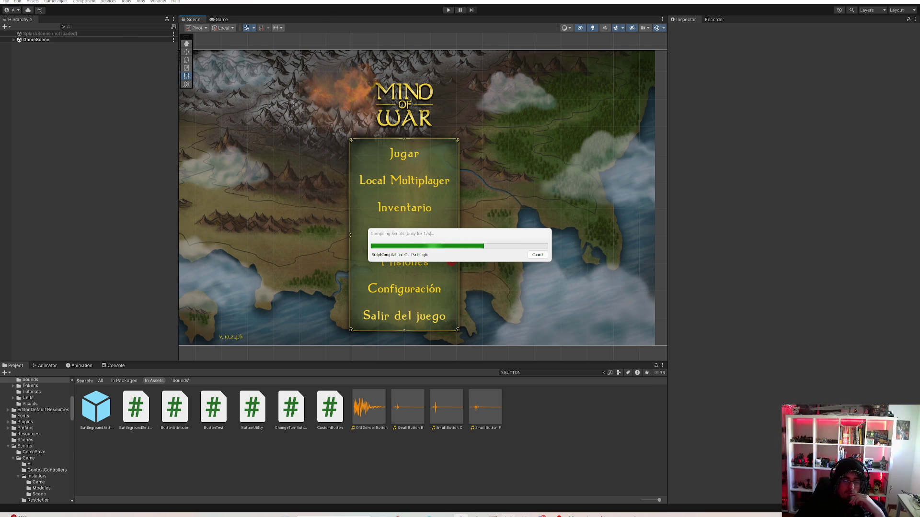
# Reload the externally modified GameScene and enter Play mode
pyautogui.moveTo(461, 515)
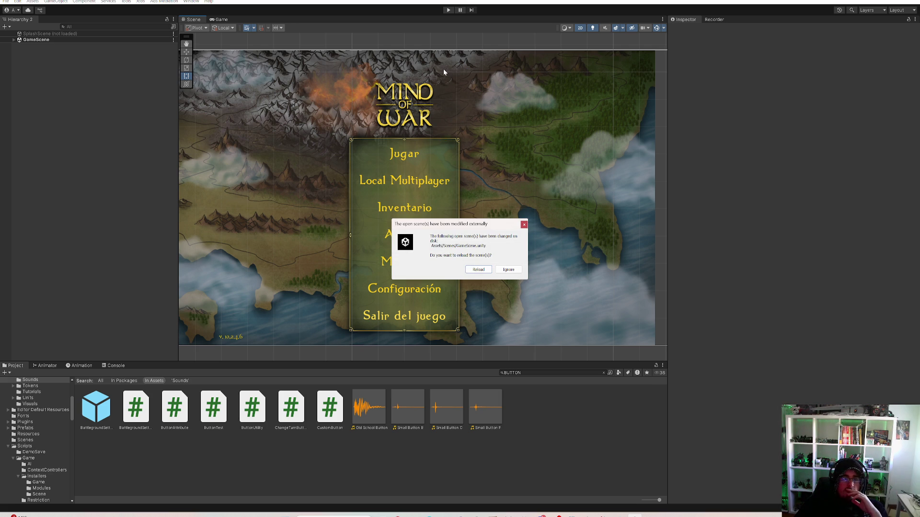
pyautogui.click(479, 269)
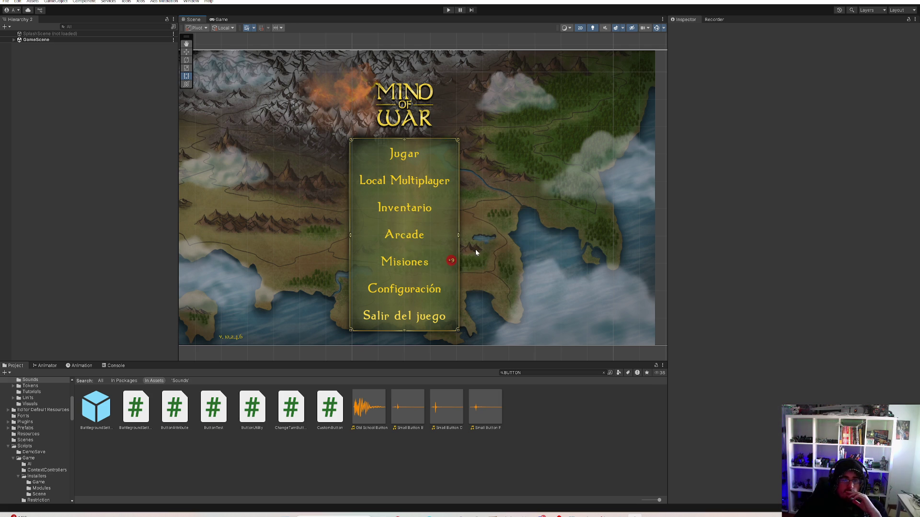
pyautogui.click(449, 10)
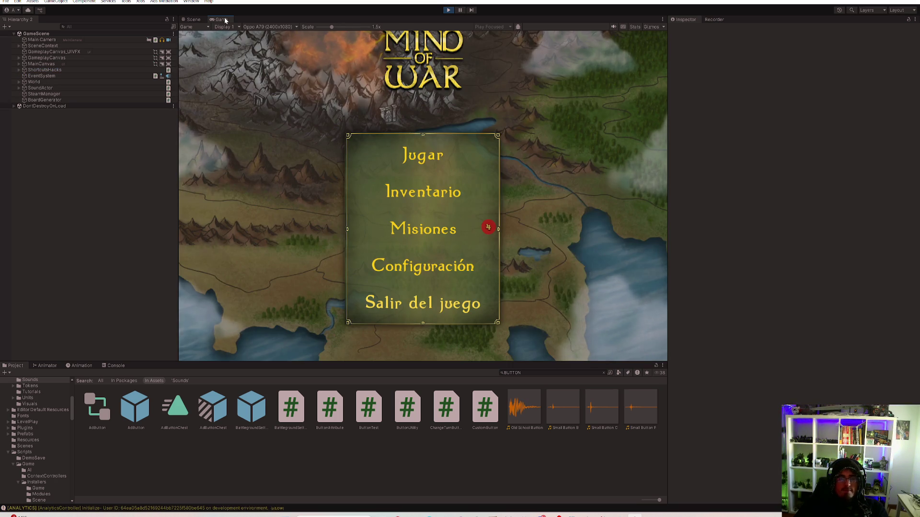
# In the maximized game, watch a rewarded ad from Inventario, then go Atrás and Jugar
pyautogui.hotkey('shift', 'space')
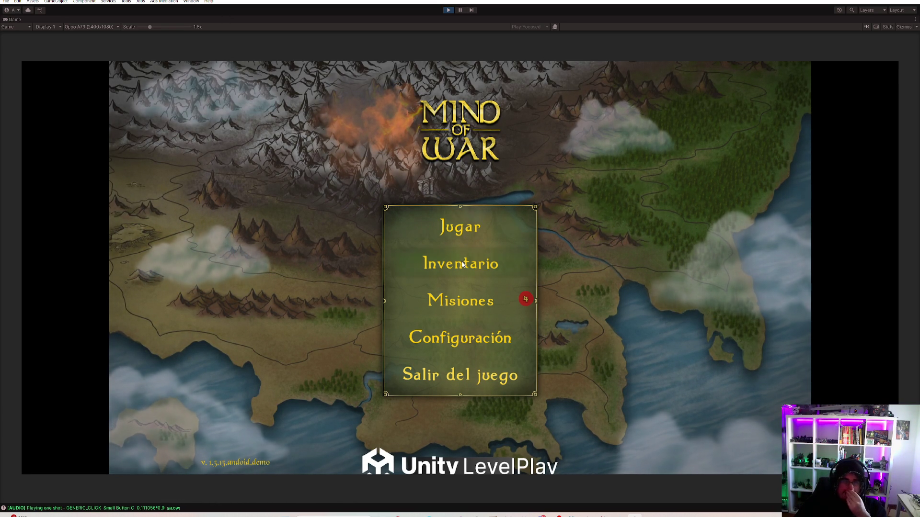
pyautogui.click(461, 227)
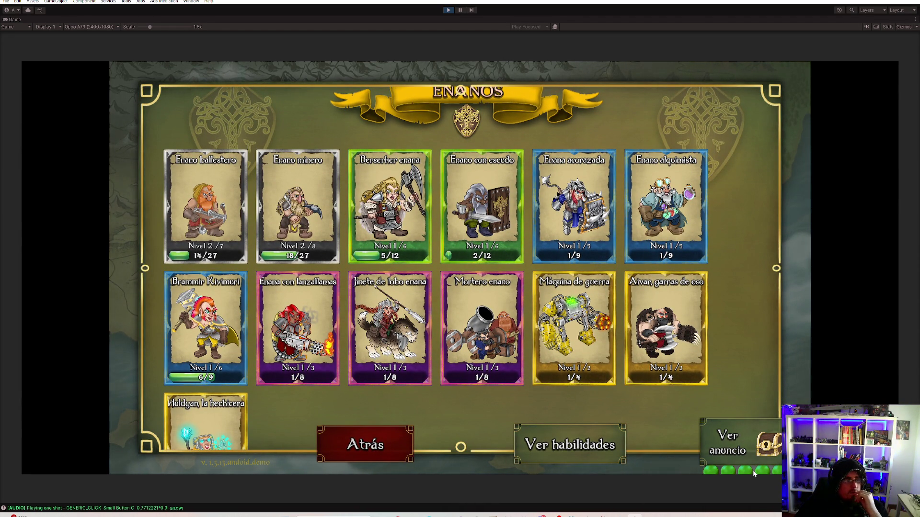
pyautogui.click(779, 451)
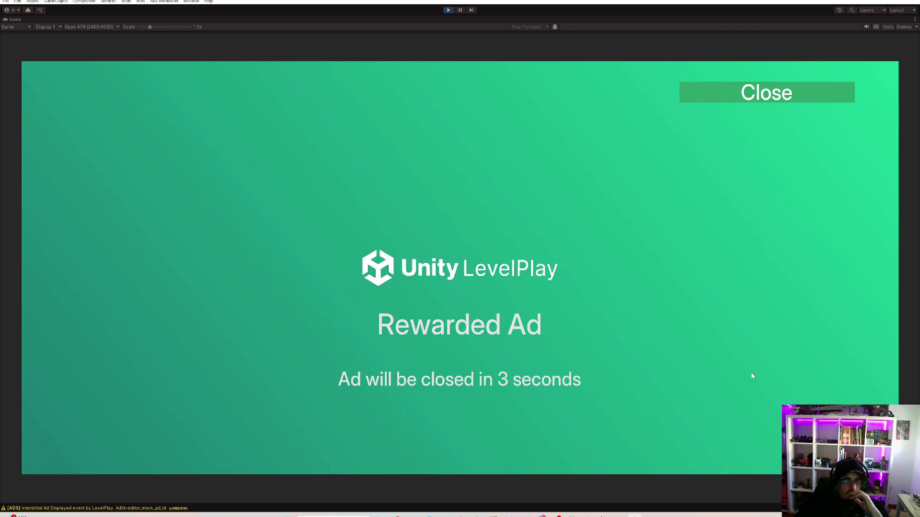
pyautogui.click(732, 92)
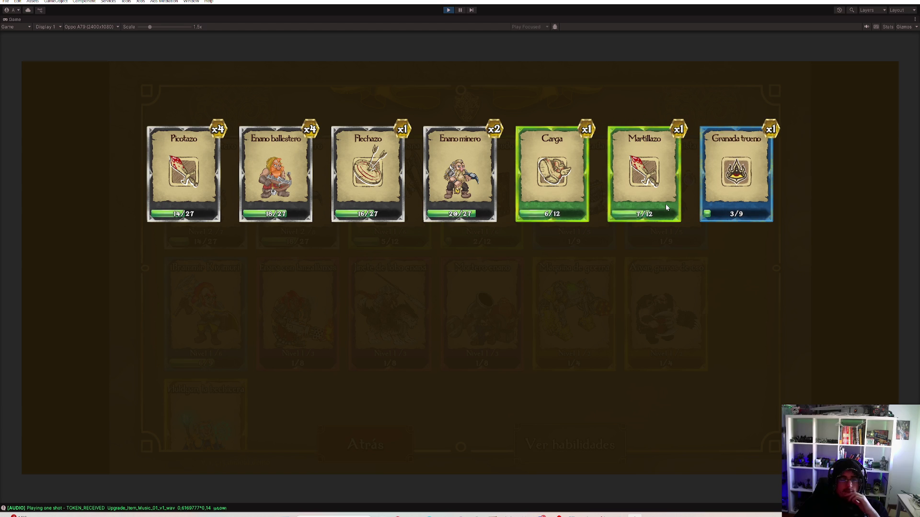
pyautogui.click(665, 289)
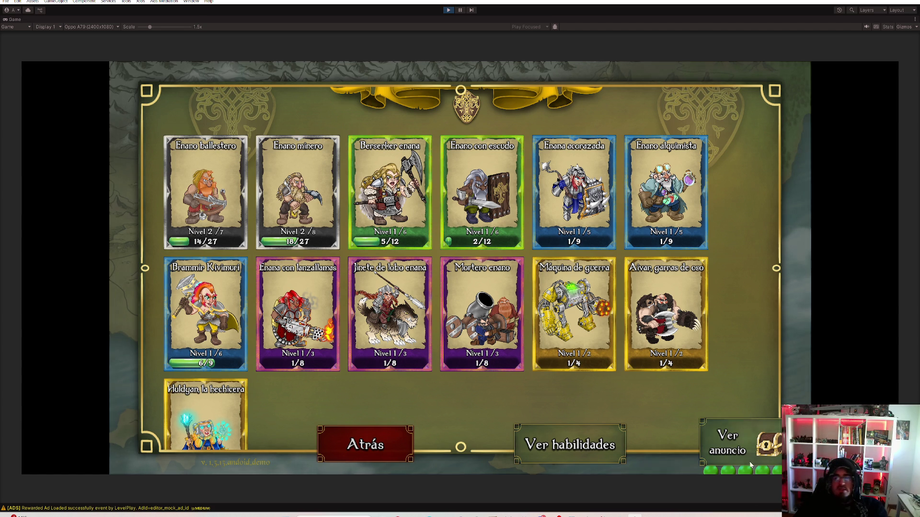
pyautogui.click(398, 450)
pyautogui.click(429, 211)
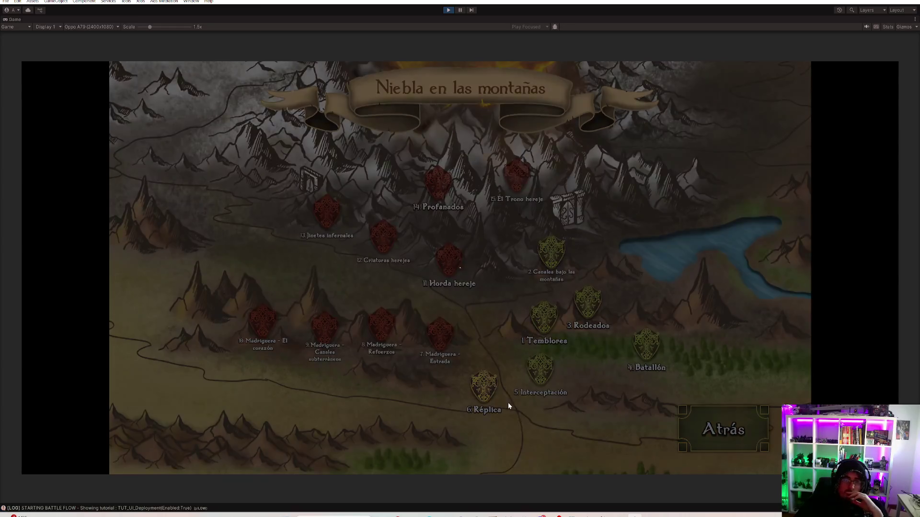
# Open the Réplica mission deployment and place Huldyan, la hechicera in the left hex
pyautogui.click(509, 406)
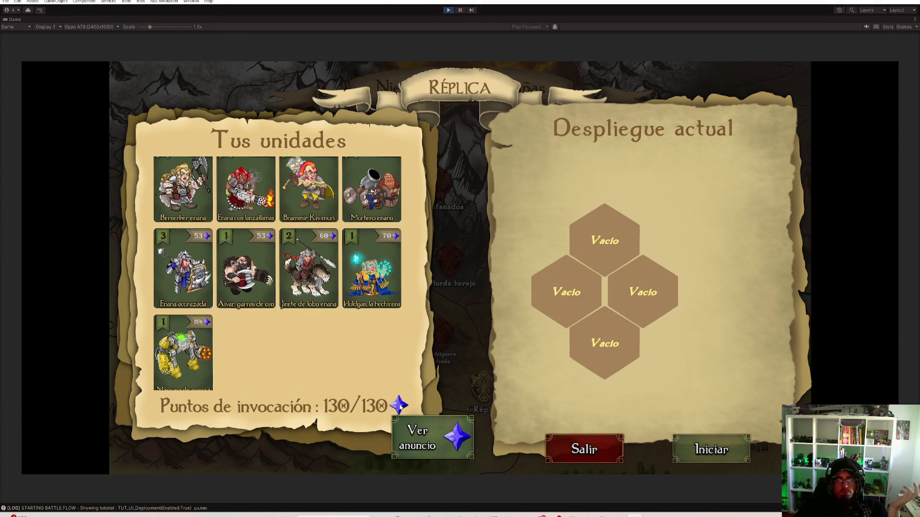
pyautogui.scroll(3, 343, 355)
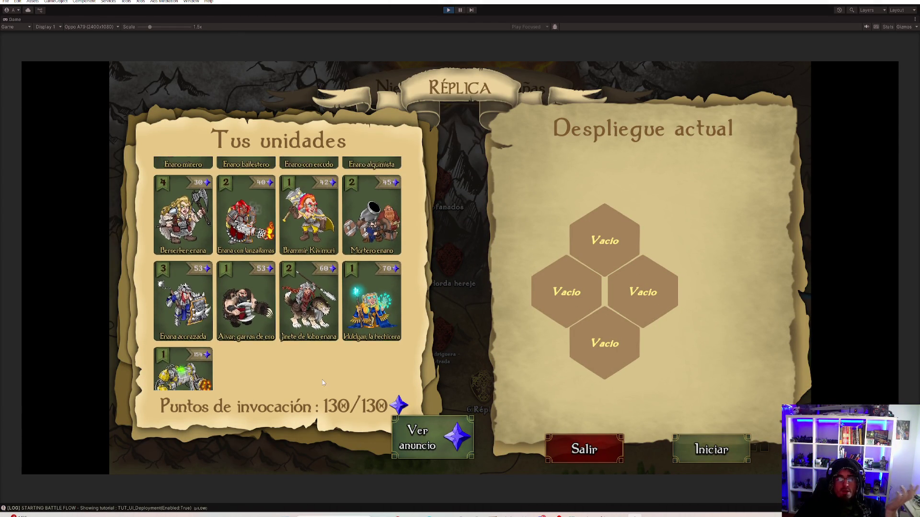
pyautogui.click(324, 342)
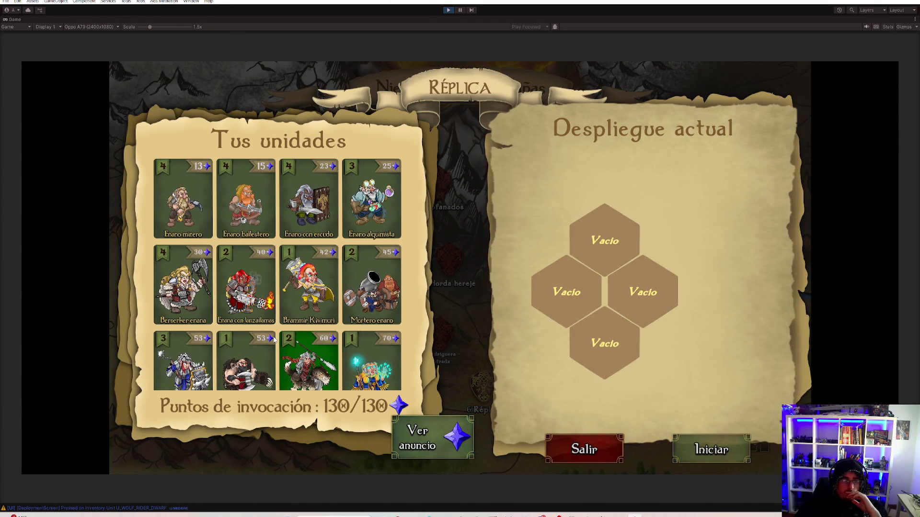
pyautogui.click(371, 359)
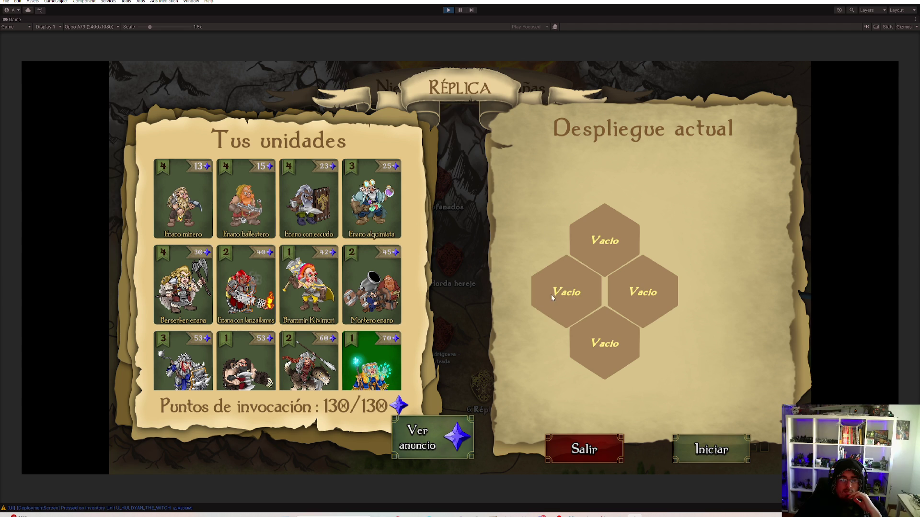
pyautogui.click(550, 294)
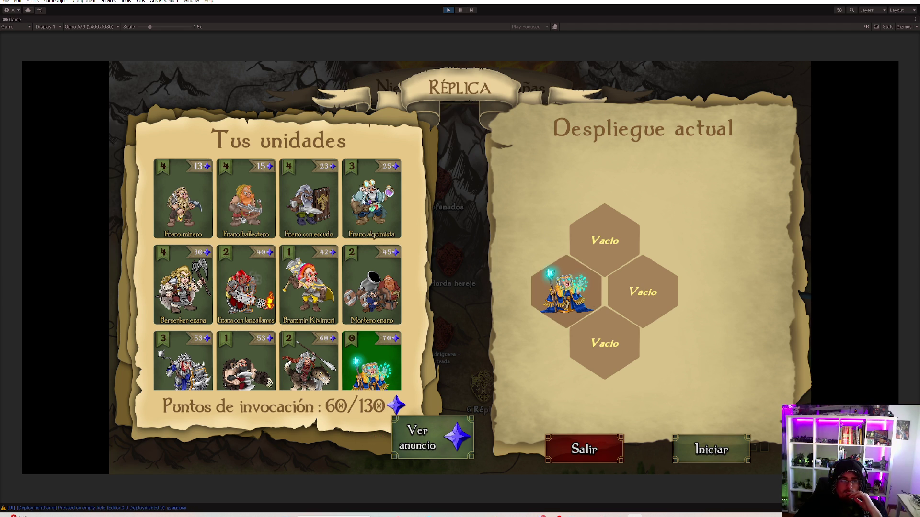
# Pick the Enana con lanzallamas, dismiss the insufficient-points warning and finish the rewarded ad
pyautogui.click(245, 283)
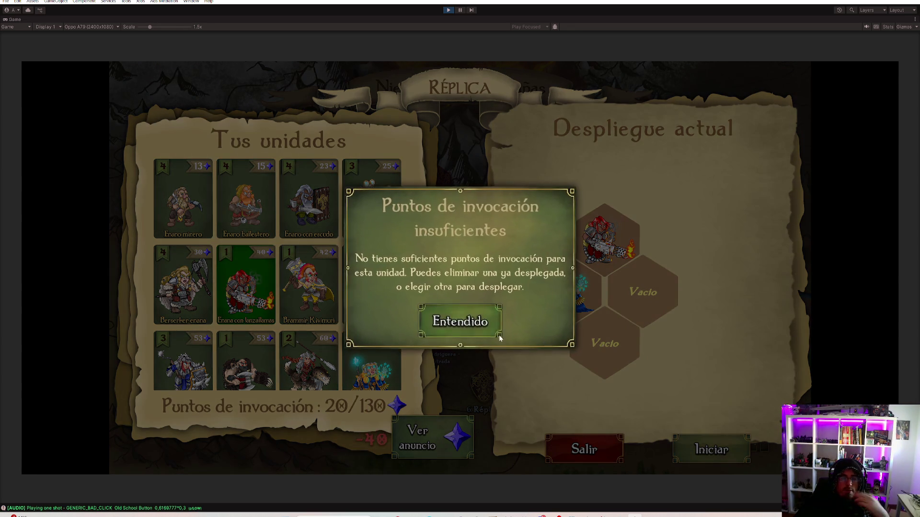
pyautogui.click(456, 320)
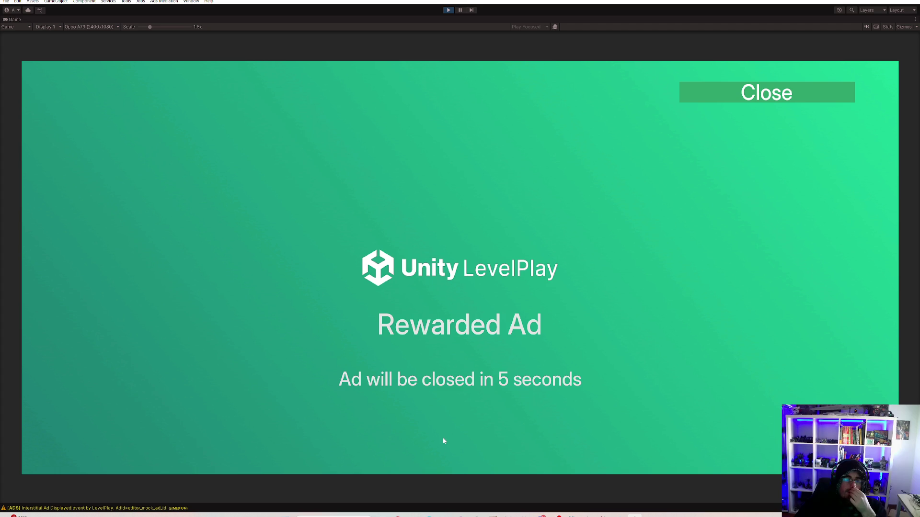
pyautogui.click(771, 85)
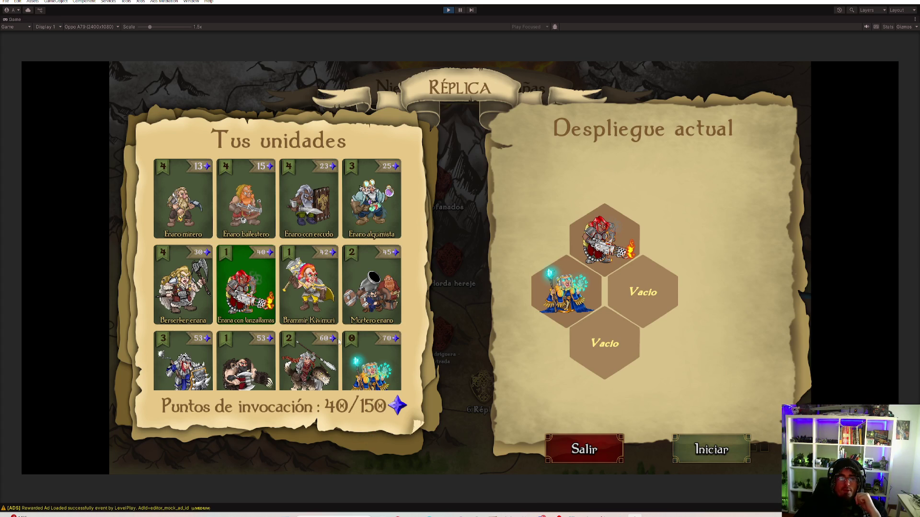
# Place a flamethrower dwarf in the bottom hex and inspect Huldyan and both dwarves
pyautogui.click(584, 344)
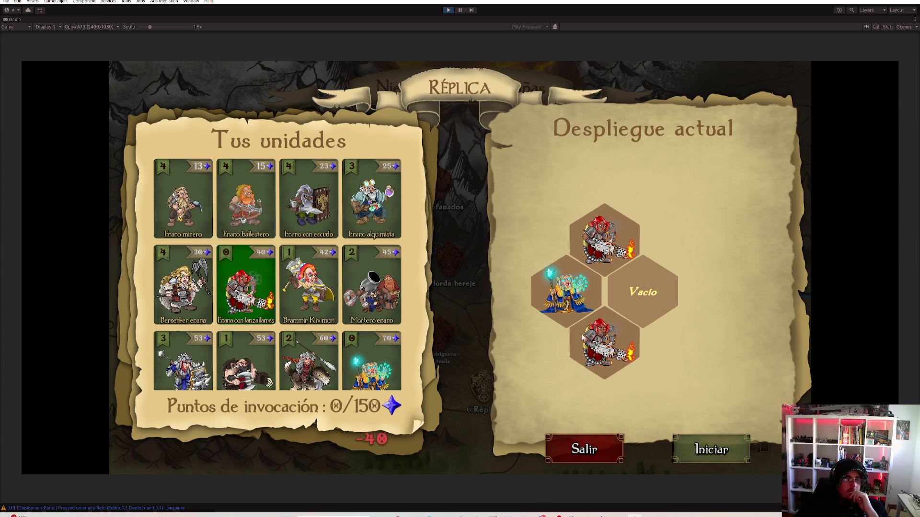
pyautogui.click(546, 283)
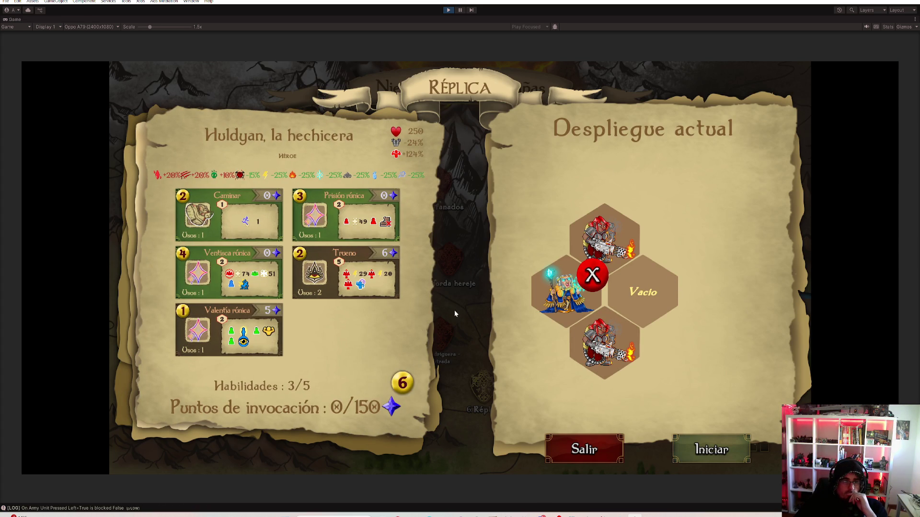
pyautogui.click(604, 235)
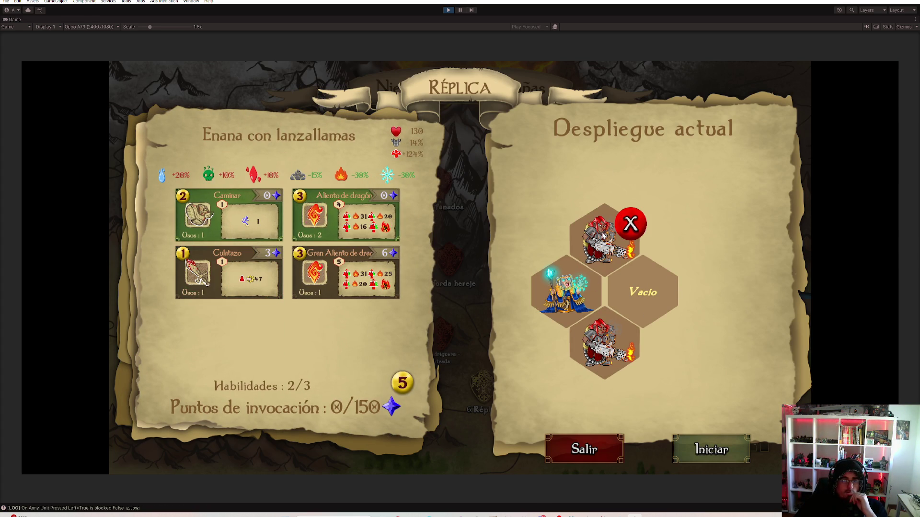
pyautogui.click(606, 352)
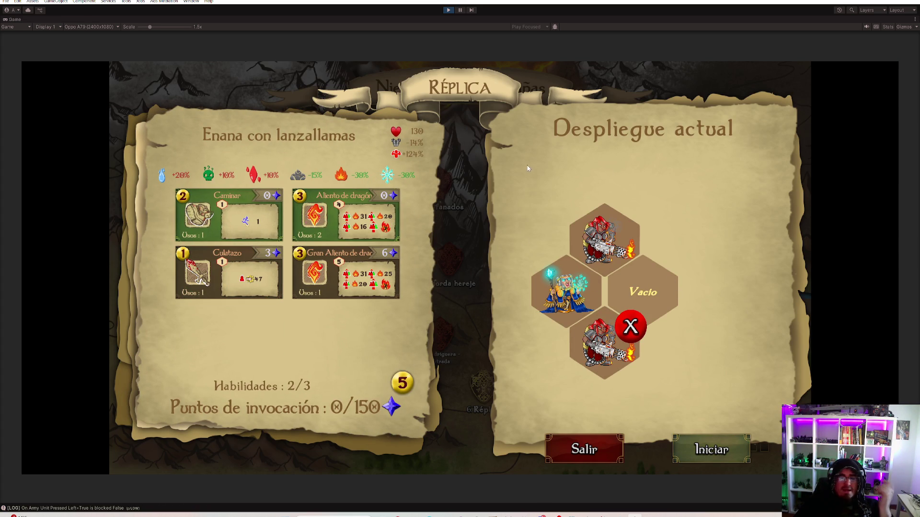
pyautogui.click(604, 230)
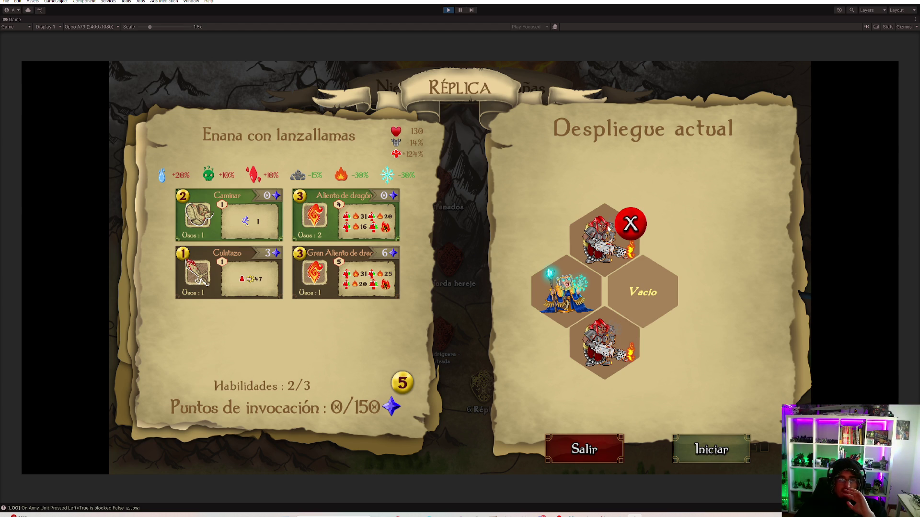
pyautogui.moveTo(602, 256); pyautogui.dragTo(593, 253)
# Remove the top flamethrower dwarf and redeploy it in the top slot
pyautogui.click(601, 255)
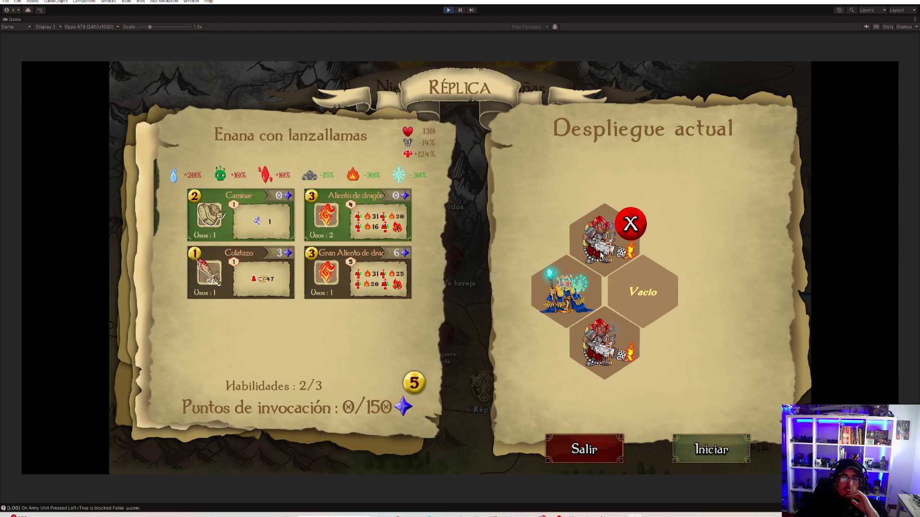
pyautogui.click(636, 228)
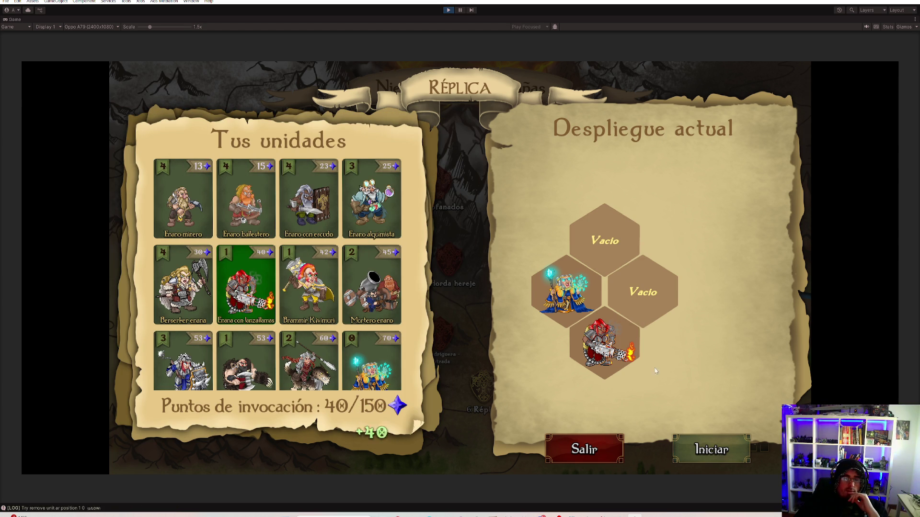
pyautogui.click(575, 254)
# Remove and redeploy the bottom flamethrower dwarf, then start the battle
pyautogui.click(604, 249)
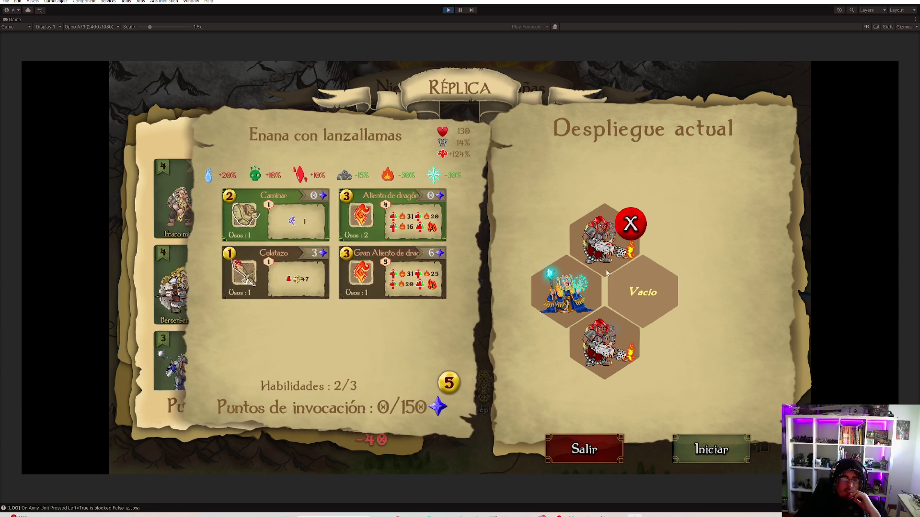
pyautogui.click(618, 335)
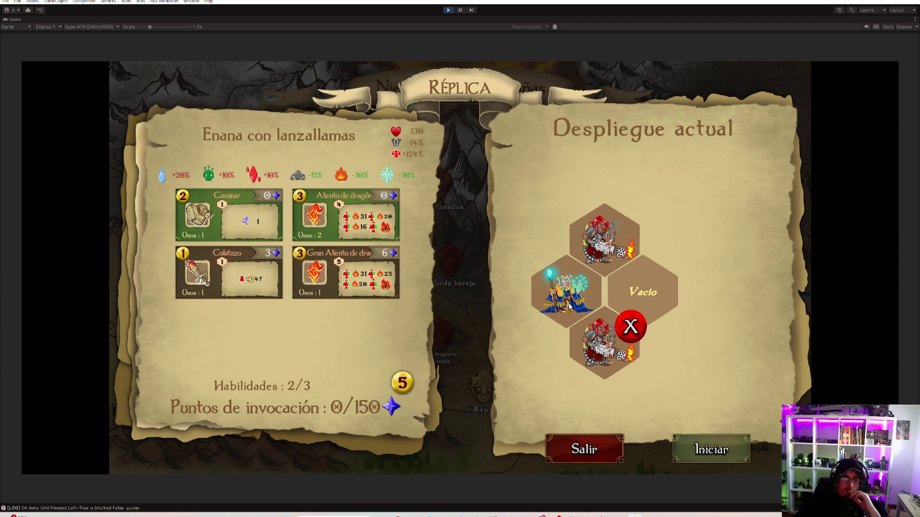
pyautogui.click(569, 306)
pyautogui.click(625, 354)
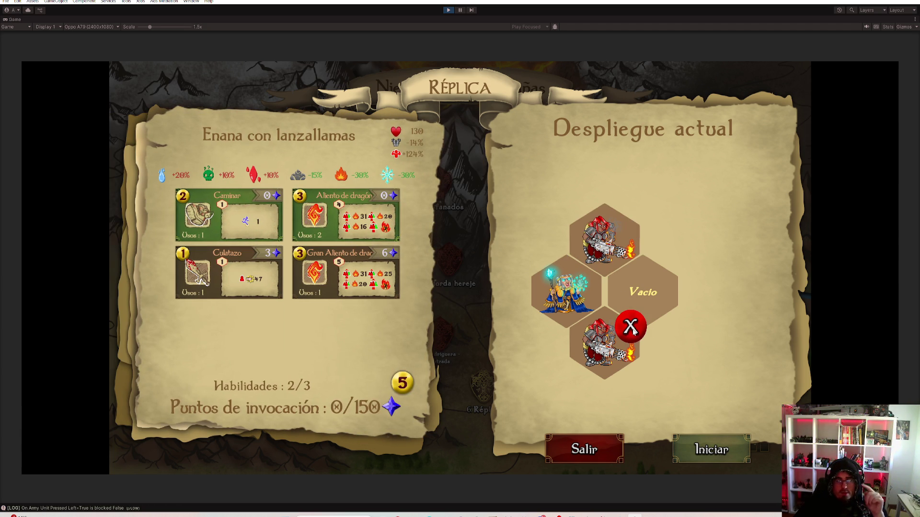
pyautogui.click(630, 327)
pyautogui.click(616, 338)
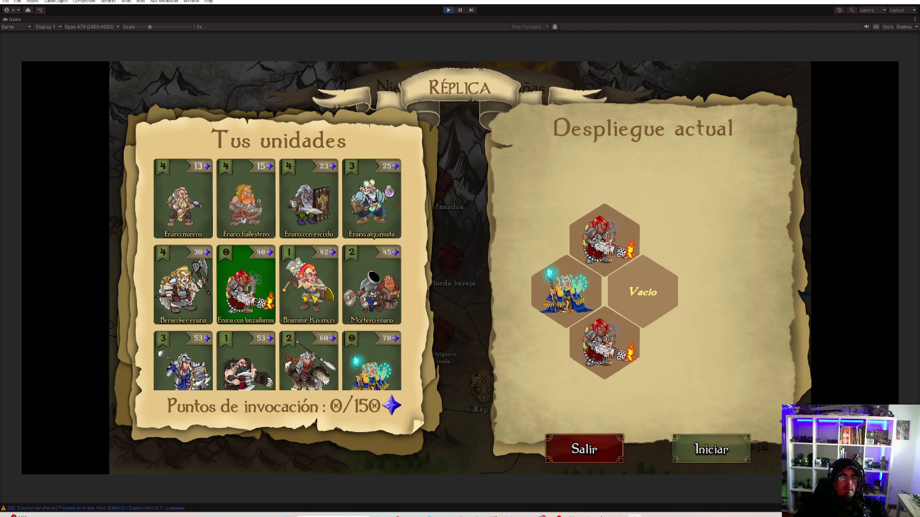
pyautogui.click(723, 435)
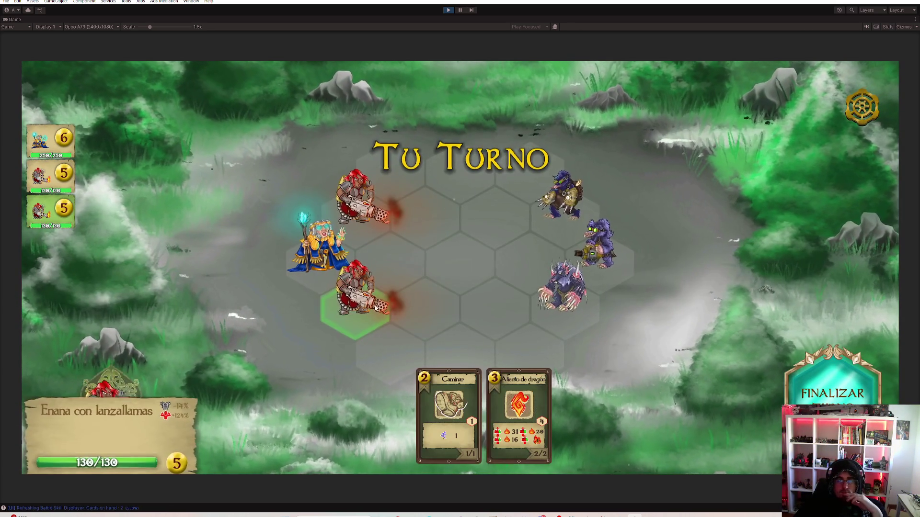
# Have both flamethrower dwarves cast Aliento de dragón on enemies
pyautogui.click(519, 407)
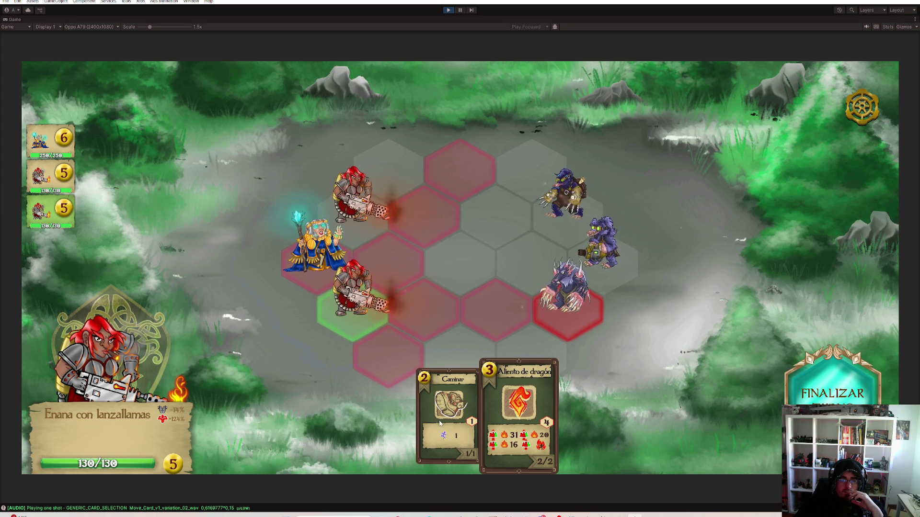
pyautogui.click(559, 297)
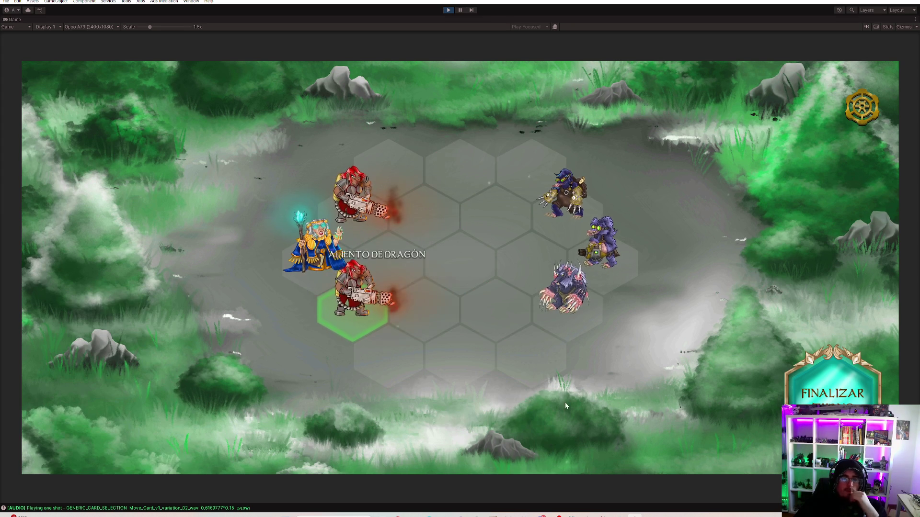
pyautogui.click(357, 197)
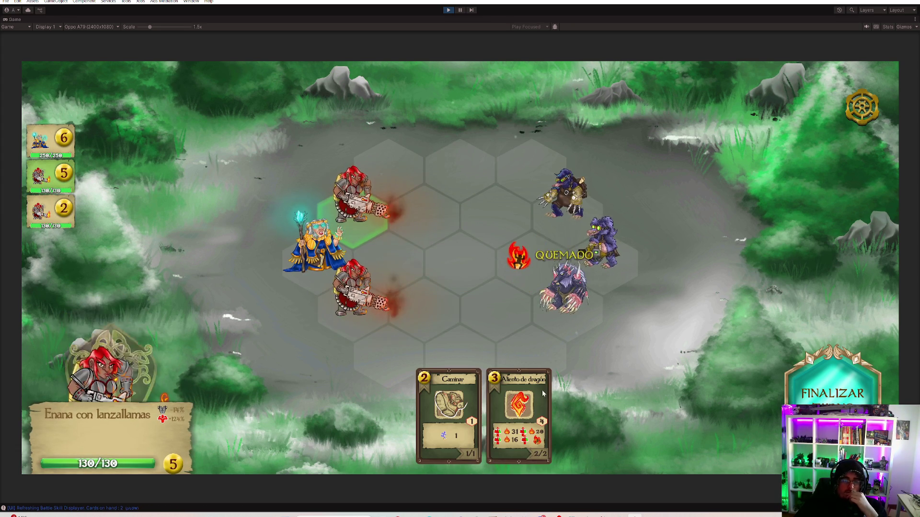
pyautogui.click(519, 412)
pyautogui.click(570, 206)
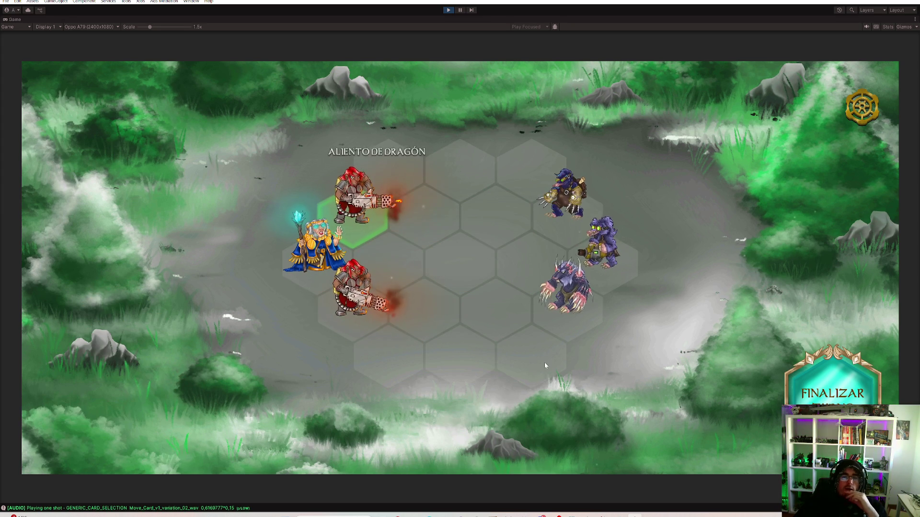
# Have Huldyan cast Ventisca rúnica on the enemies
pyautogui.click(325, 244)
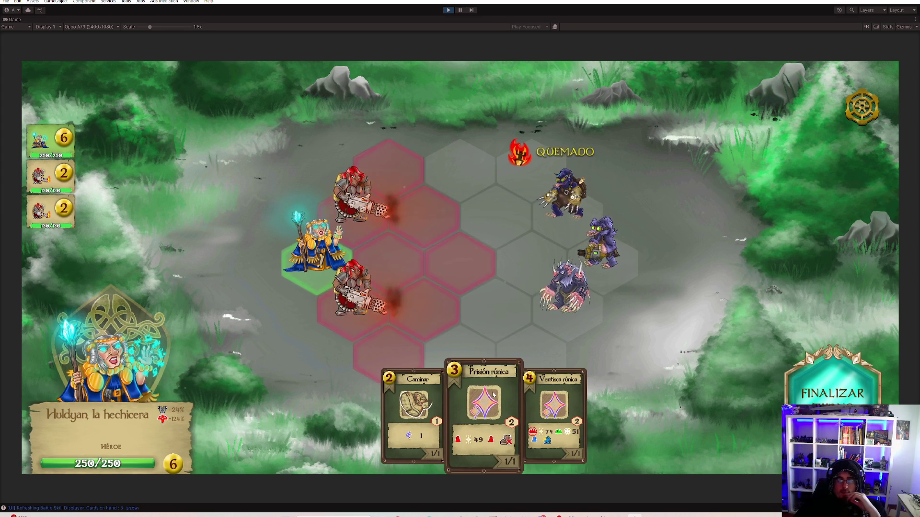
pyautogui.click(554, 407)
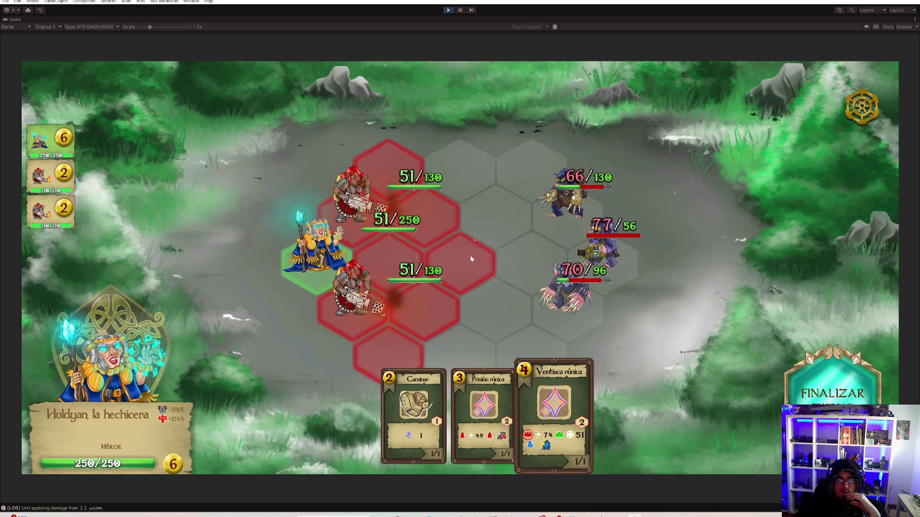
pyautogui.click(470, 255)
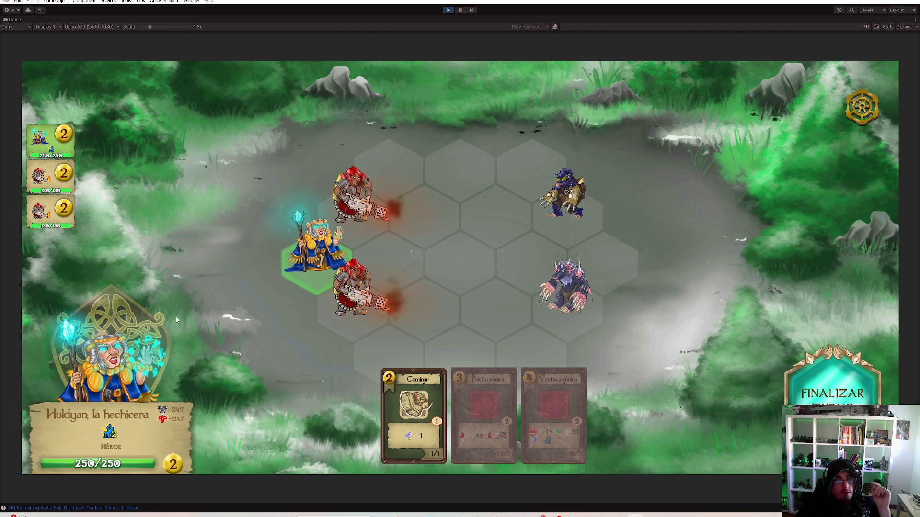
pyautogui.moveTo(111, 446)
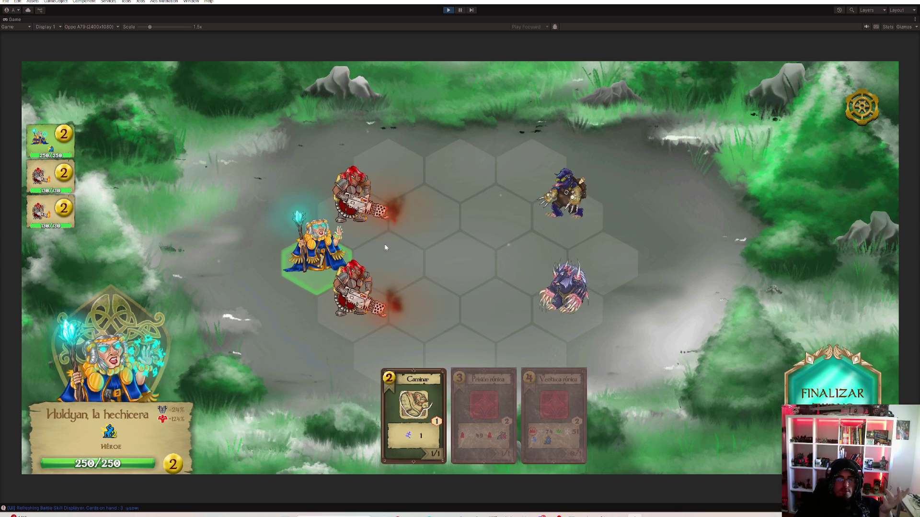
# Preview and cancel Huldyan's Caminar move, then view the lower dwarf's Aliento de dragón details
pyautogui.click(415, 400)
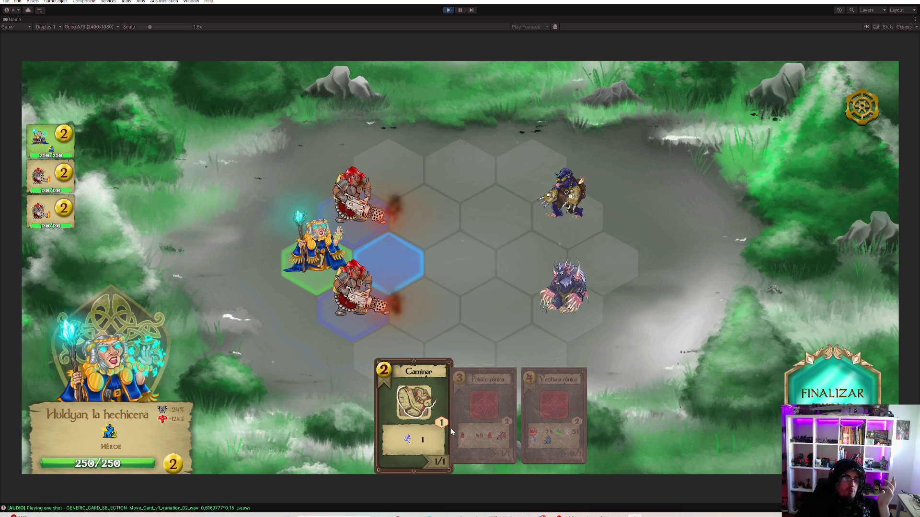
pyautogui.click(441, 435)
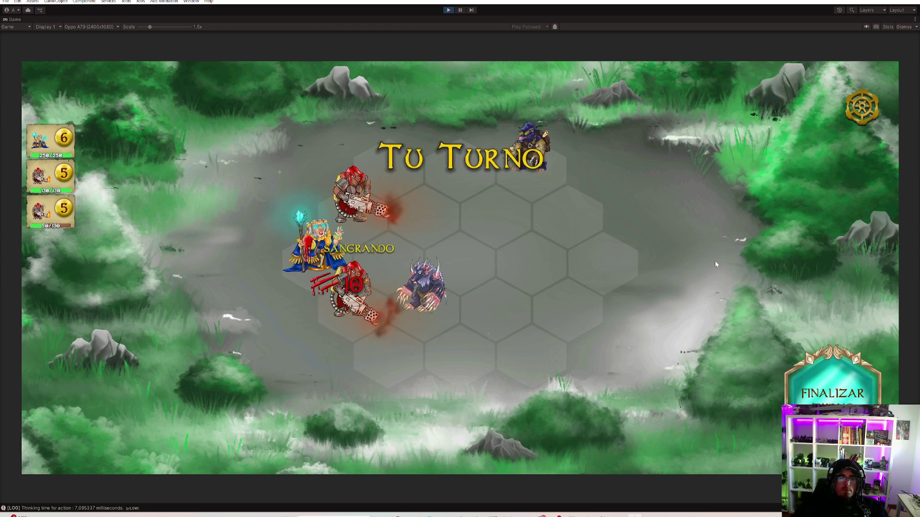
pyautogui.click(351, 313)
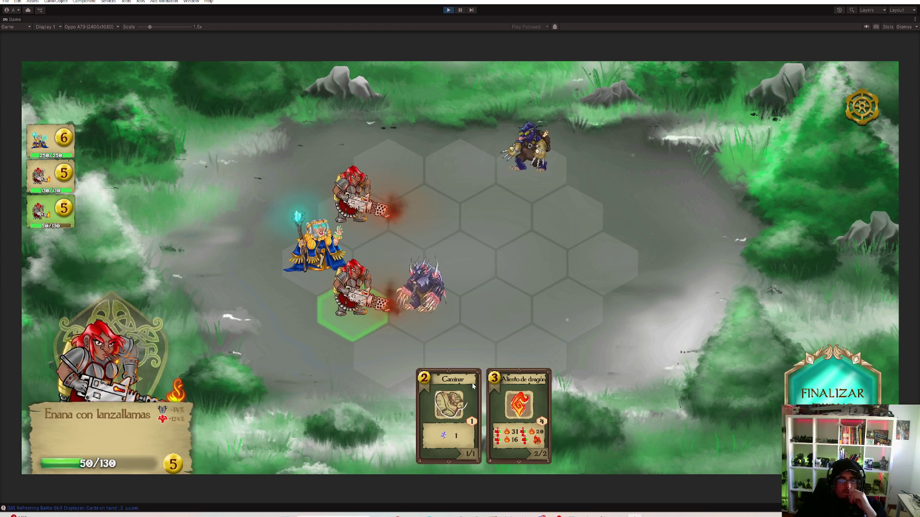
pyautogui.moveTo(529, 405)
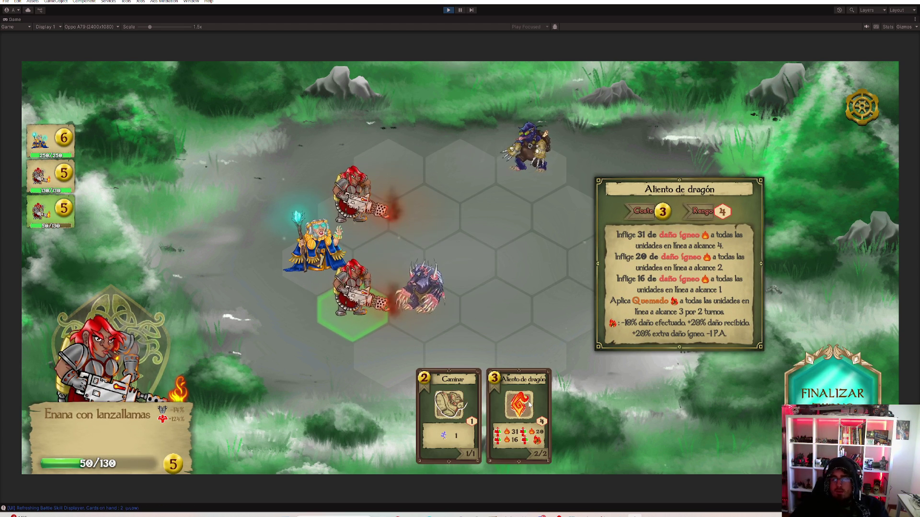
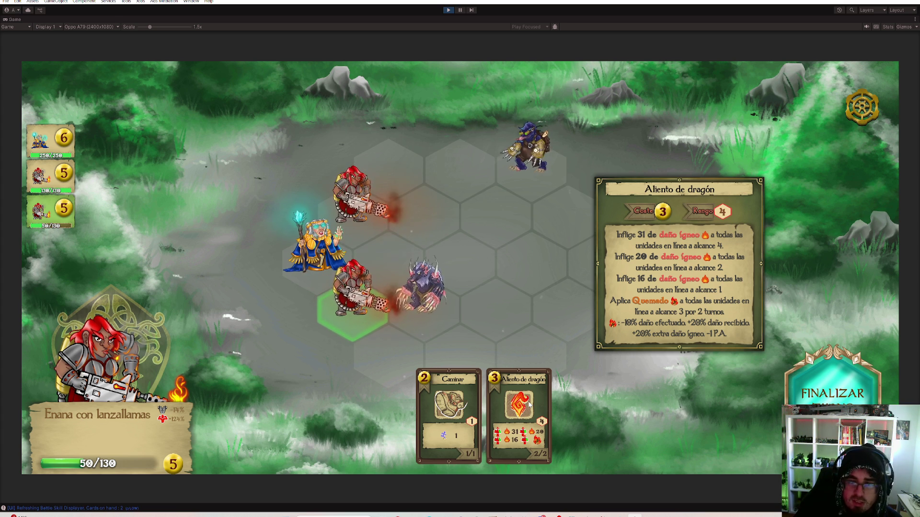
# Burn the front mole with Aliento de dragón, then walk the top dwarf up and burn the top-right mole
pyautogui.click(529, 404)
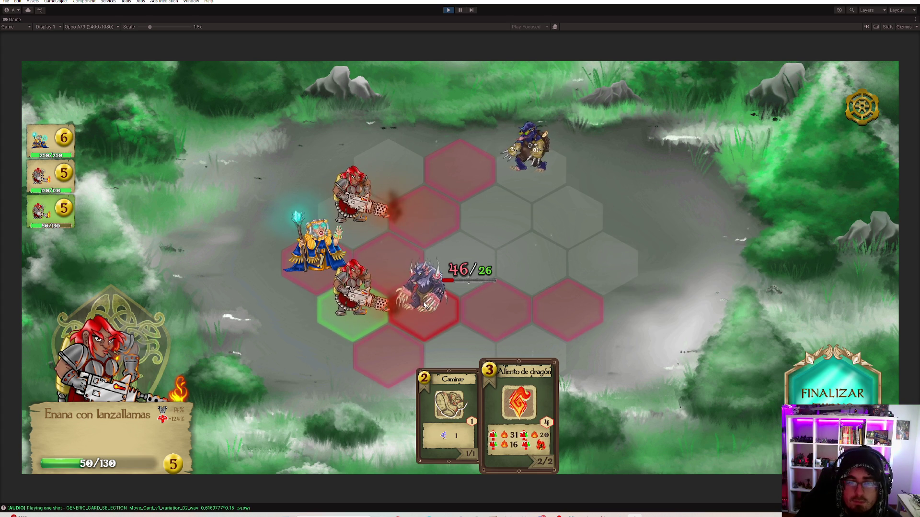
pyautogui.click(441, 326)
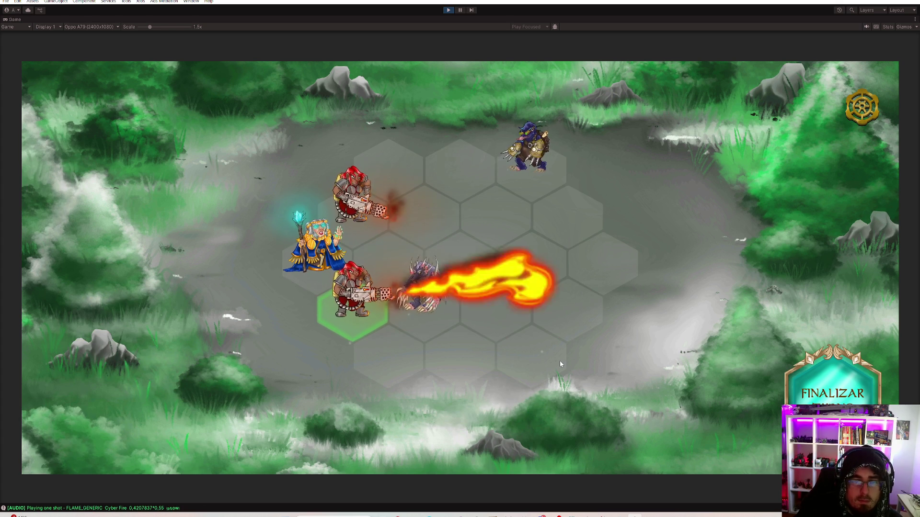
pyautogui.click(355, 196)
pyautogui.click(448, 410)
pyautogui.click(432, 208)
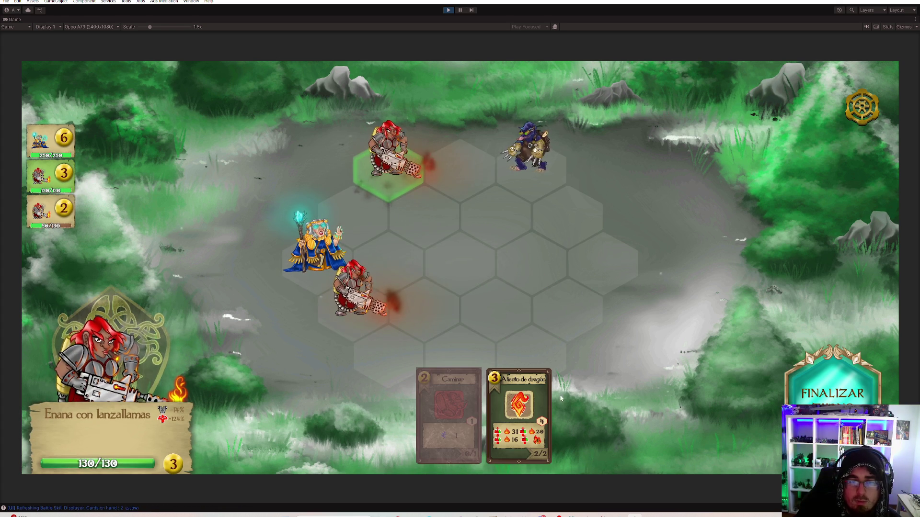
pyautogui.click(519, 407)
pyautogui.click(533, 166)
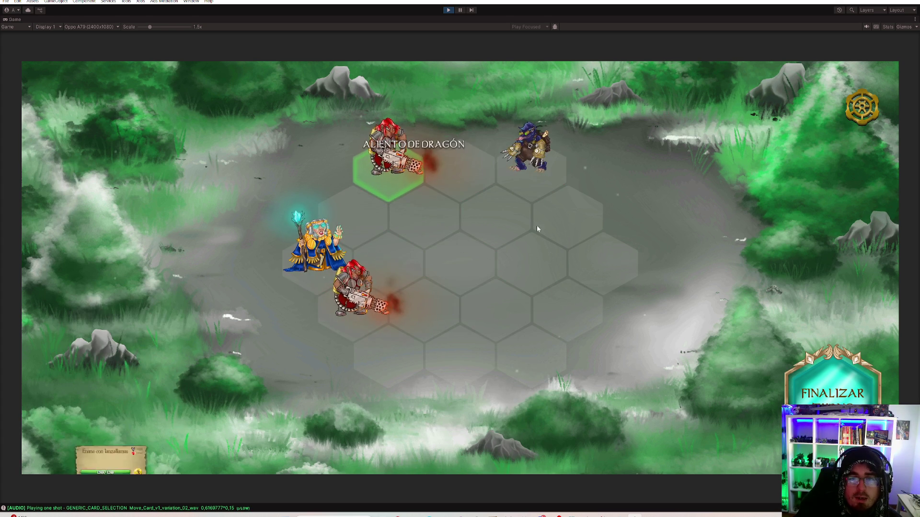
# Cast Ventisca rúnica with the sorceress Huldyan on the enemies
pyautogui.click(316, 247)
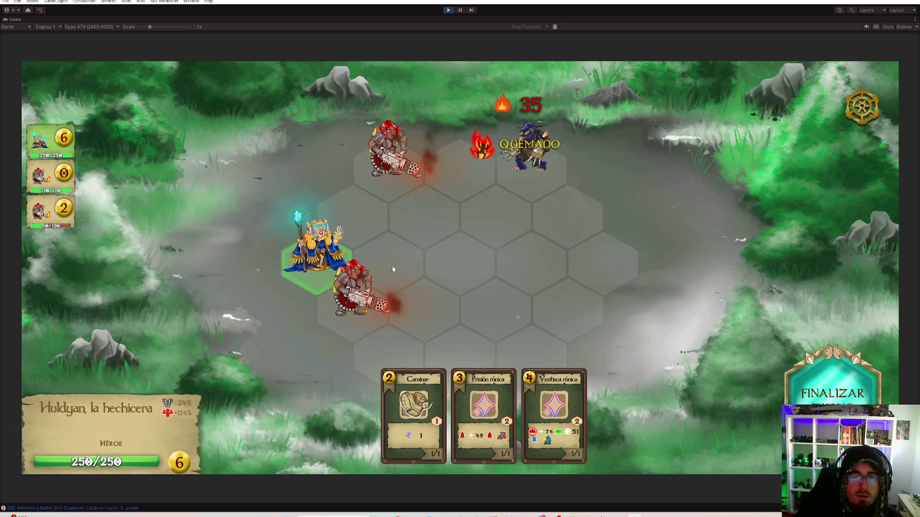
pyautogui.click(553, 407)
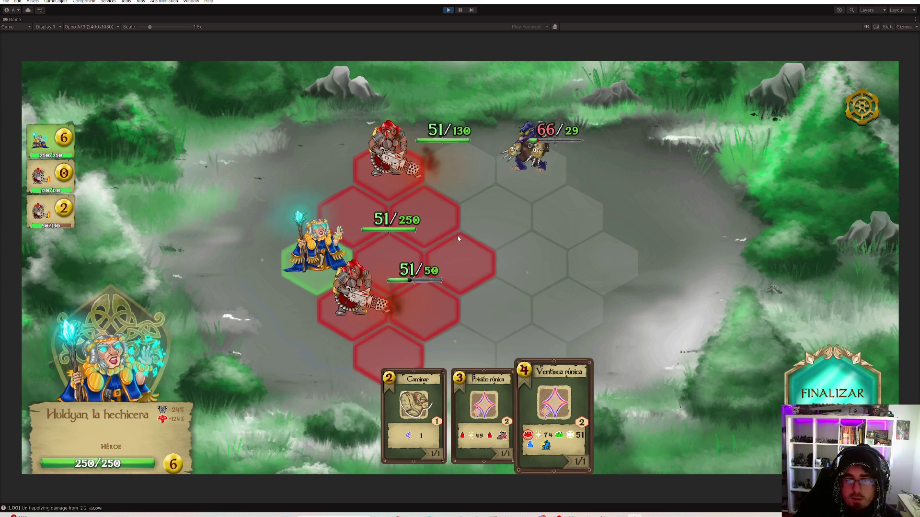
pyautogui.click(444, 211)
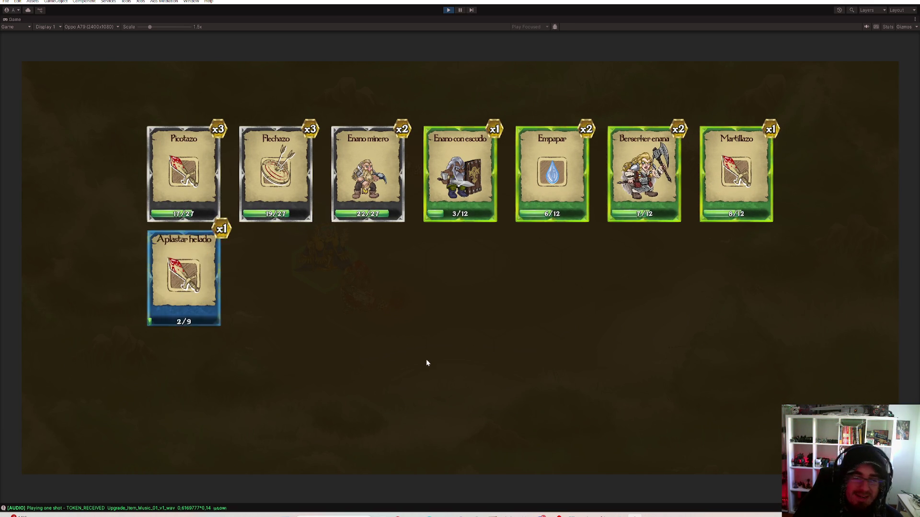
# Open level 6. Réplica, load the saved deployment, and dismiss the insufficient summoning points warning
pyautogui.click(537, 334)
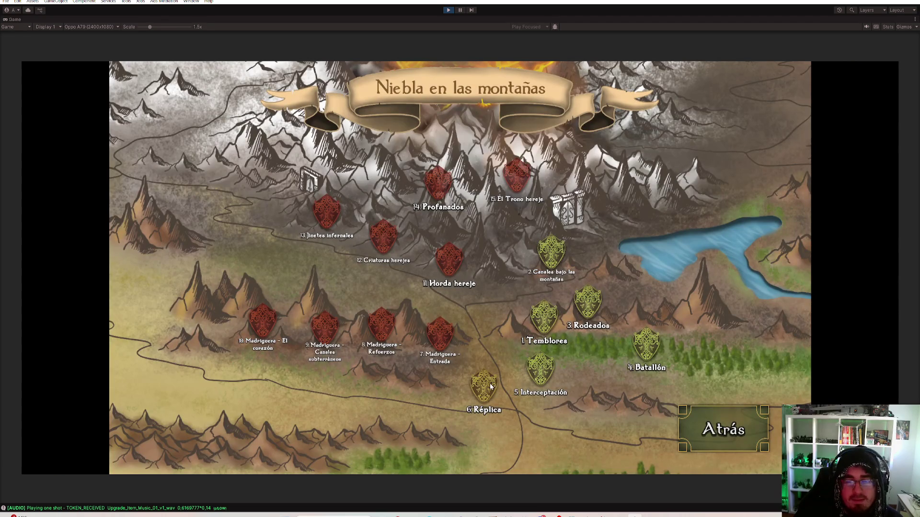
pyautogui.click(489, 390)
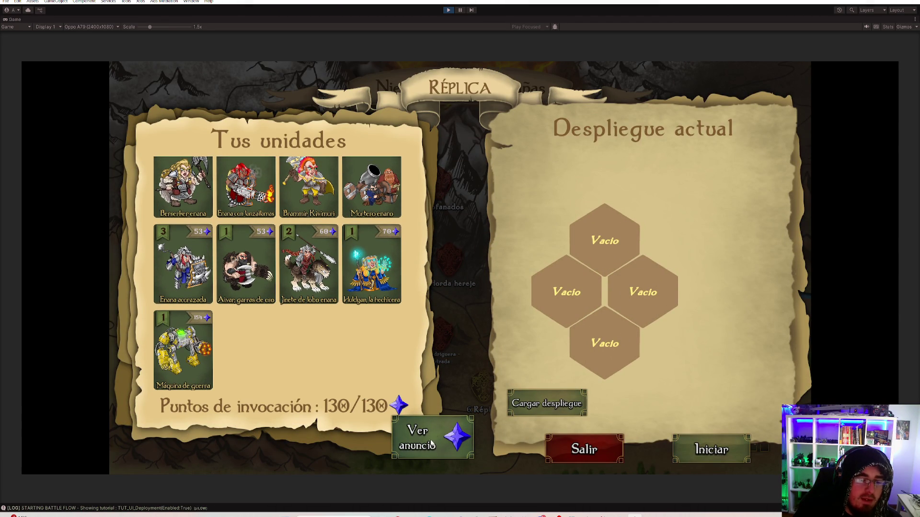
pyautogui.click(553, 404)
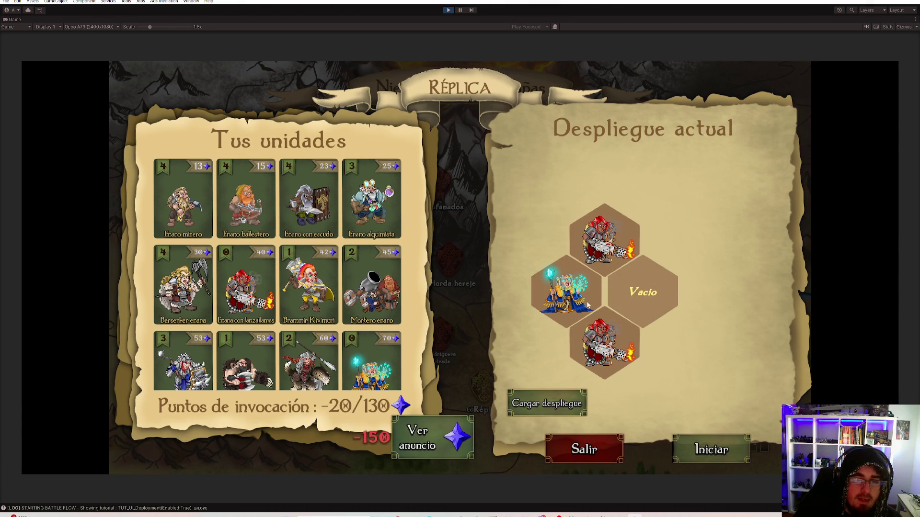
pyautogui.click(702, 451)
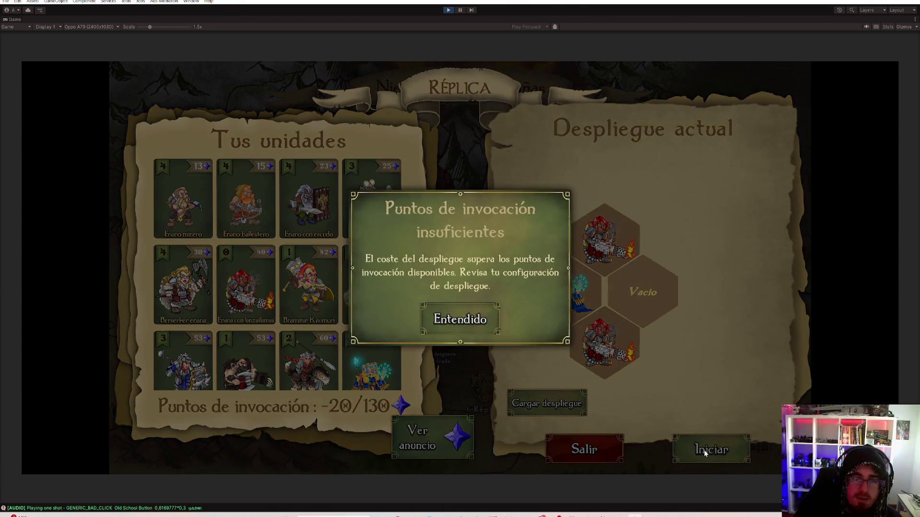
pyautogui.click(464, 322)
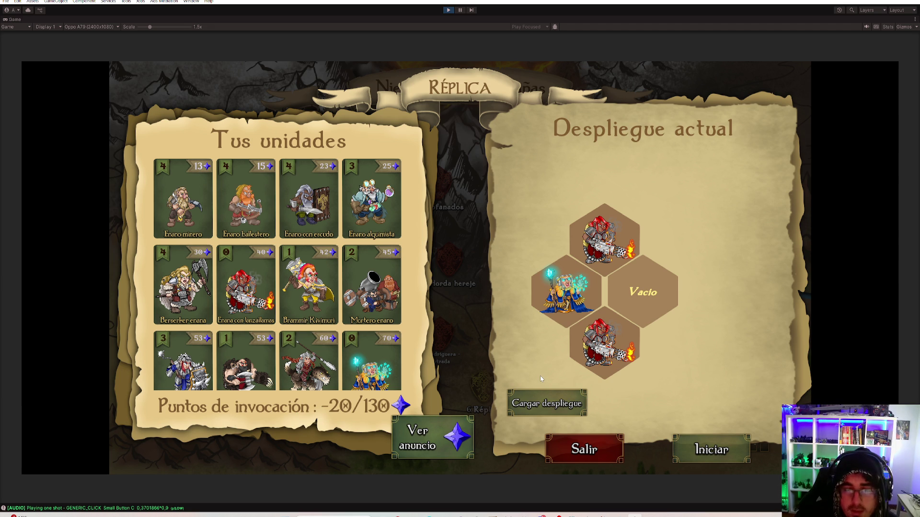
# Clear the dwarf and sorceress slots, reload the deployment, and confirm leaving the encounter
pyautogui.click(605, 240)
pyautogui.click(599, 315)
pyautogui.click(597, 314)
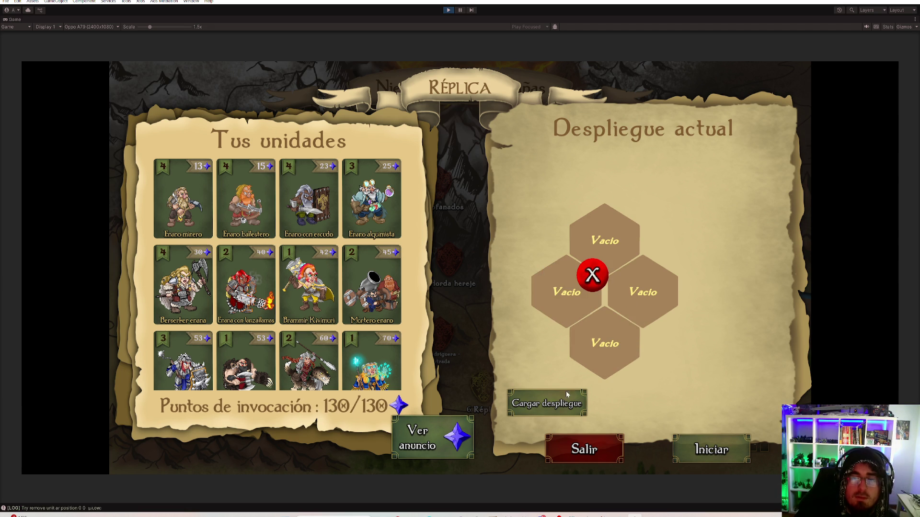
pyautogui.click(555, 403)
pyautogui.click(611, 451)
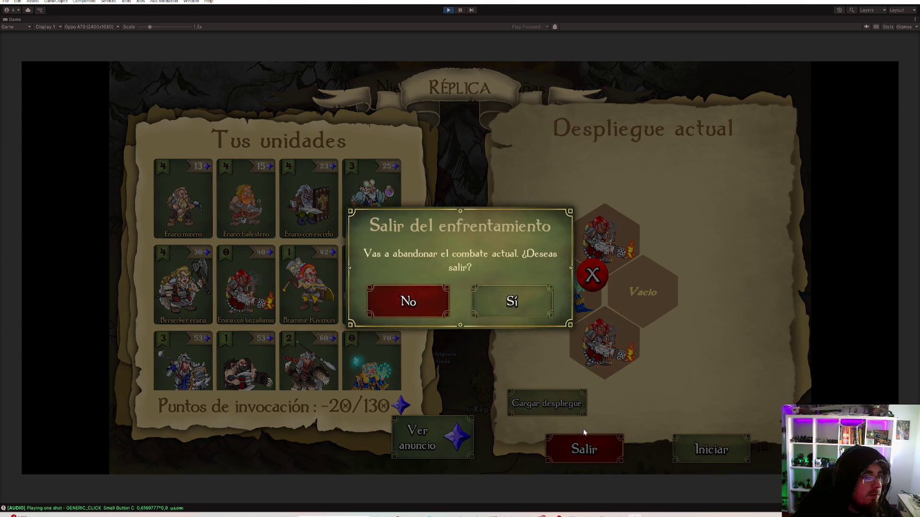
pyautogui.click(529, 315)
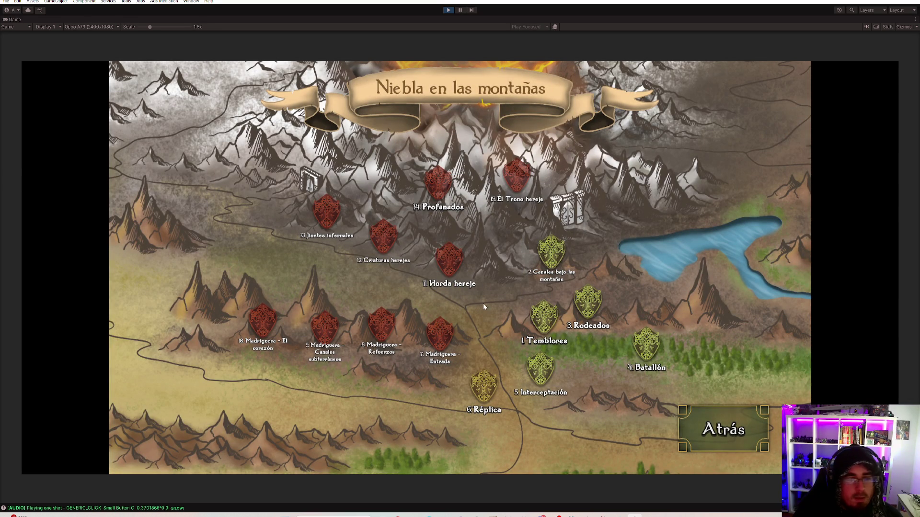
pyautogui.click(767, 443)
# Start the Oscuridad acechante battle in the Horrores en las profundidades campaign
pyautogui.click(335, 209)
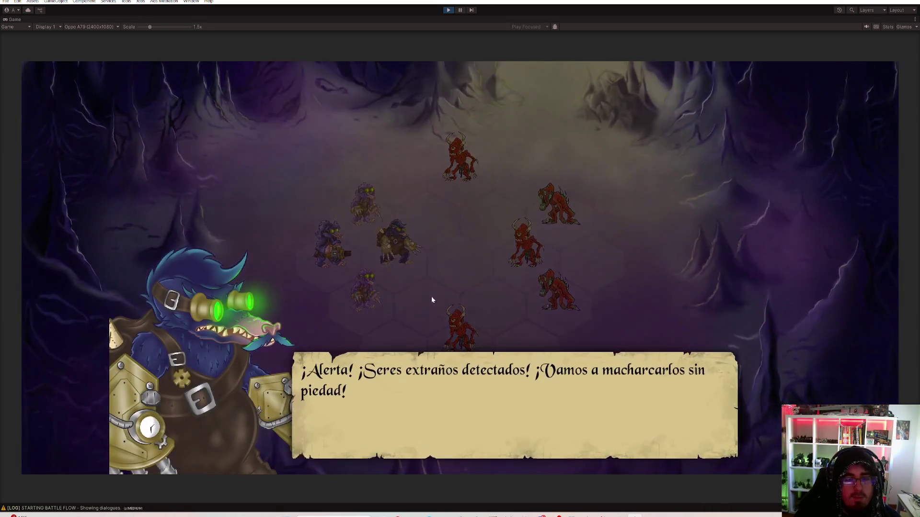
pyautogui.click(422, 309)
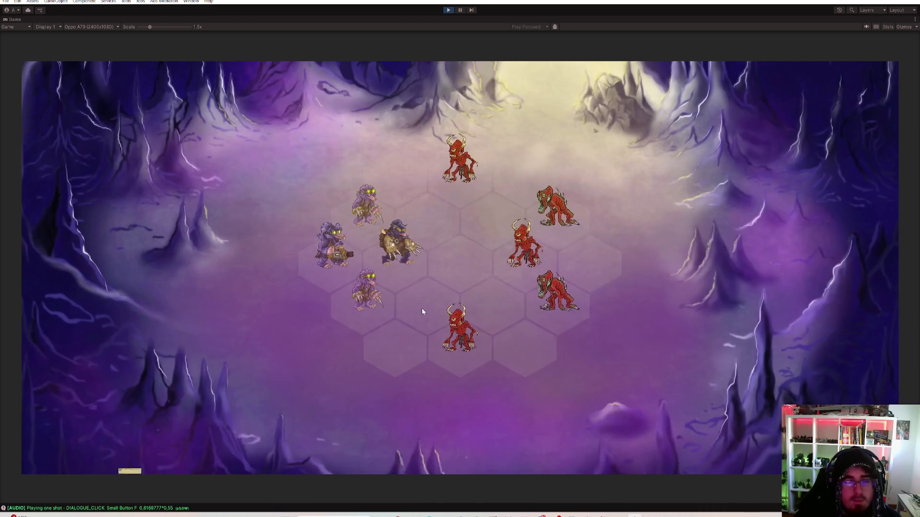
pyautogui.click(519, 412)
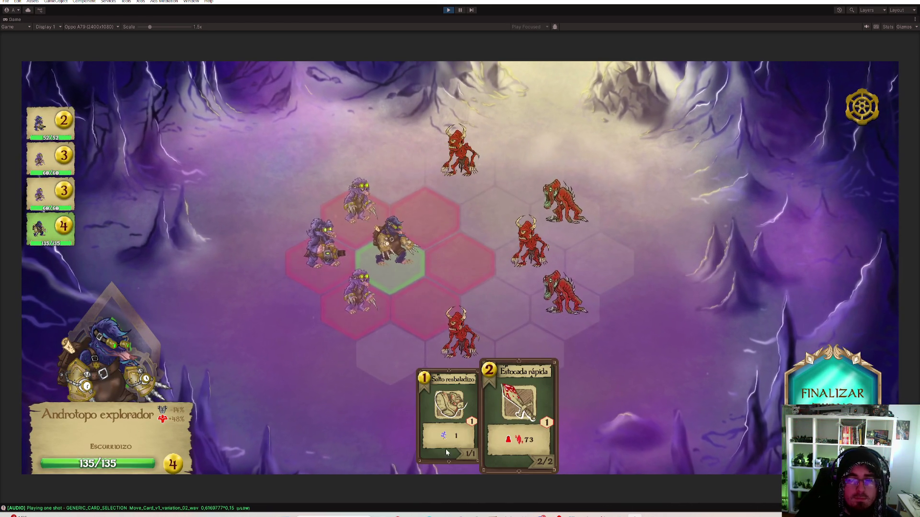
# Leap the upper mole beside the top demon with Salto resbaladizo and stab it with Estocada rápida
pyautogui.click(446, 452)
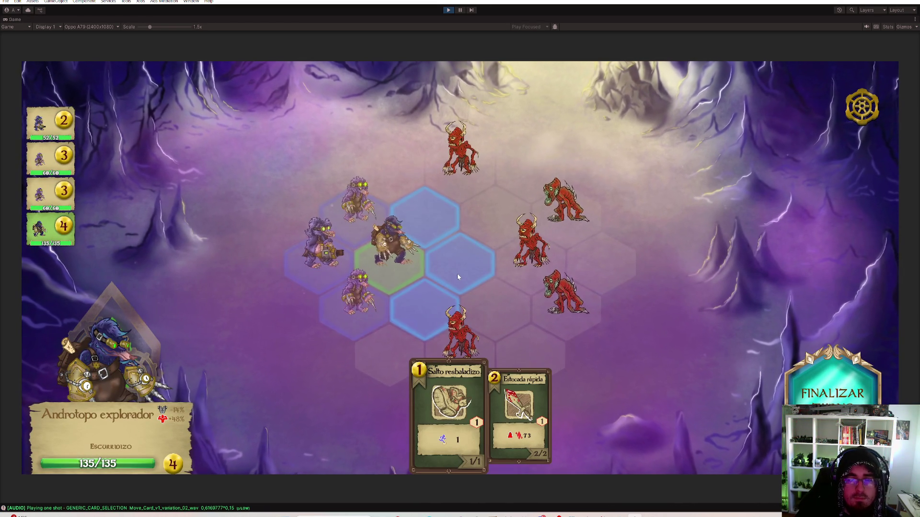
pyautogui.click(352, 215)
pyautogui.click(390, 174)
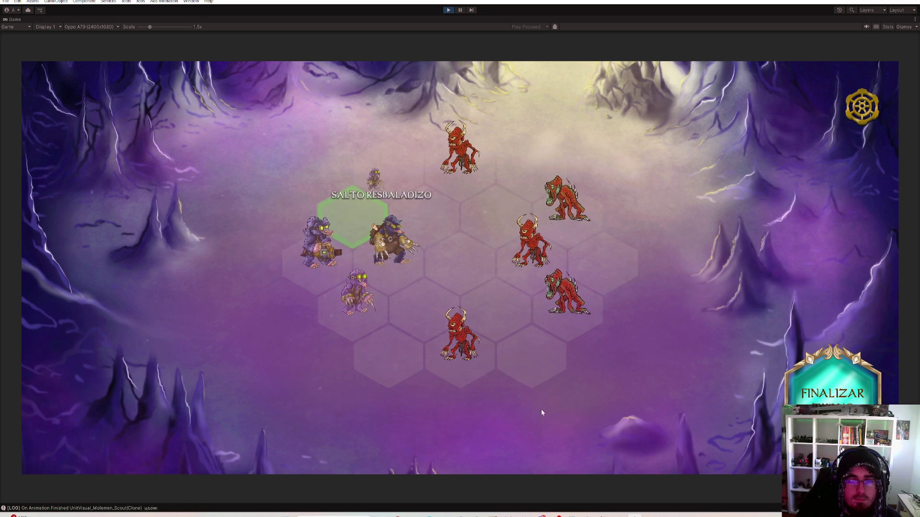
pyautogui.click(541, 409)
pyautogui.click(461, 183)
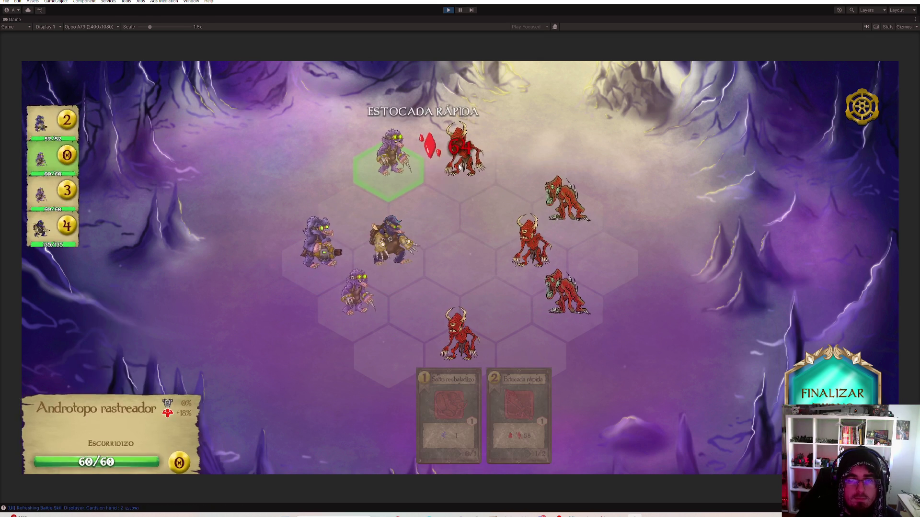
# Leap the lower mole to the lower-left hex, stab the lower demon, and set the preview scale to 1x
pyautogui.click(431, 384)
pyautogui.click(398, 341)
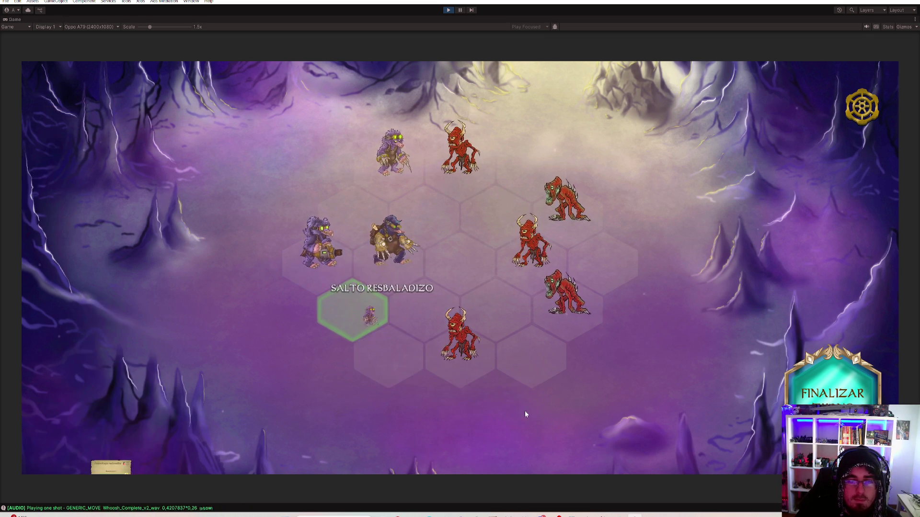
pyautogui.click(534, 426)
pyautogui.click(459, 336)
pyautogui.moveTo(146, 28); pyautogui.dragTo(125, 29)
pyautogui.click(102, 28)
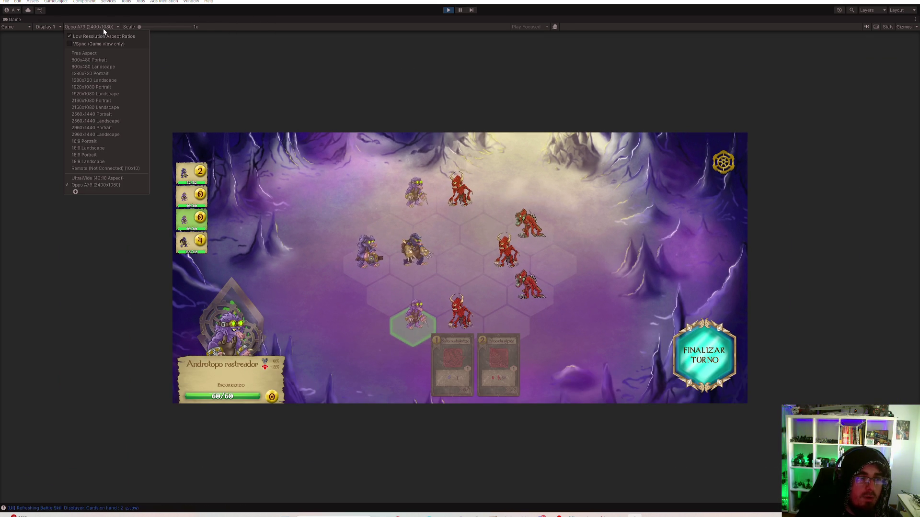
# Preview at UltraWide 43:18, then leap Andrótopo explorador right and stab a demon for 80 damage
pyautogui.click(124, 178)
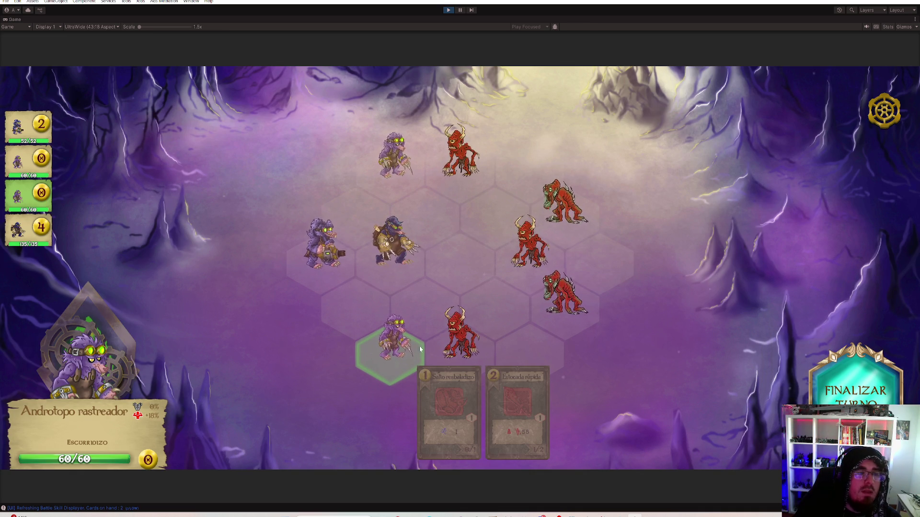
pyautogui.click(473, 332)
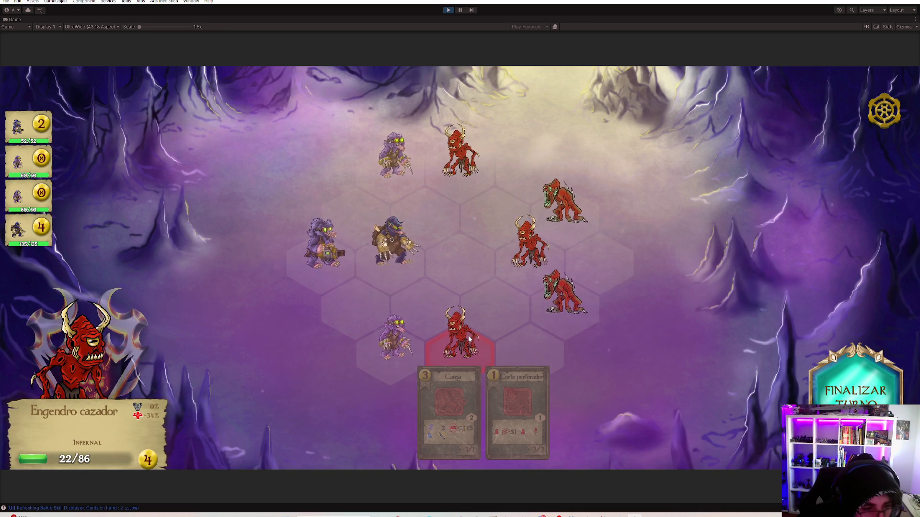
pyautogui.click(390, 244)
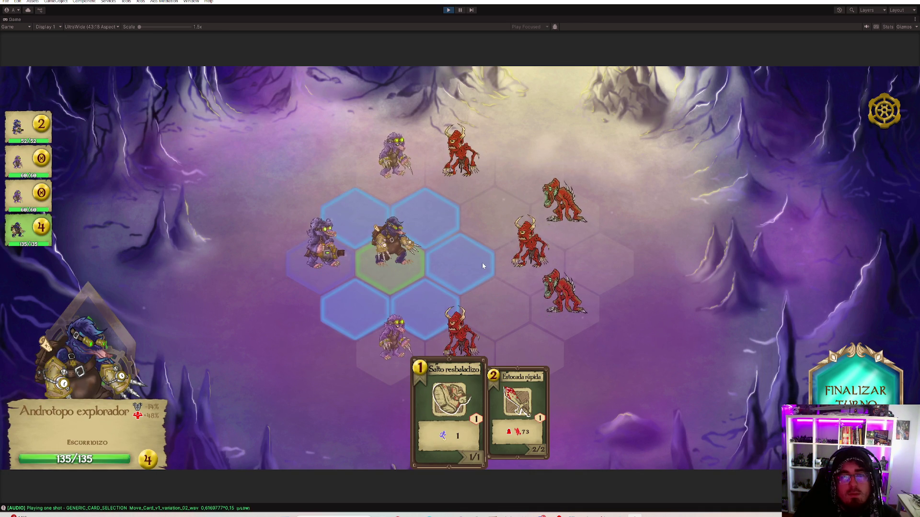
pyautogui.click(476, 260)
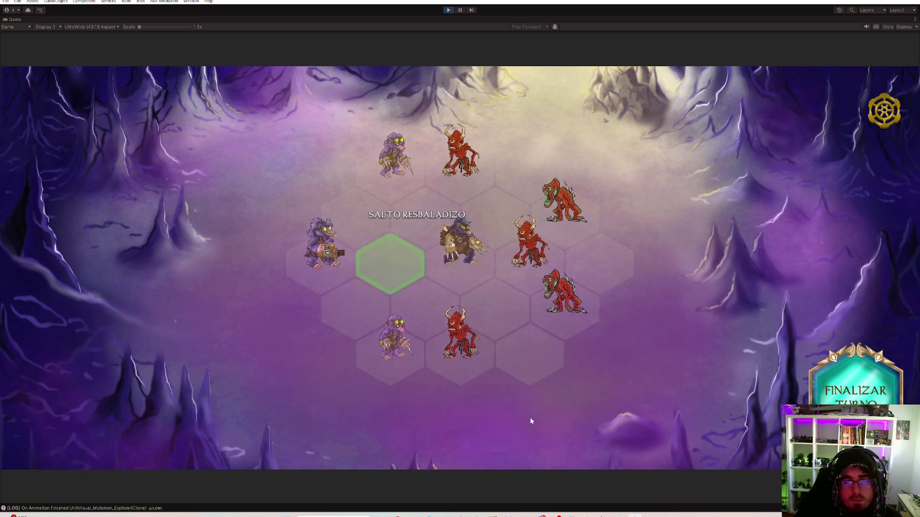
pyautogui.click(530, 417)
pyautogui.click(533, 259)
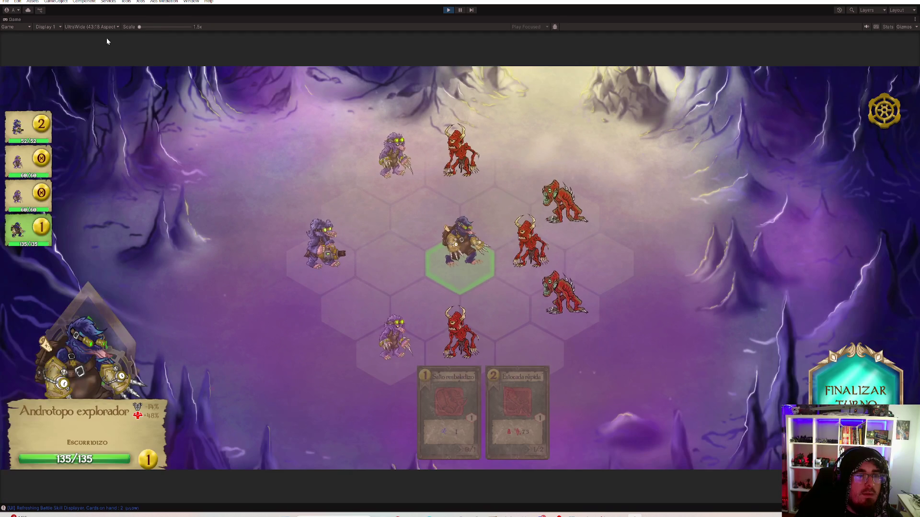
# Set the game preview to 2960x1440 Landscape at 1x scale and select another mole
pyautogui.click(110, 27)
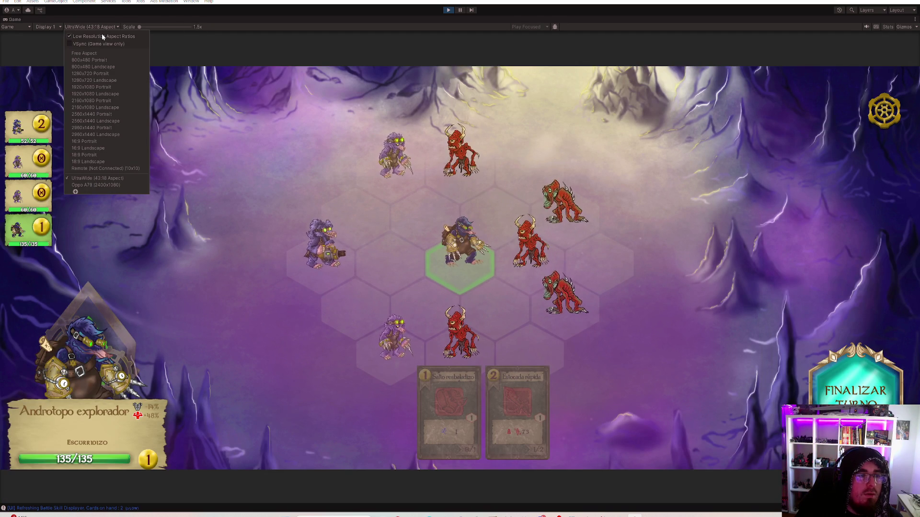
pyautogui.click(109, 134)
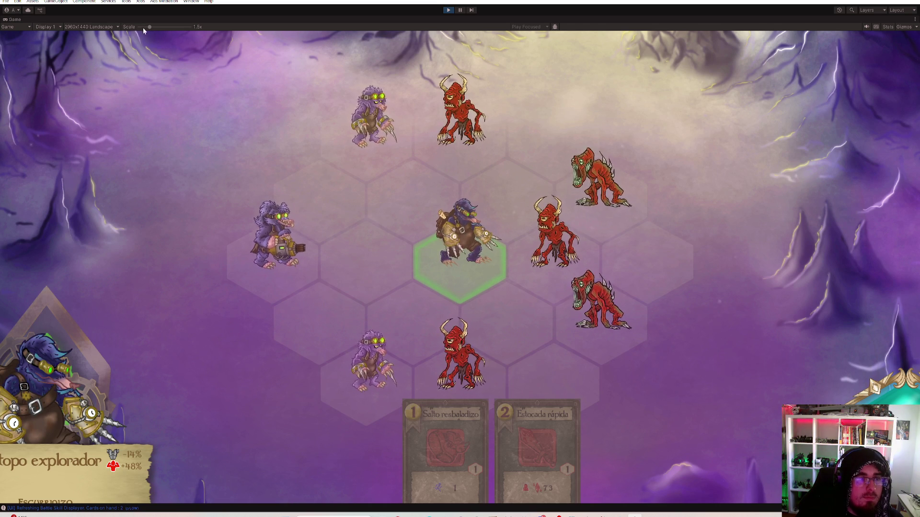
pyautogui.moveTo(142, 27); pyautogui.dragTo(127, 28)
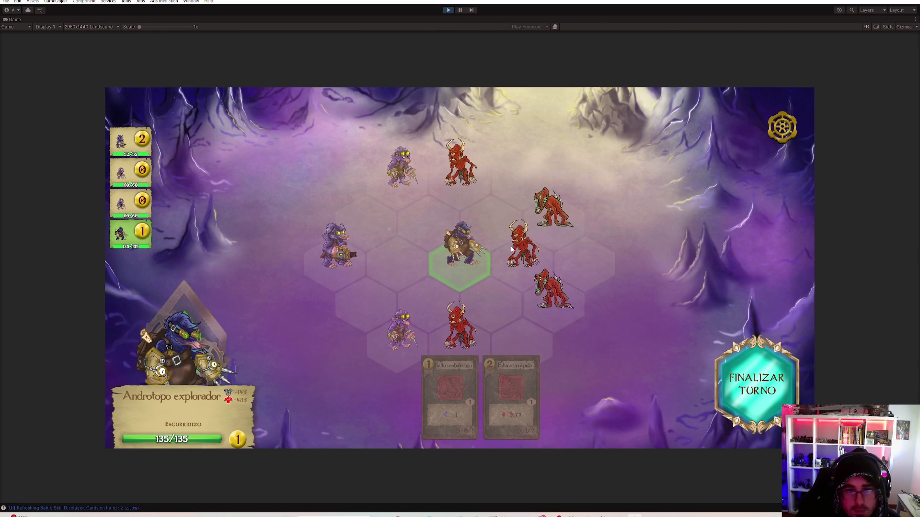
pyautogui.click(398, 177)
# Fire Androtopa lanzadardos's Disparo de dardo at the top red demon and end the turn
pyautogui.click(338, 250)
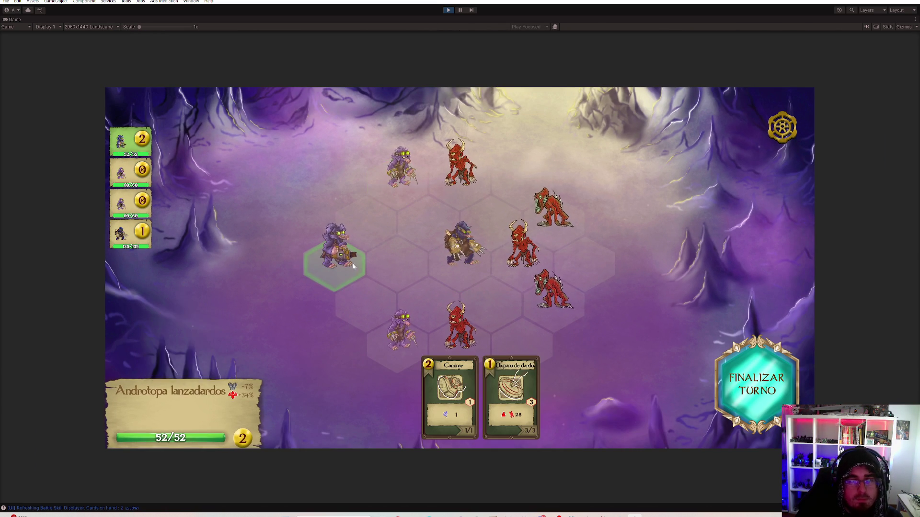
pyautogui.click(528, 390)
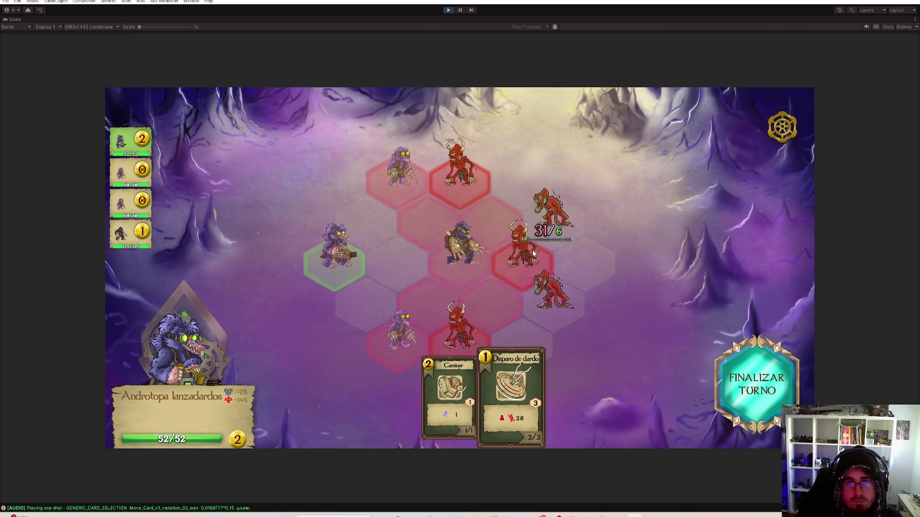
pyautogui.click(465, 176)
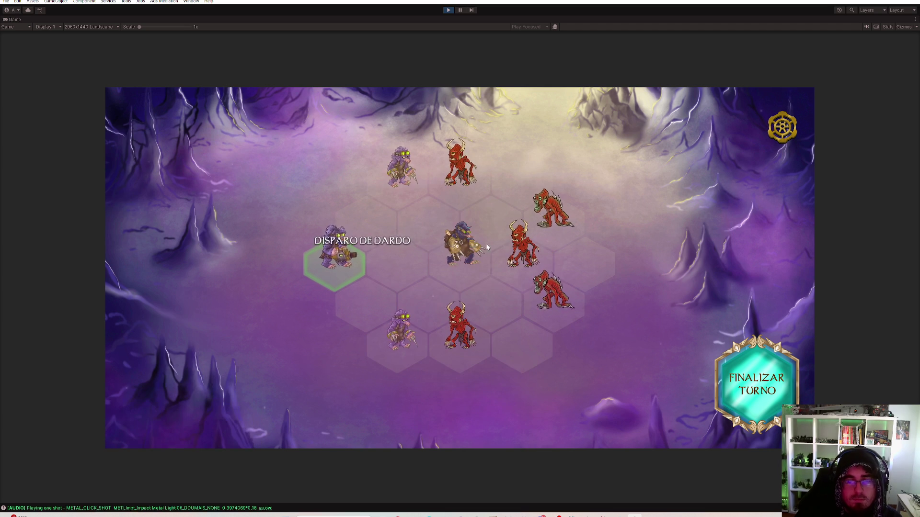
pyautogui.click(458, 329)
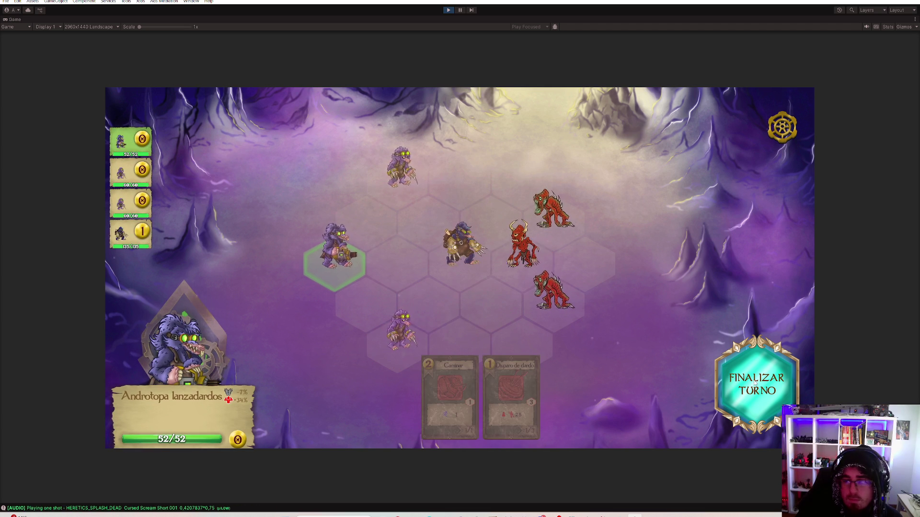
pyautogui.click(726, 364)
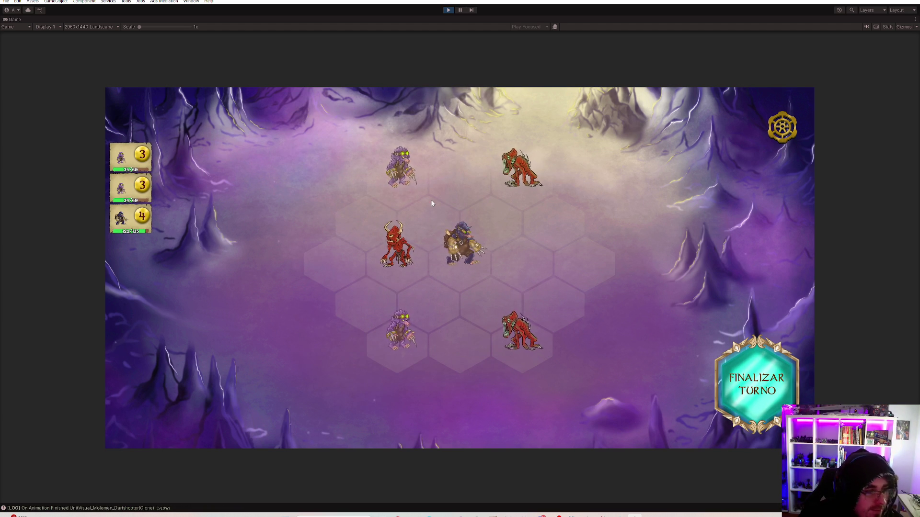
# Move two moles beside the demons, strike them with Estocada rápida, and kill the left demon
pyautogui.click(407, 183)
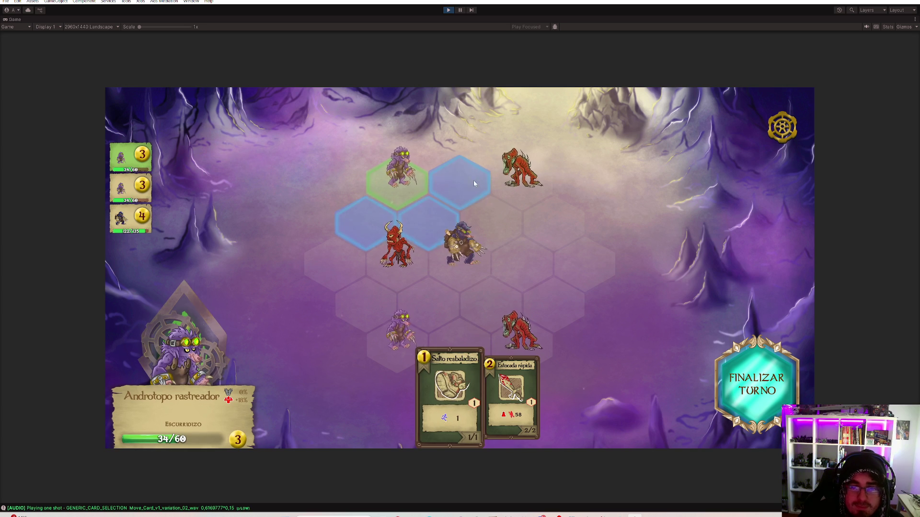
pyautogui.click(473, 183)
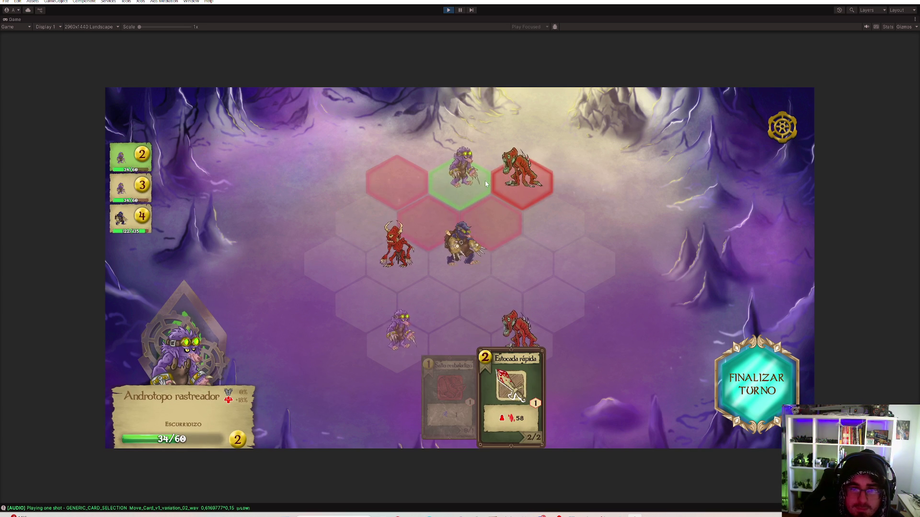
pyautogui.click(519, 178)
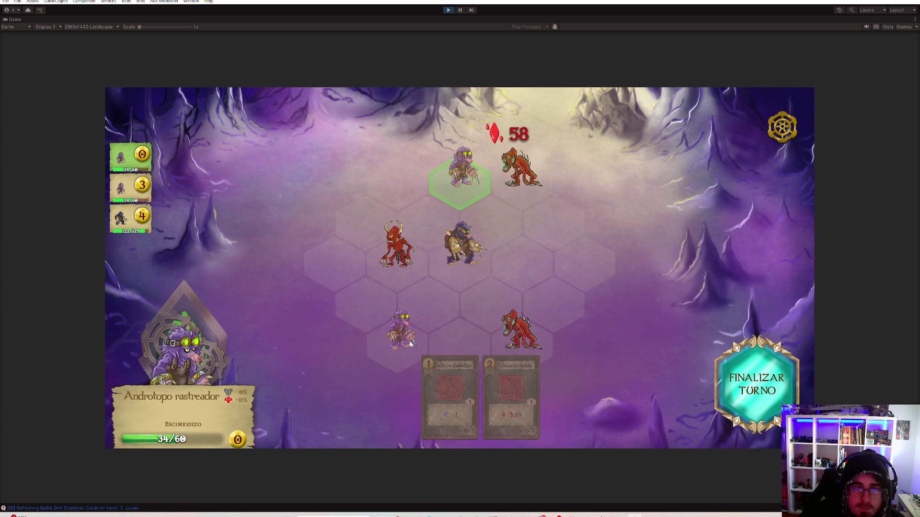
pyautogui.click(470, 333)
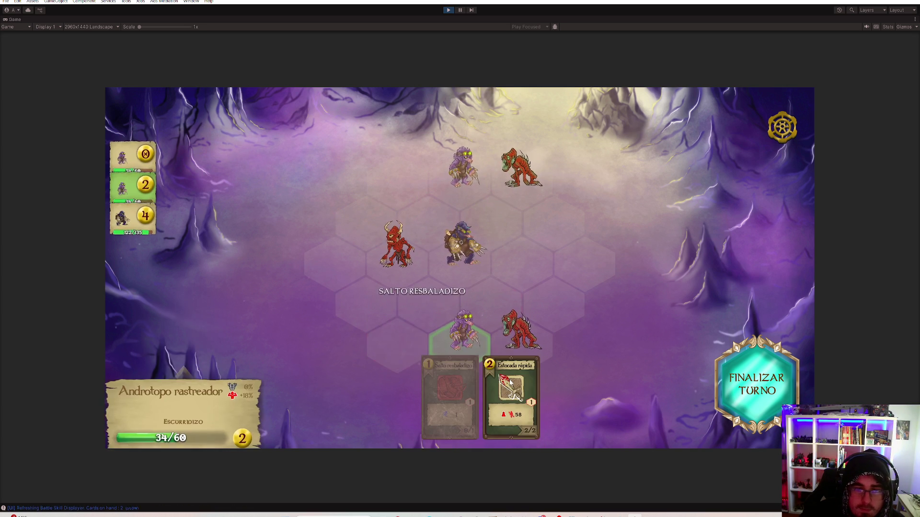
pyautogui.click(519, 334)
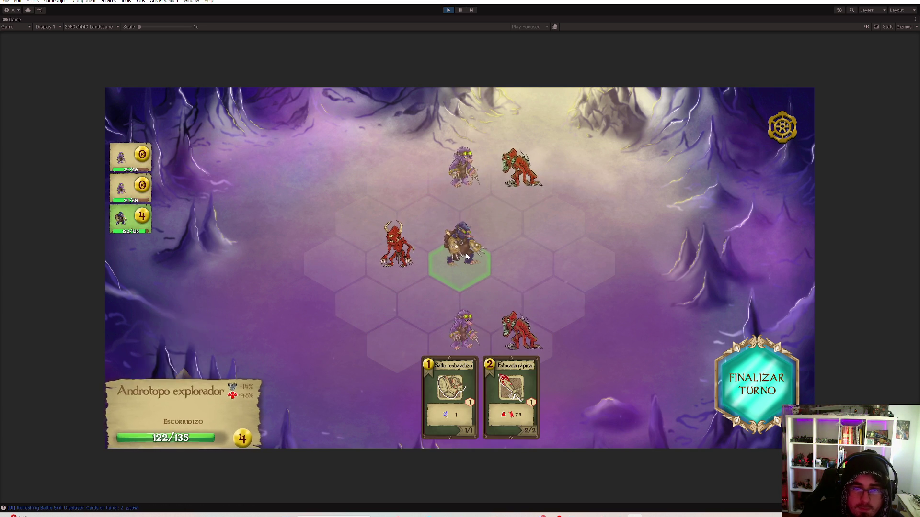
pyautogui.click(400, 259)
pyautogui.click(457, 392)
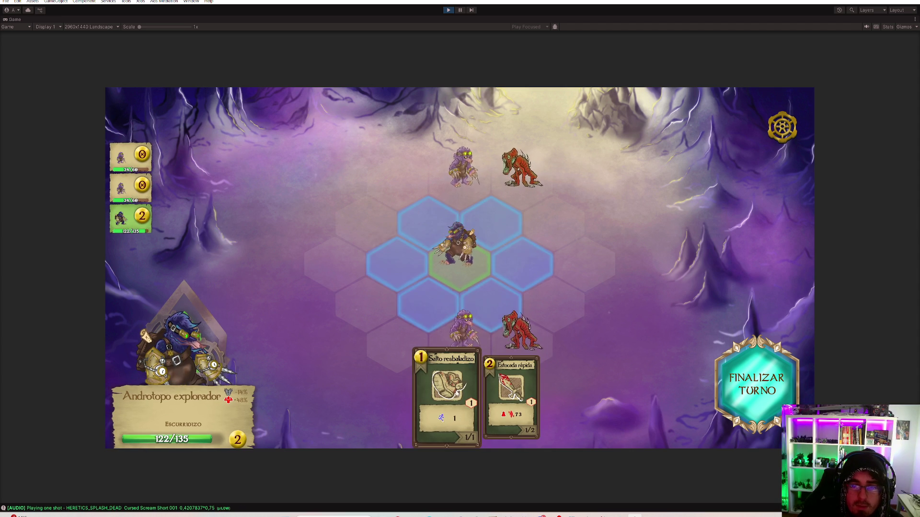
# Leap the explorer up-right to strike the upper enemy, reposition another mole, and end the turn
pyautogui.click(508, 221)
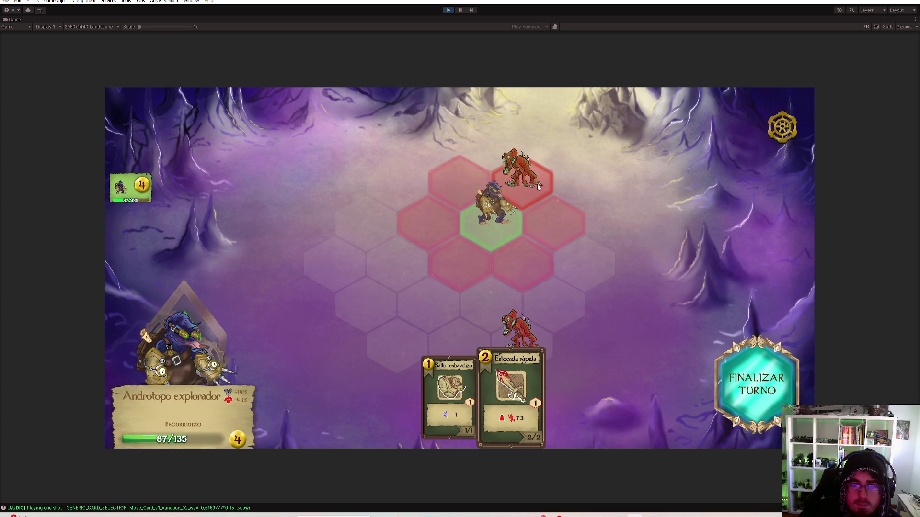
pyautogui.click(538, 186)
pyautogui.click(461, 394)
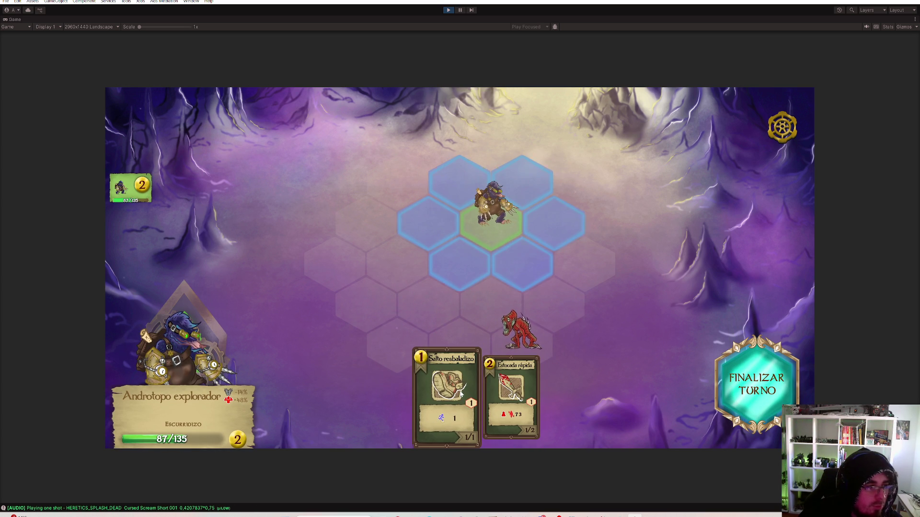
pyautogui.click(524, 274)
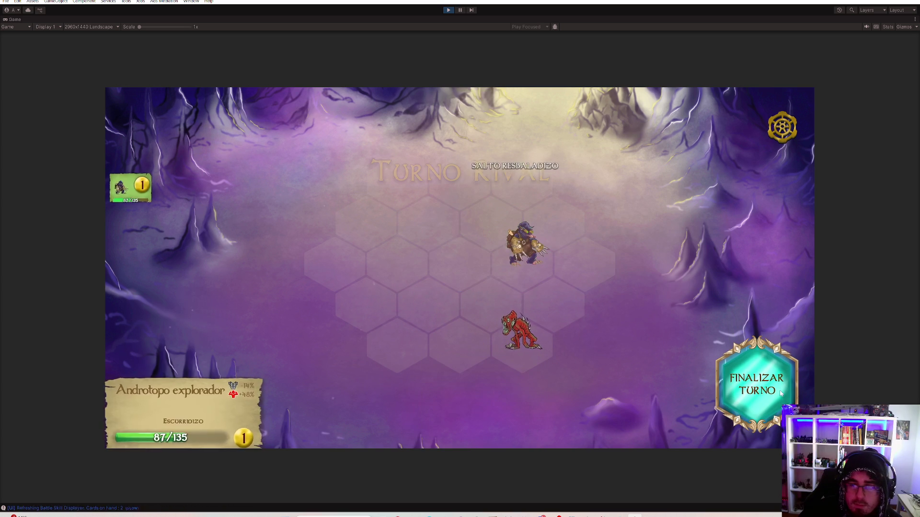
pyautogui.click(755, 383)
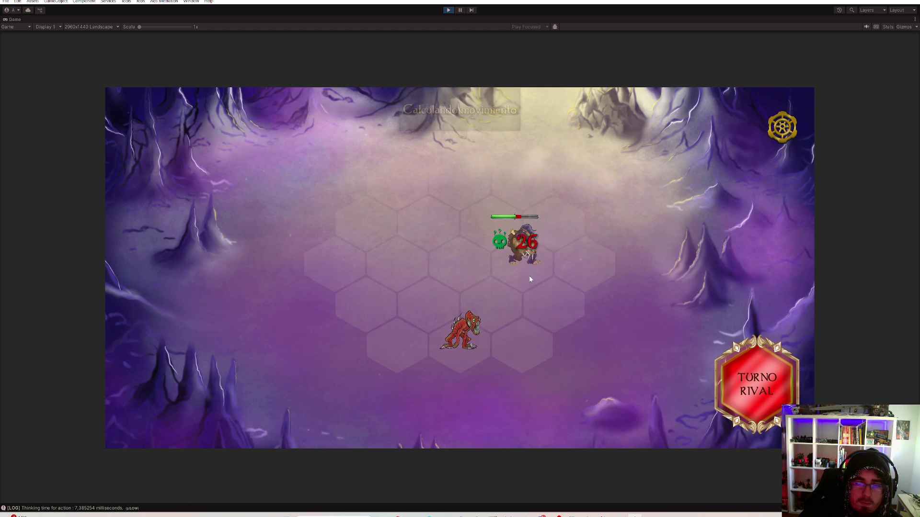
# Jump the explorer beside the last demon and kill it with Estocada rápida for Victoria
pyautogui.click(524, 258)
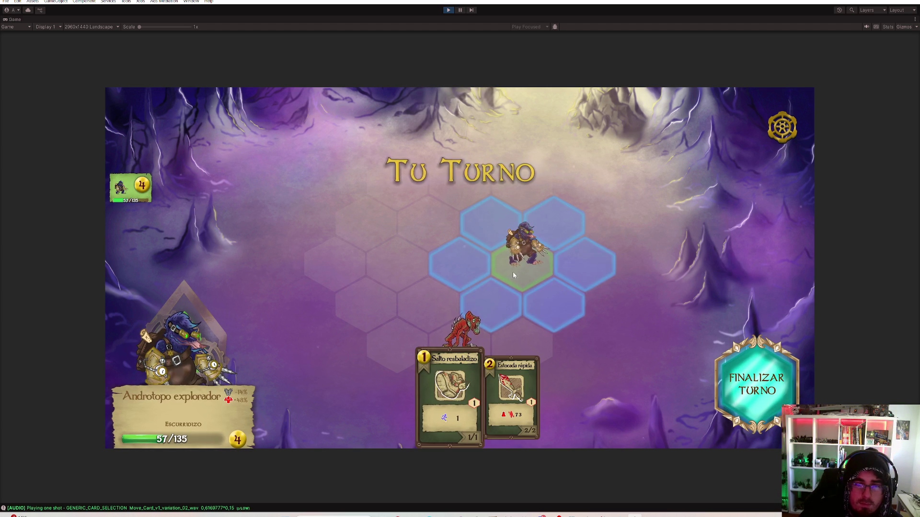
pyautogui.click(508, 312)
pyautogui.click(522, 405)
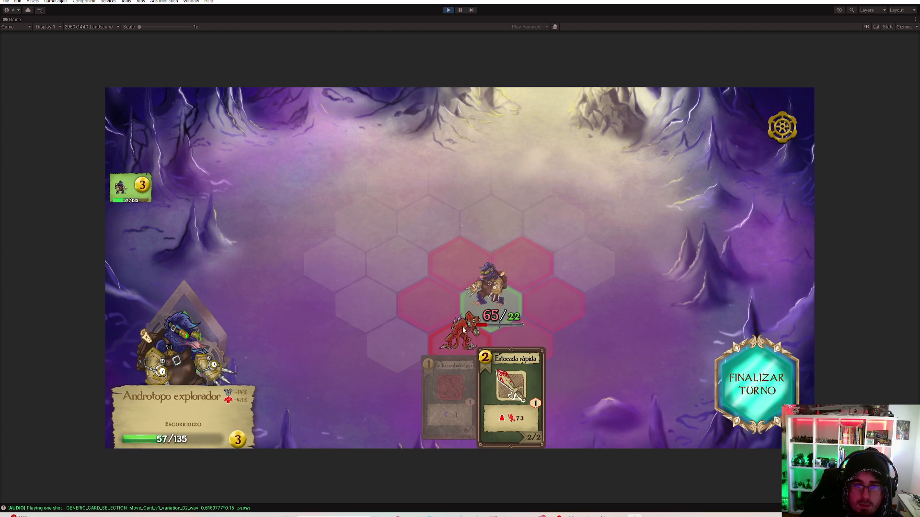
pyautogui.click(462, 327)
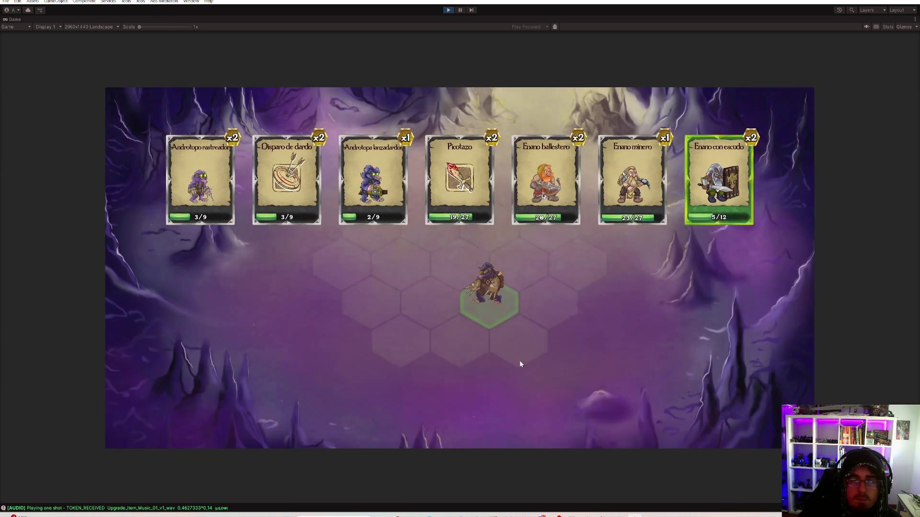
# Leave the rewards for the next cave battle and advance its opening dialogue to Tu Turno
pyautogui.click(589, 338)
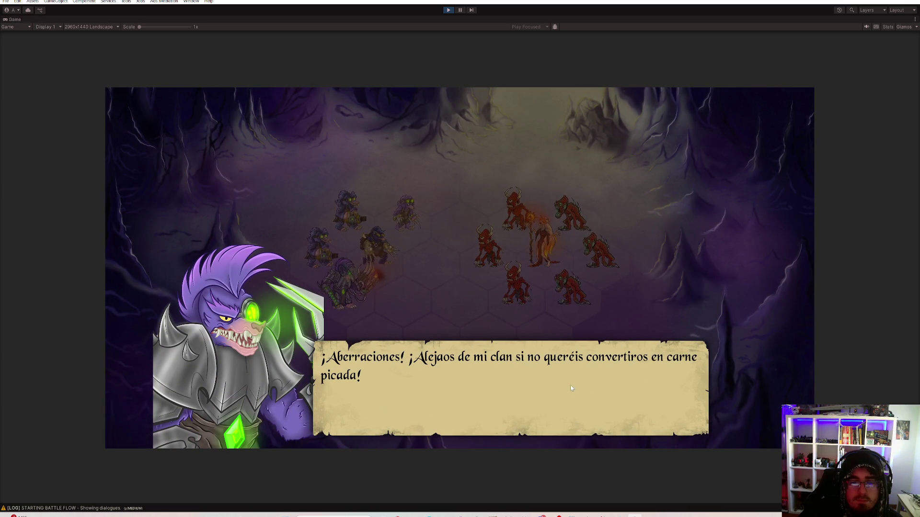
pyautogui.click(627, 390)
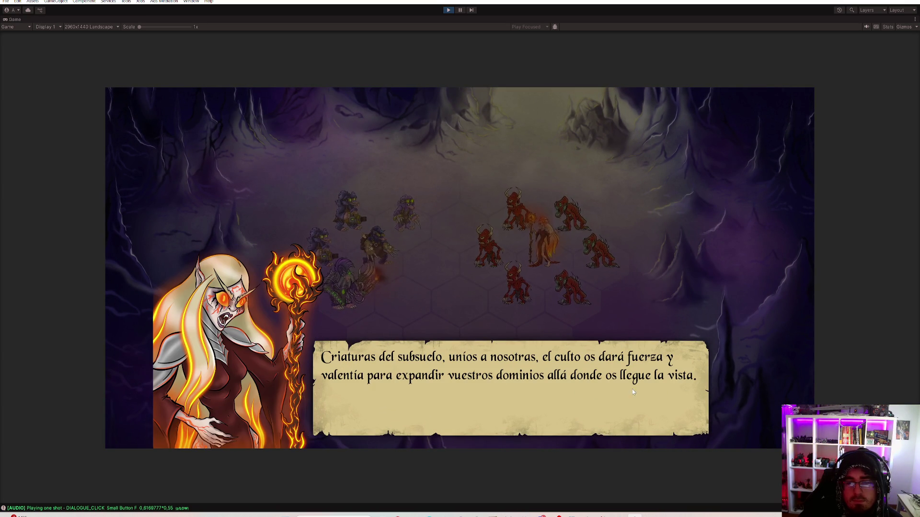
pyautogui.click(645, 403)
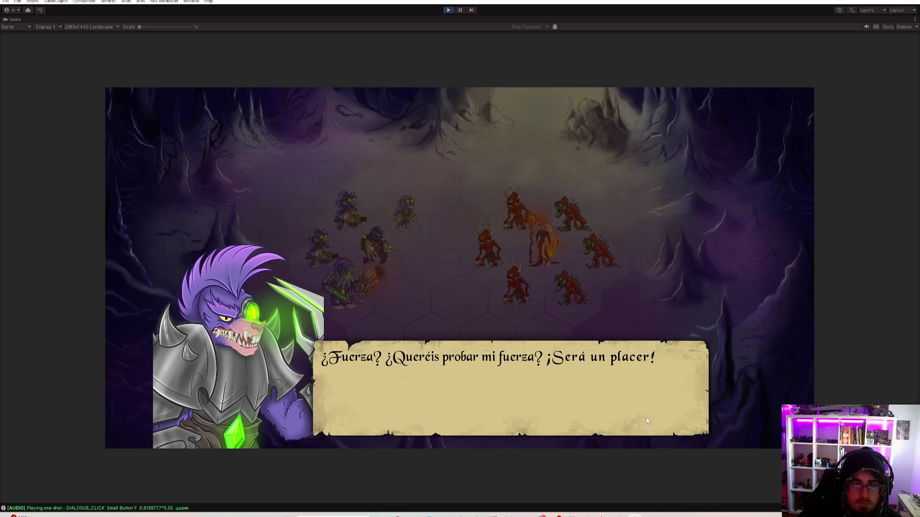
pyautogui.click(627, 389)
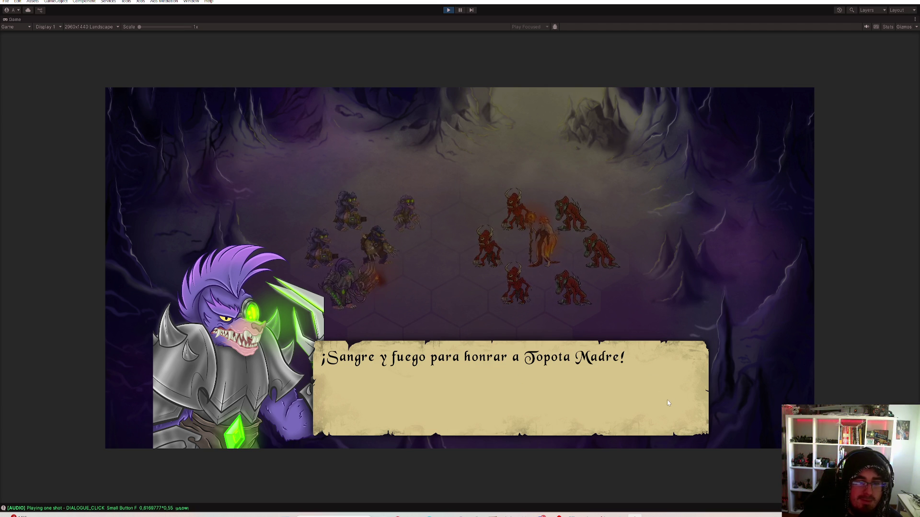
pyautogui.click(653, 404)
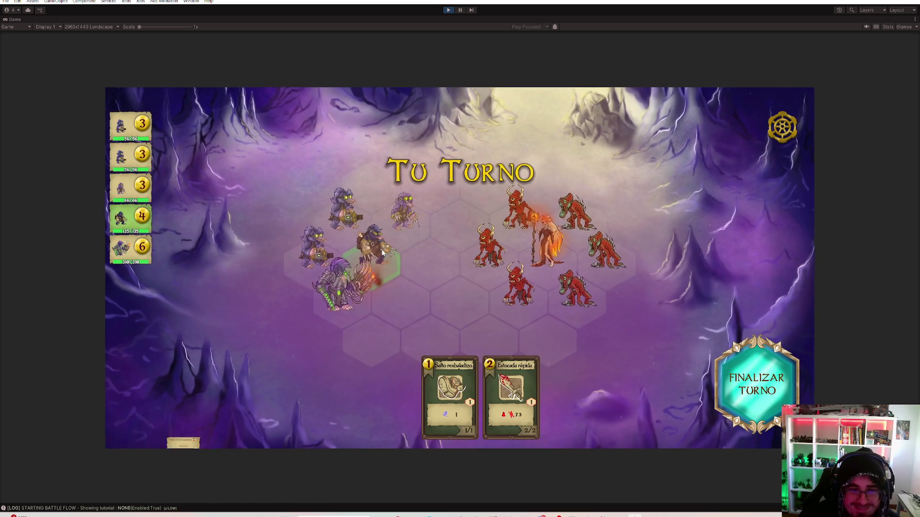
# Jump the explorer and tracker moles next to the demons and hit them with Estocada rápida
pyautogui.click(451, 398)
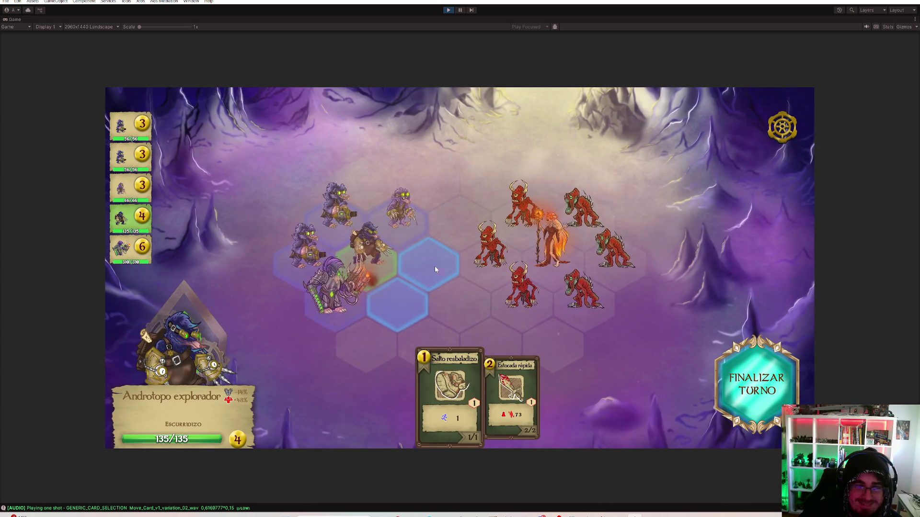
pyautogui.click(435, 266)
pyautogui.click(448, 398)
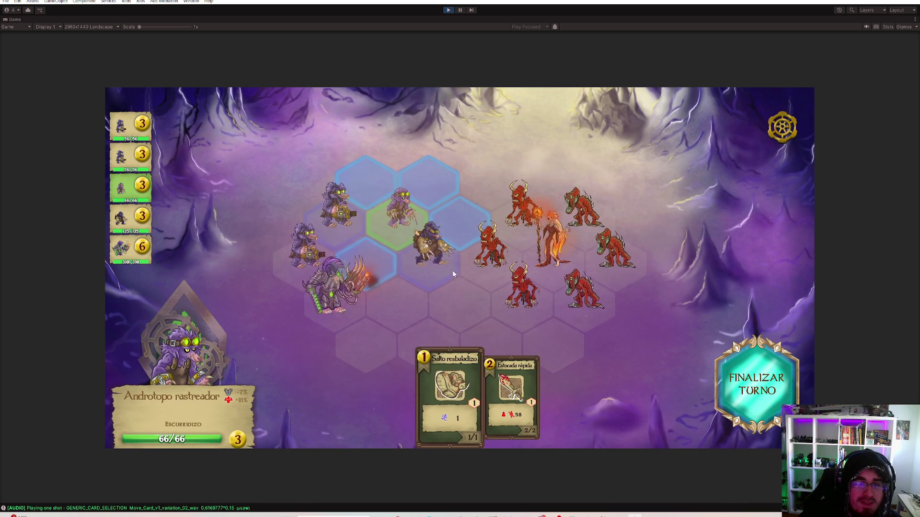
pyautogui.click(450, 236)
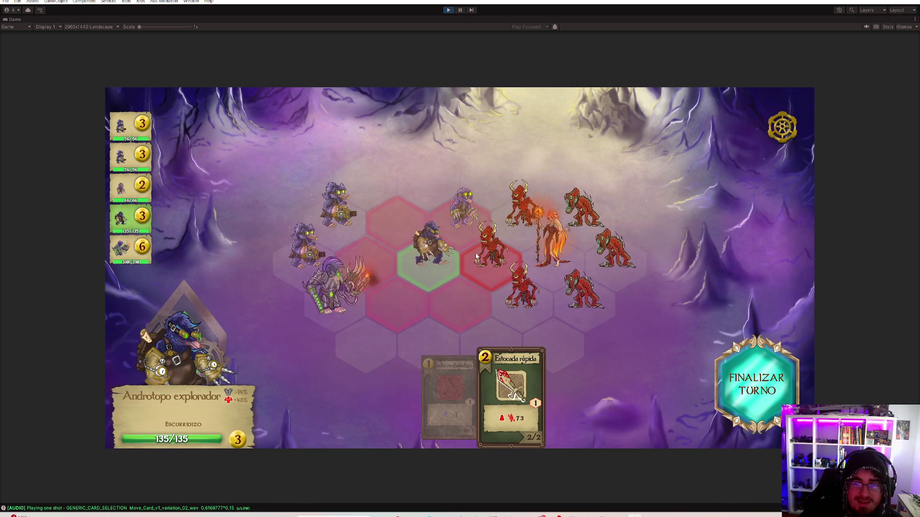
pyautogui.click(492, 259)
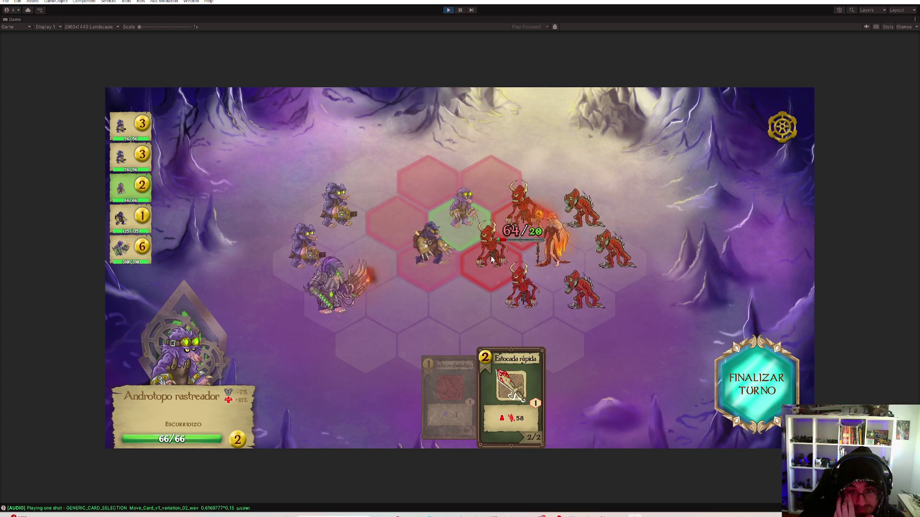
pyautogui.click(517, 210)
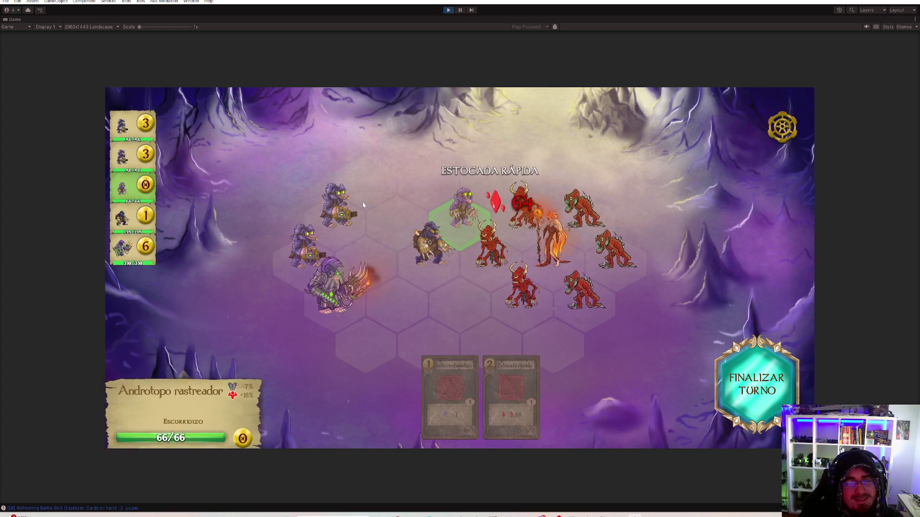
# Fire Disparo de dardo at a demon, then walk the lower darter forward and dart the red boss
pyautogui.click(537, 437)
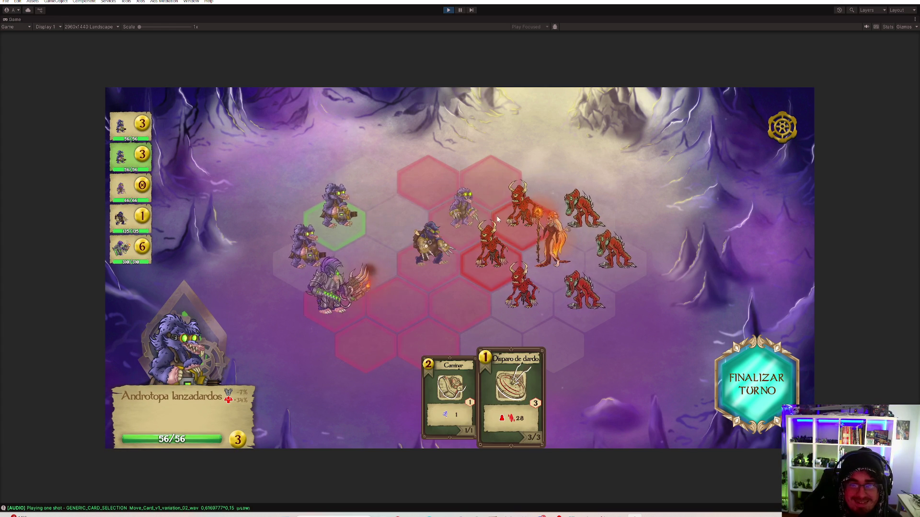
pyautogui.click(522, 211)
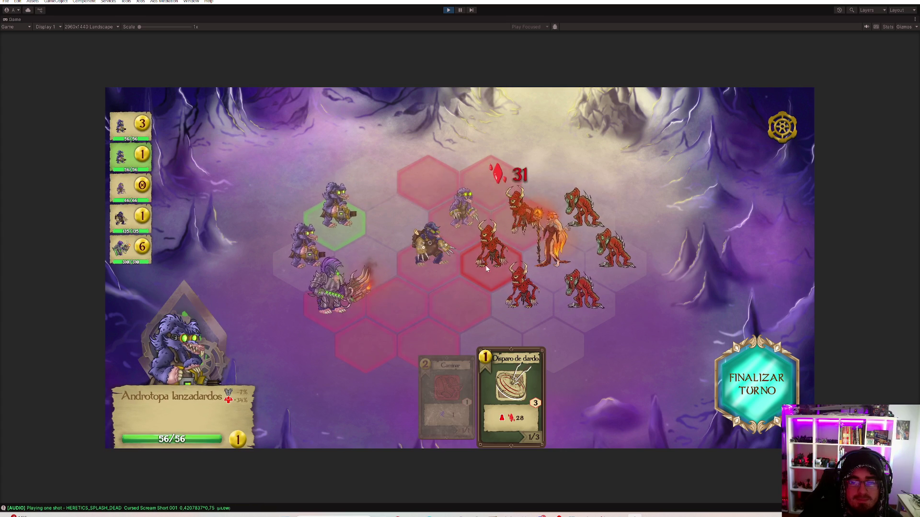
pyautogui.click(308, 259)
pyautogui.click(536, 378)
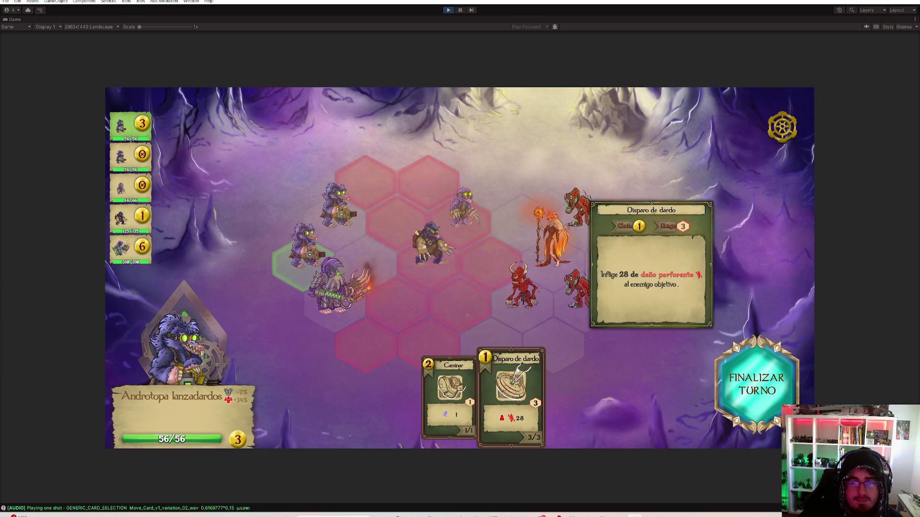
pyautogui.click(449, 393)
pyautogui.click(366, 264)
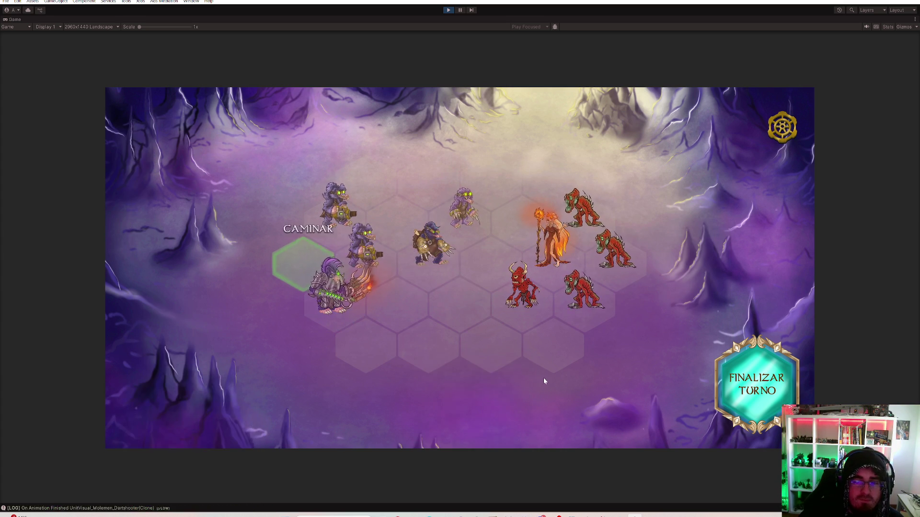
pyautogui.click(520, 396)
pyautogui.click(553, 246)
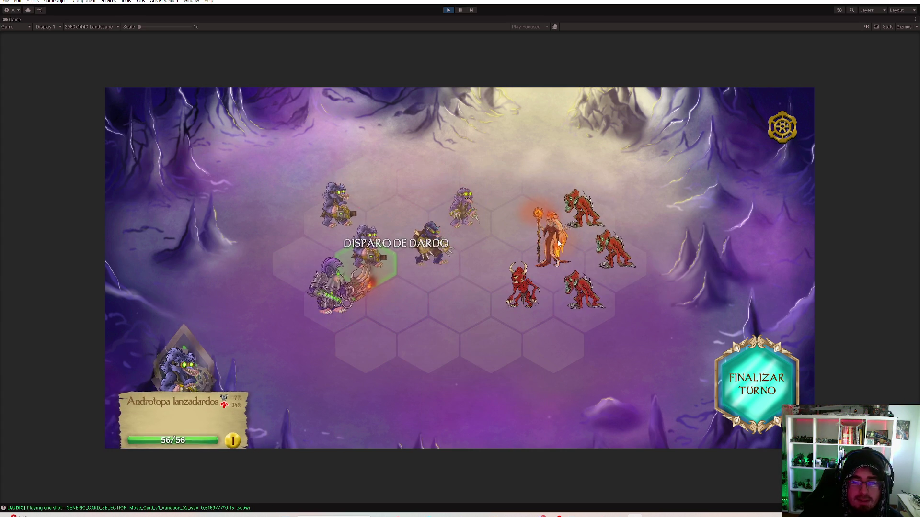
# Walk the hero one hex right, burn two demons with Aliento de dragón, and end the turn
pyautogui.click(341, 299)
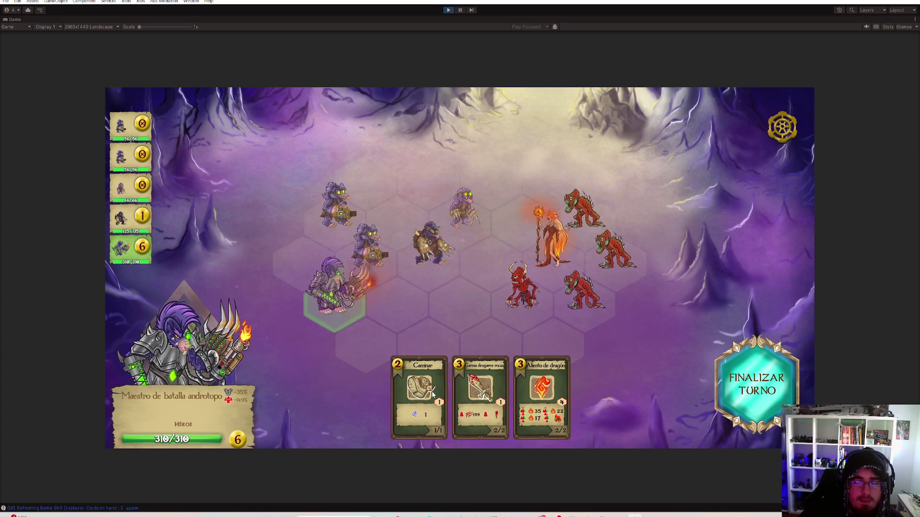
pyautogui.click(541, 388)
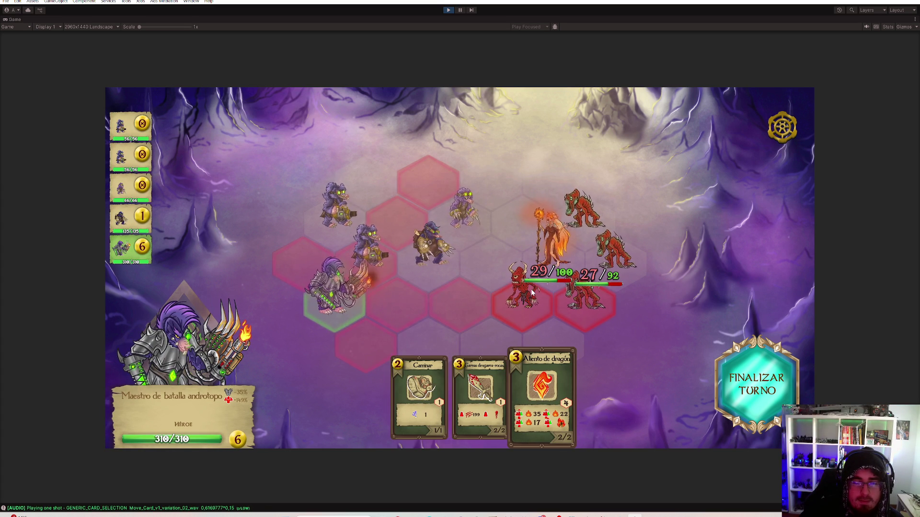
pyautogui.click(421, 381)
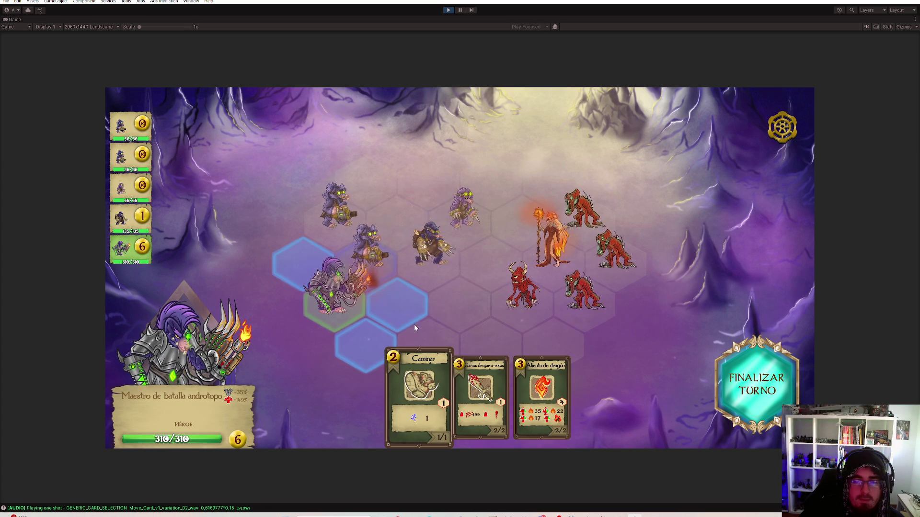
pyautogui.click(407, 309)
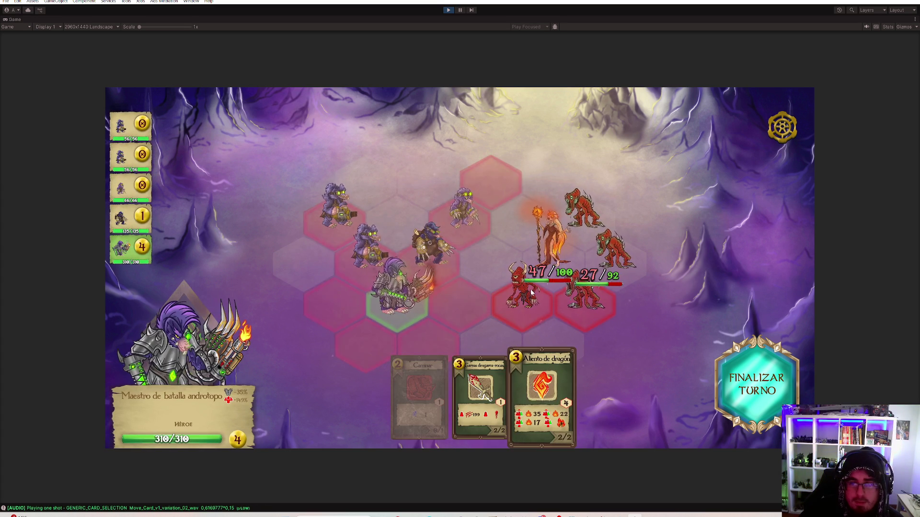
pyautogui.click(531, 292)
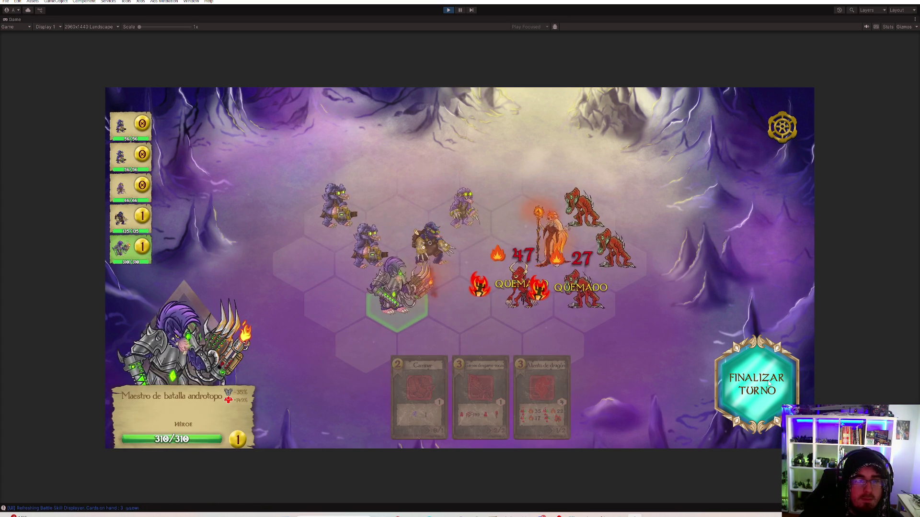
pyautogui.click(733, 364)
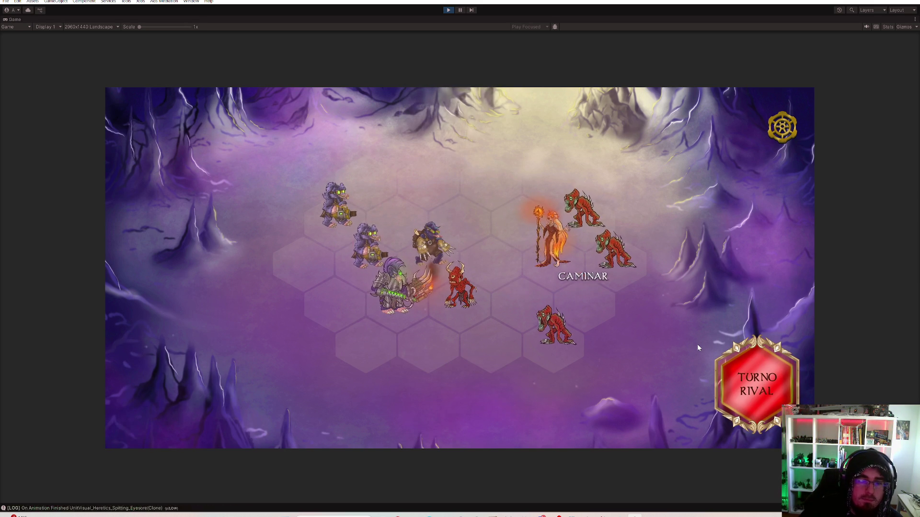
# Check the hero's rock-claw range, then leap the explorer forward and quick-thrust the adjacent enemy
pyautogui.click(403, 309)
pyautogui.click(477, 371)
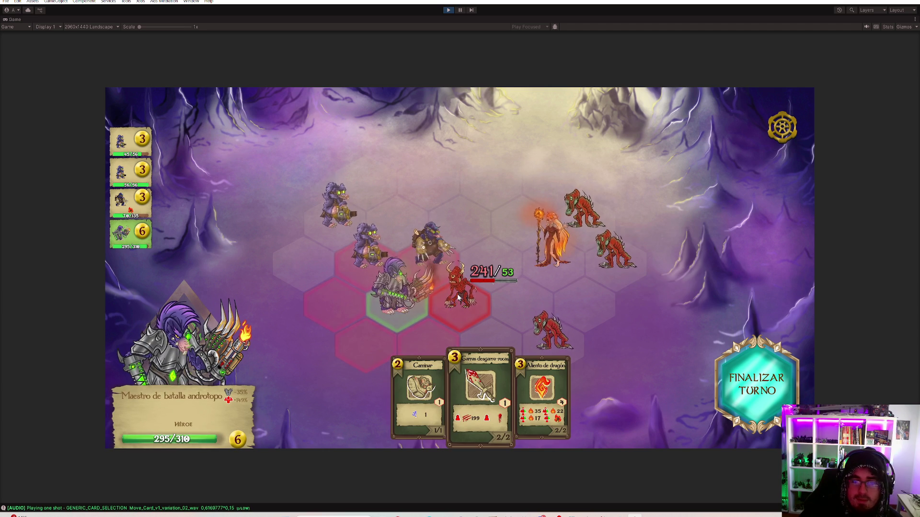
pyautogui.click(424, 390)
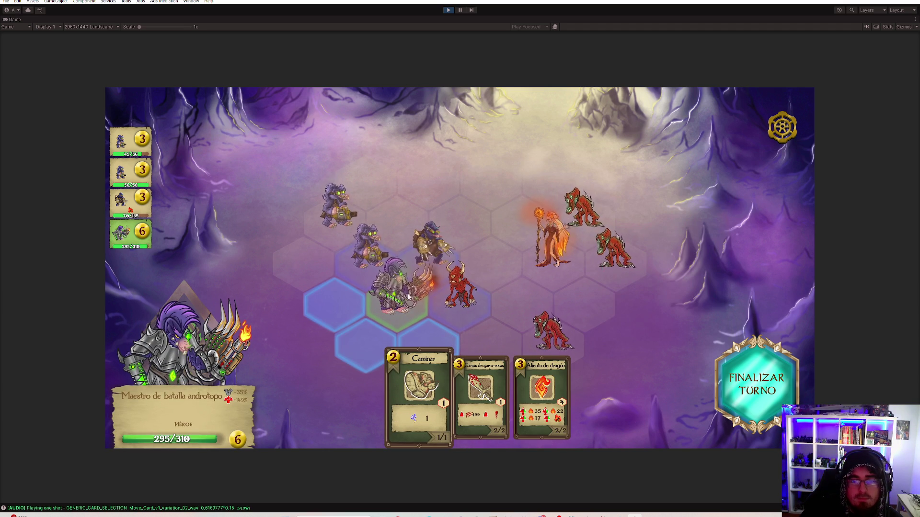
pyautogui.click(431, 242)
pyautogui.click(467, 398)
pyautogui.click(493, 268)
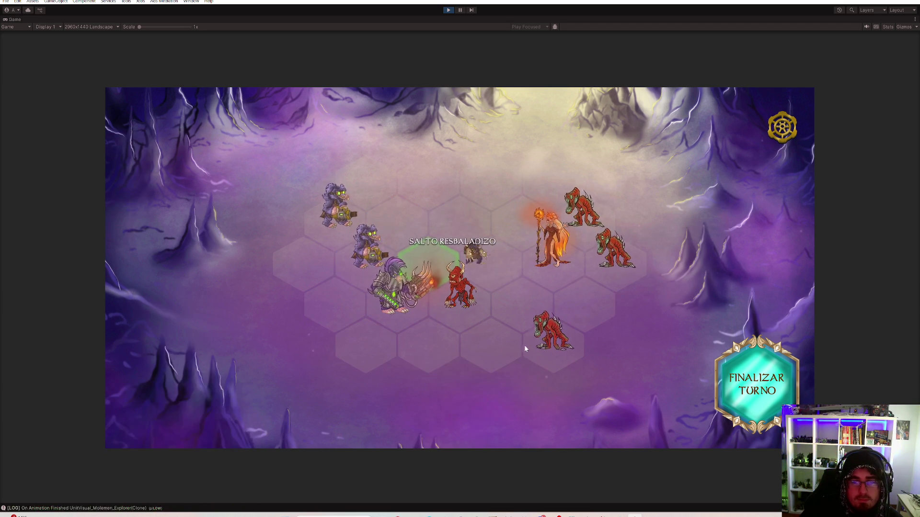
pyautogui.click(509, 386)
pyautogui.click(387, 252)
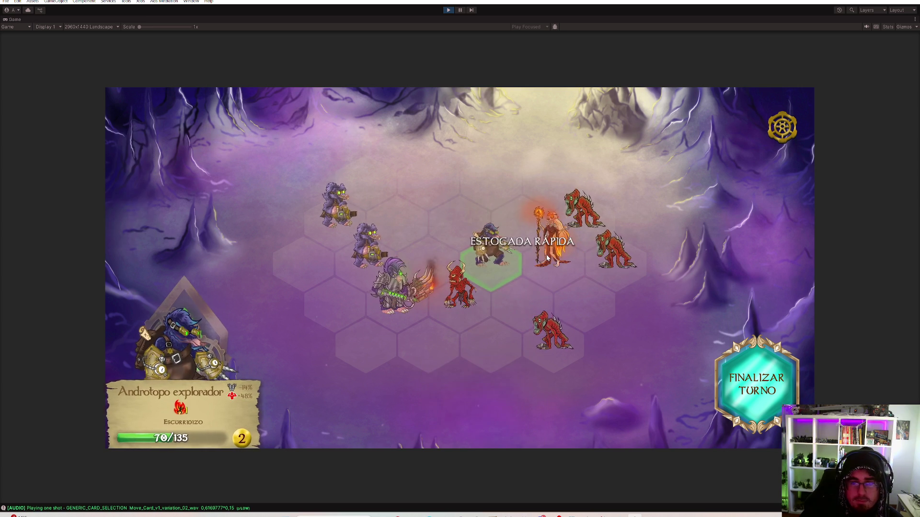
# Dart the red demon with the hero's neighbour darter, then walk the top darter right and dart the fire mage
pyautogui.click(387, 252)
pyautogui.click(510, 398)
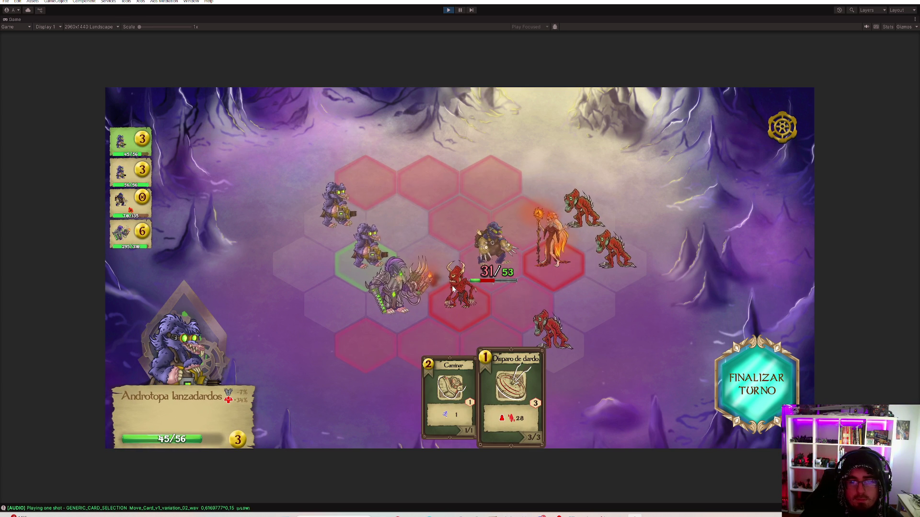
pyautogui.click(468, 291)
pyautogui.click(472, 287)
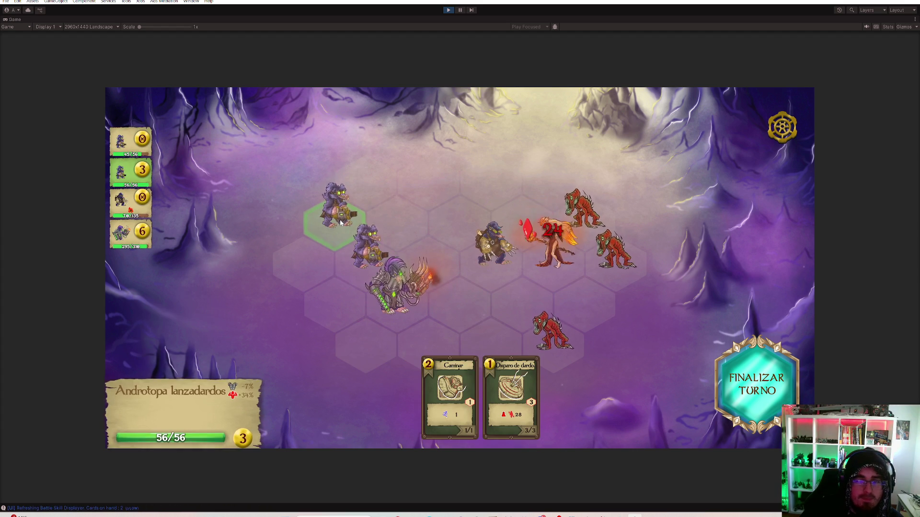
pyautogui.click(450, 383)
pyautogui.click(415, 232)
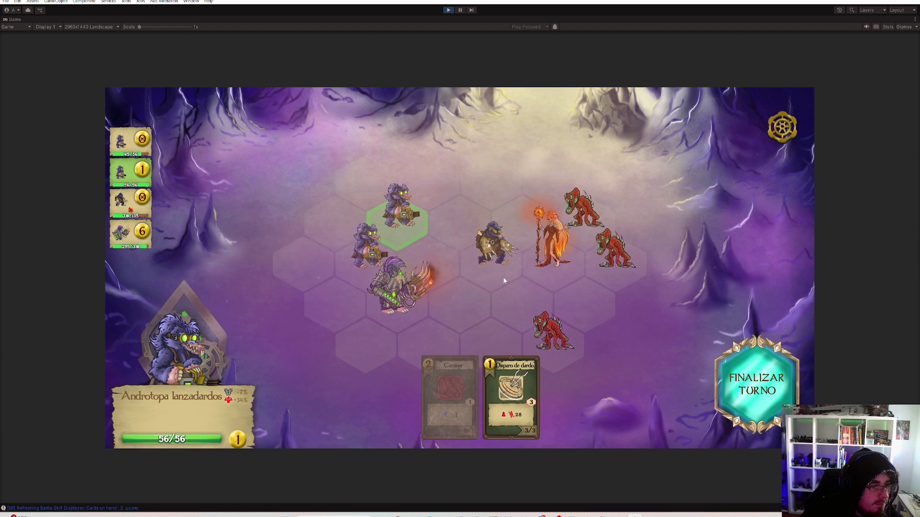
pyautogui.click(511, 393)
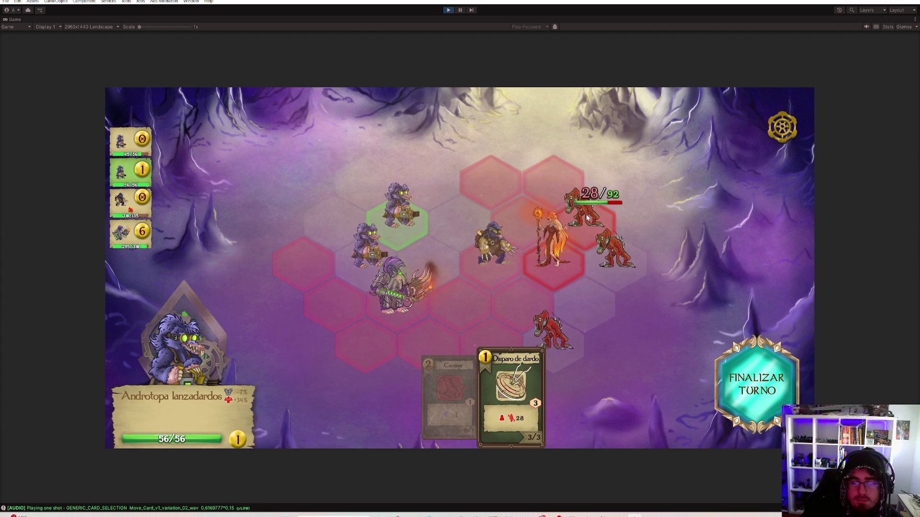
pyautogui.click(557, 256)
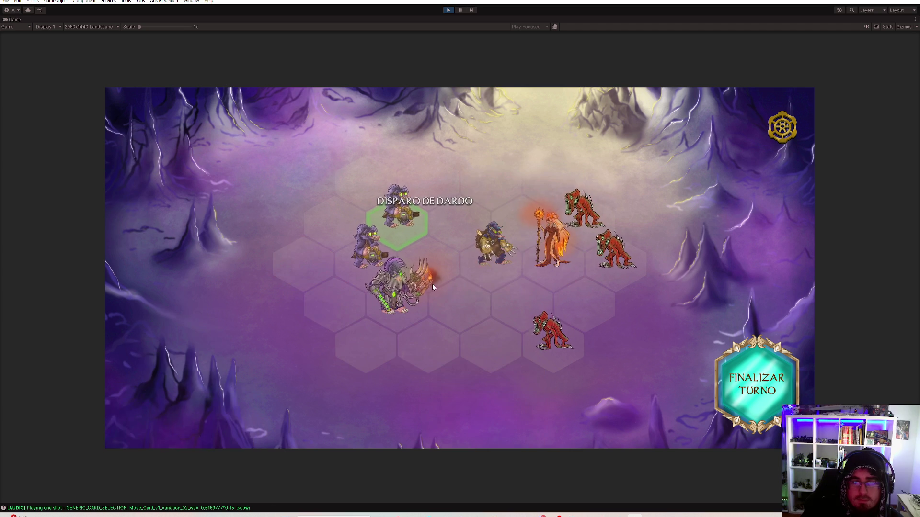
# Walk the hero one hex down-right and burn the lower demon with Aliento de dragón
pyautogui.click(387, 298)
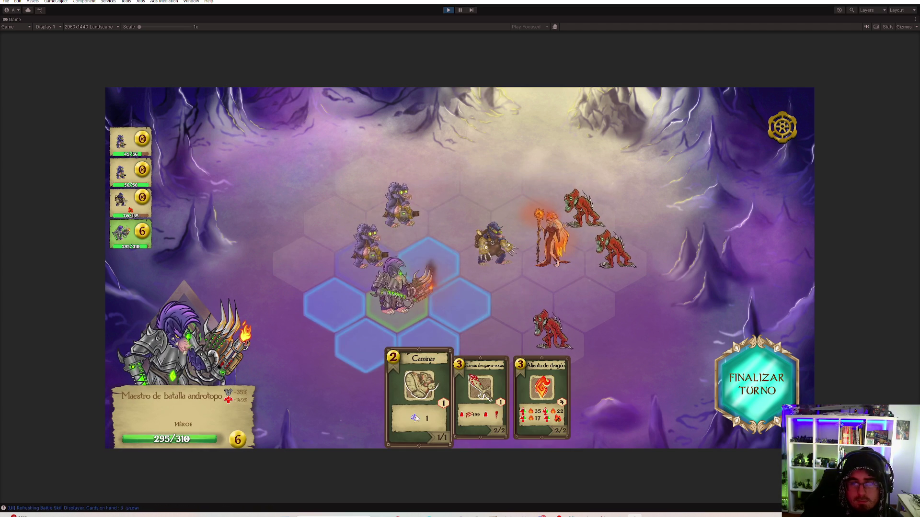
pyautogui.click(484, 394)
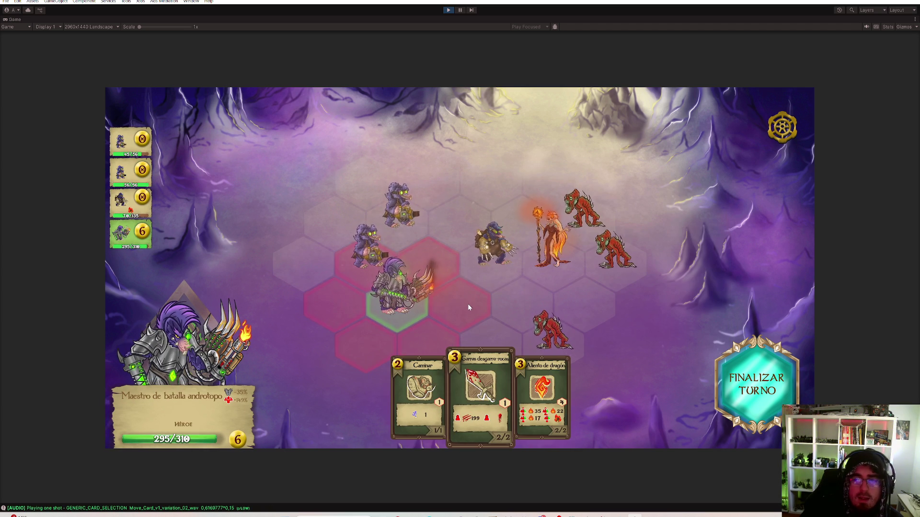
pyautogui.click(422, 408)
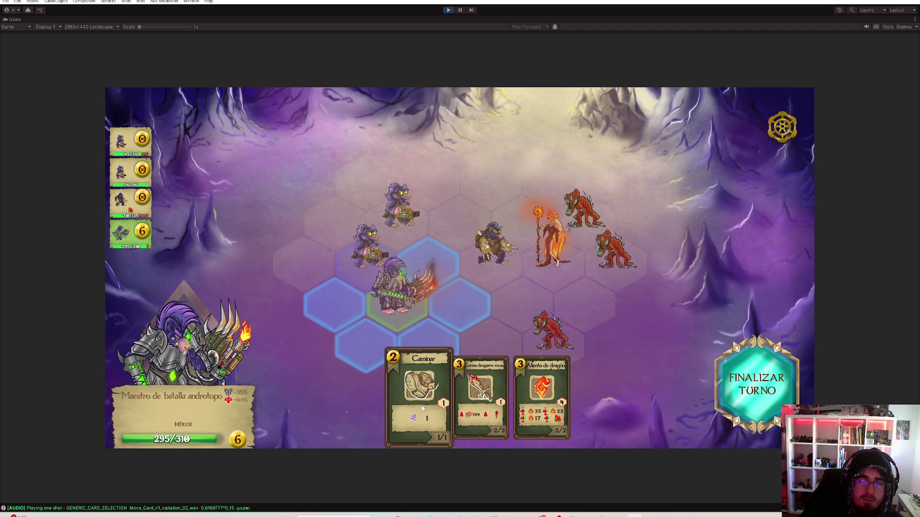
pyautogui.click(441, 339)
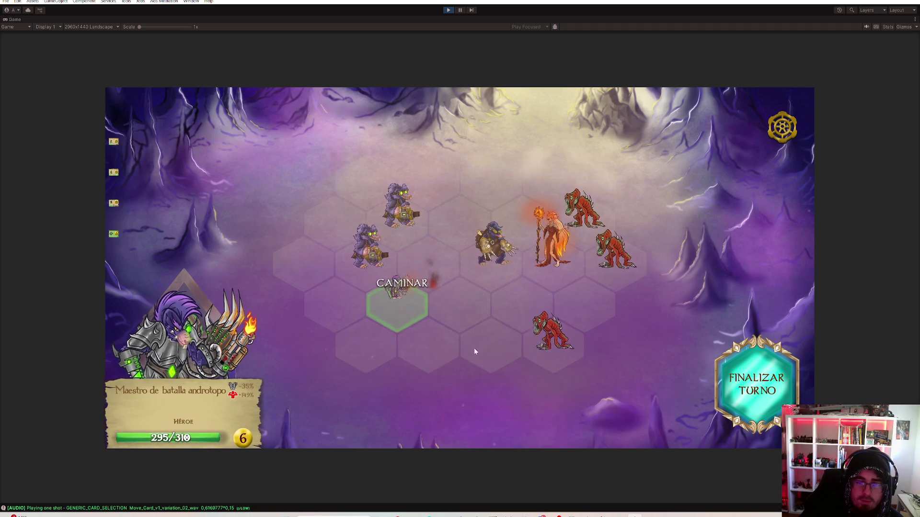
pyautogui.click(547, 397)
pyautogui.click(590, 341)
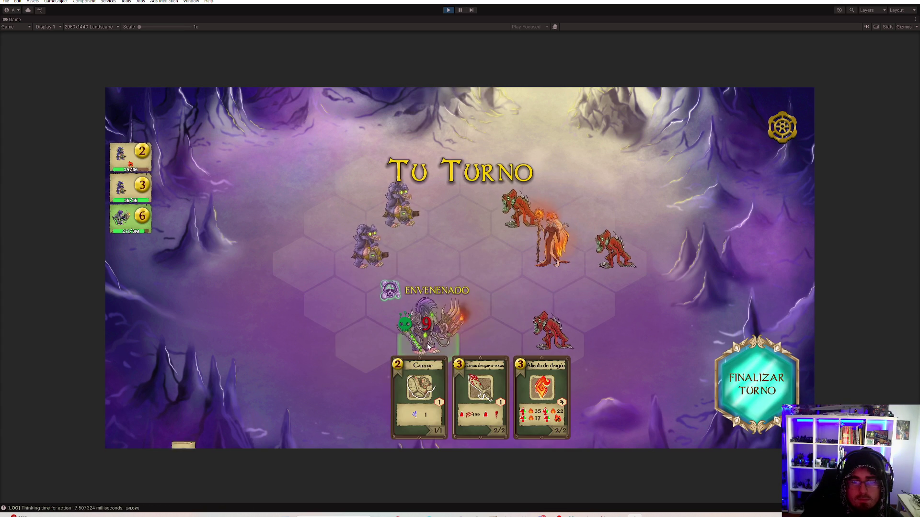
# Walk the hero beside the lower demon, claw it for 229 damage, and dart the fire mage
pyautogui.click(478, 328)
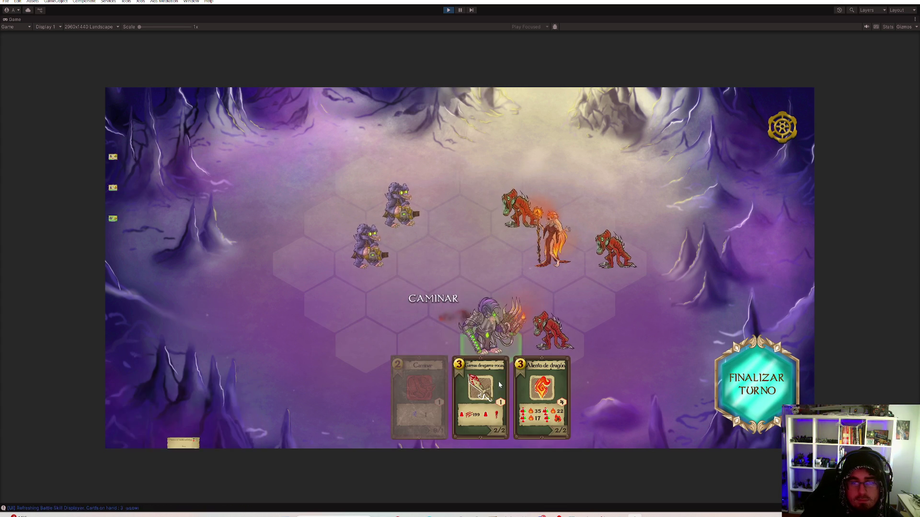
pyautogui.click(546, 344)
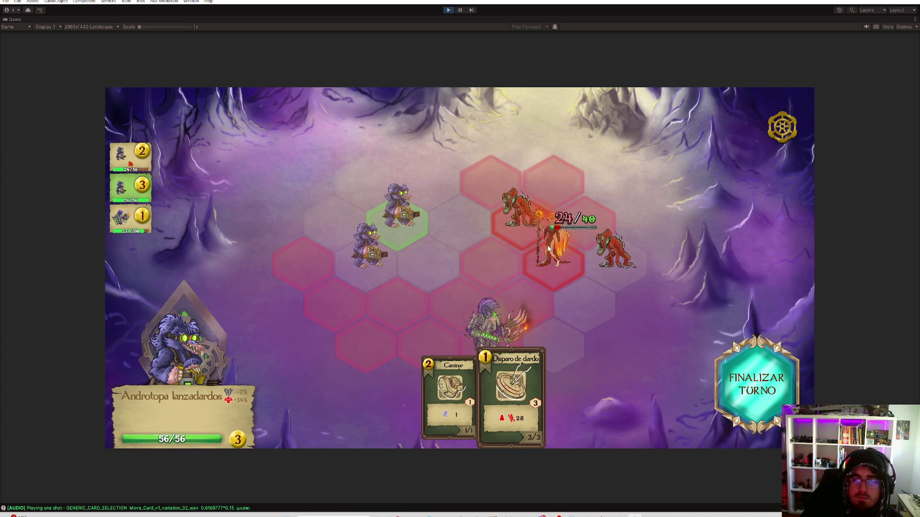
pyautogui.click(520, 221)
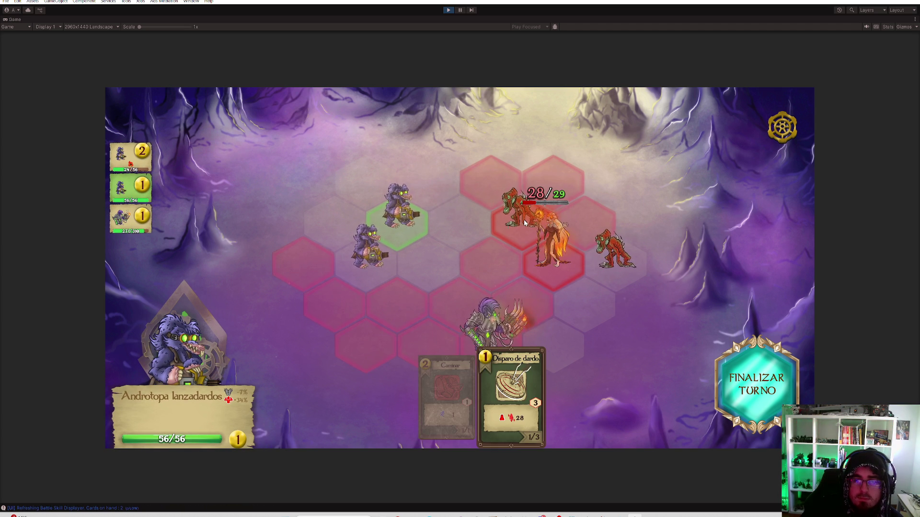
pyautogui.click(514, 221)
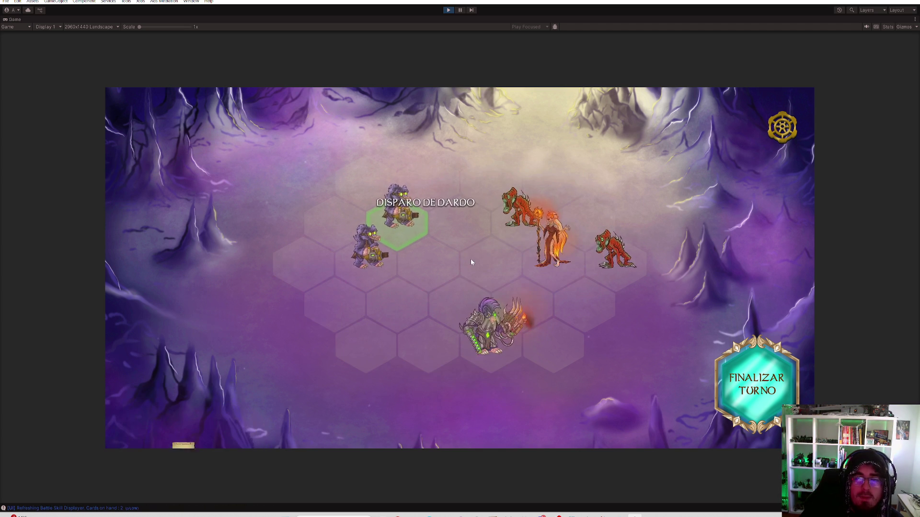
# Finish off the fire mage with the lower darter, end the turn, and dart the top demon
pyautogui.click(367, 261)
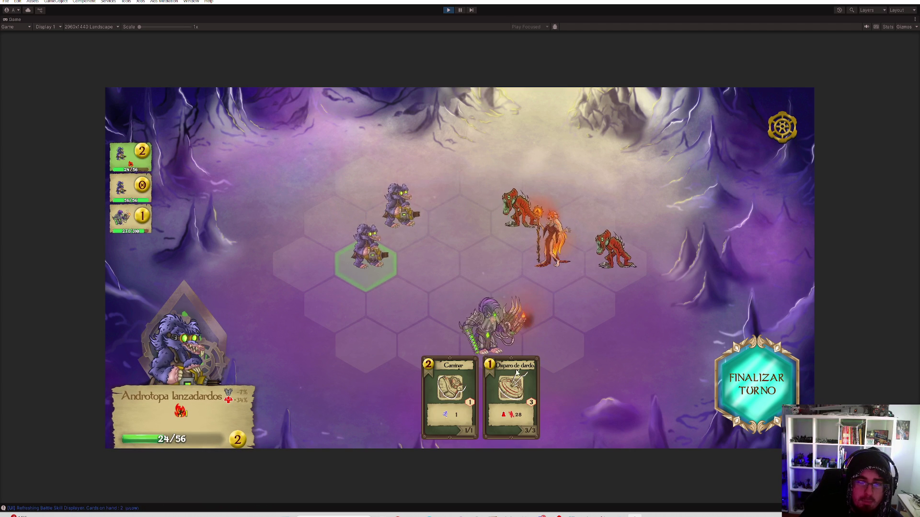
pyautogui.click(550, 259)
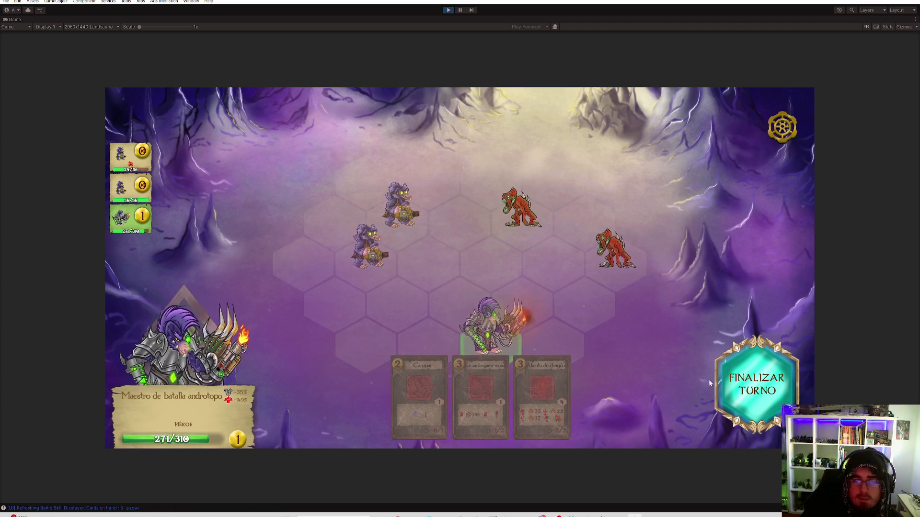
pyautogui.click(737, 383)
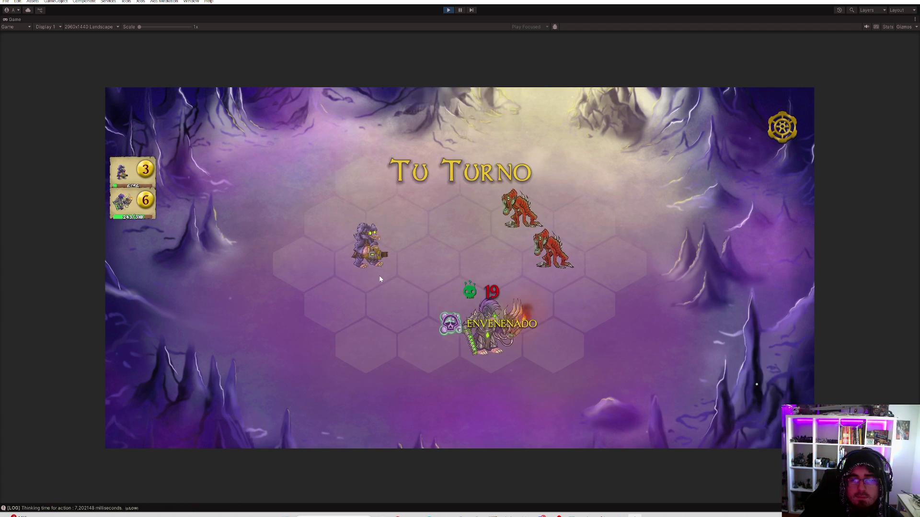
pyautogui.click(515, 207)
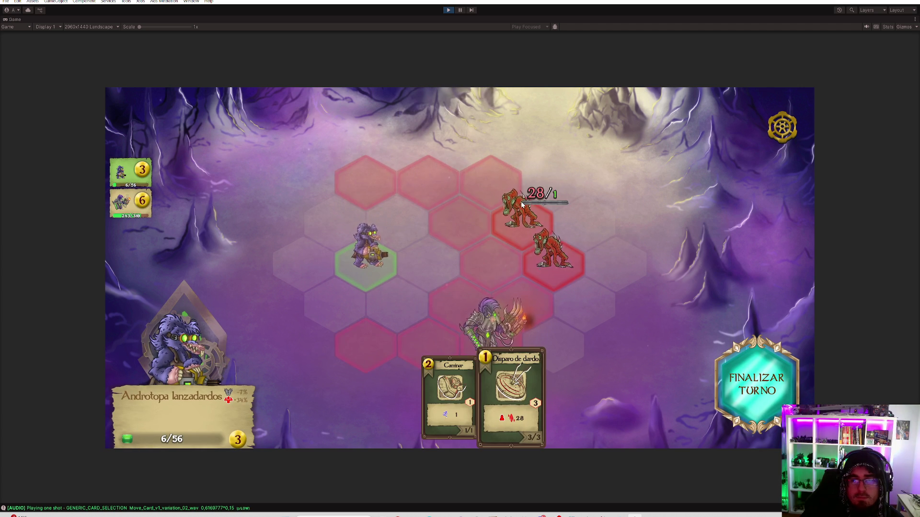
# Dart the lower demon, then walk the battle master next to the last enemy and finish it off
pyautogui.click(554, 259)
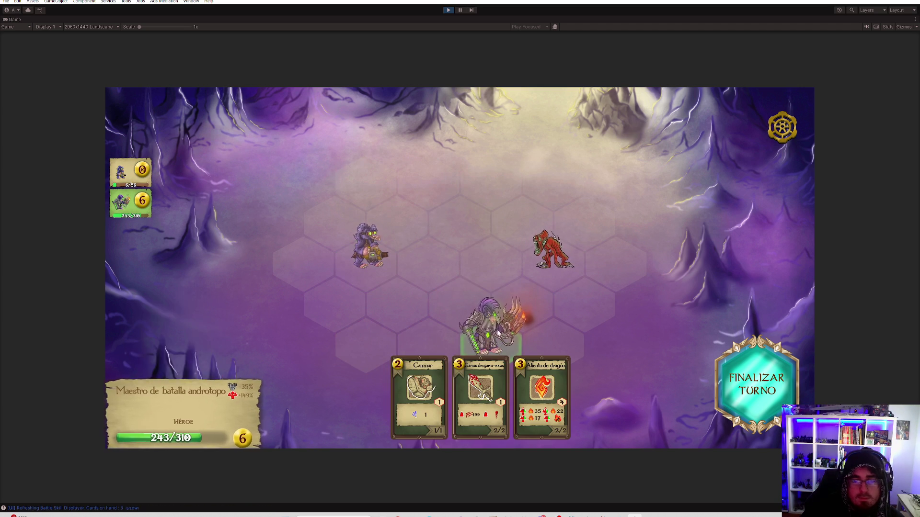
pyautogui.click(421, 393)
pyautogui.click(530, 333)
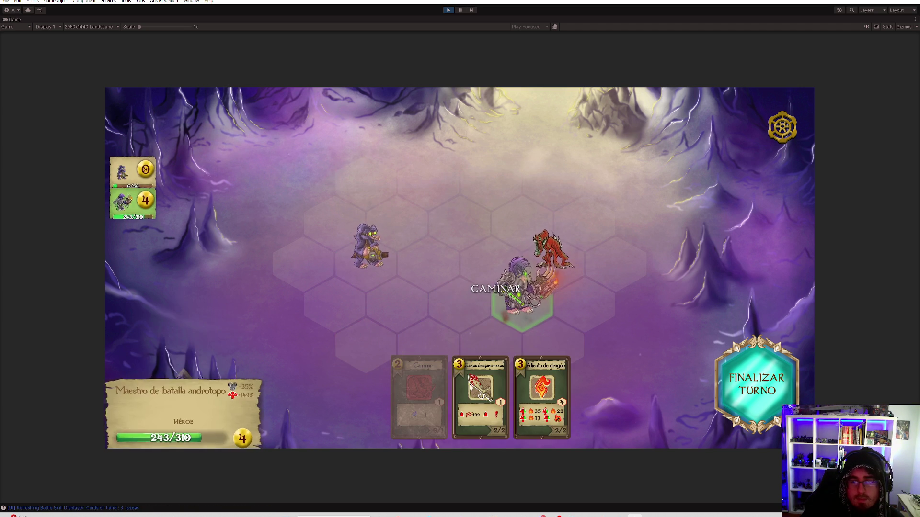
pyautogui.click(559, 263)
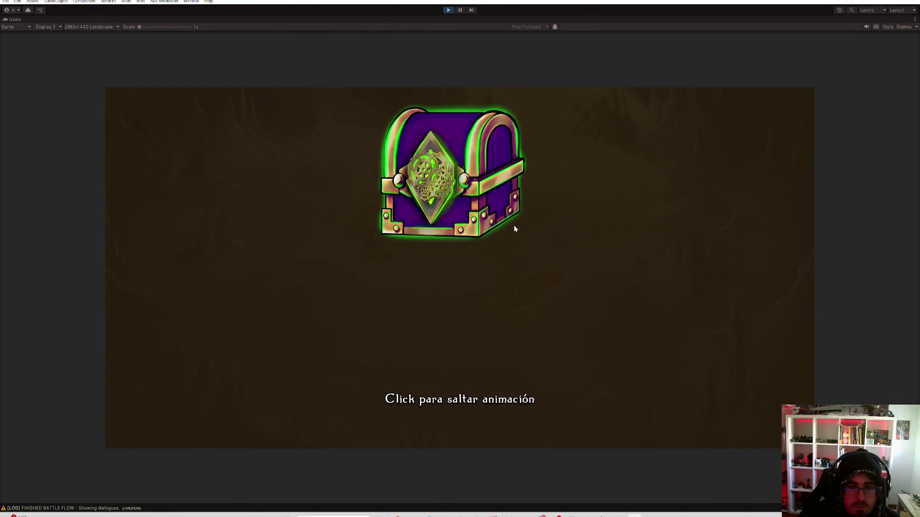
# Collect the chest's reward cards and open the Patrulla de Asalto mission's deployment
pyautogui.click(464, 264)
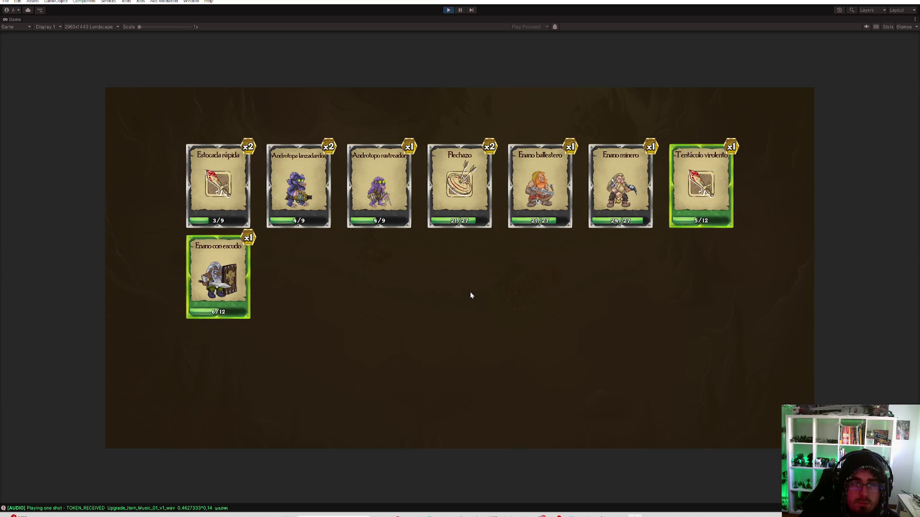
pyautogui.click(476, 303)
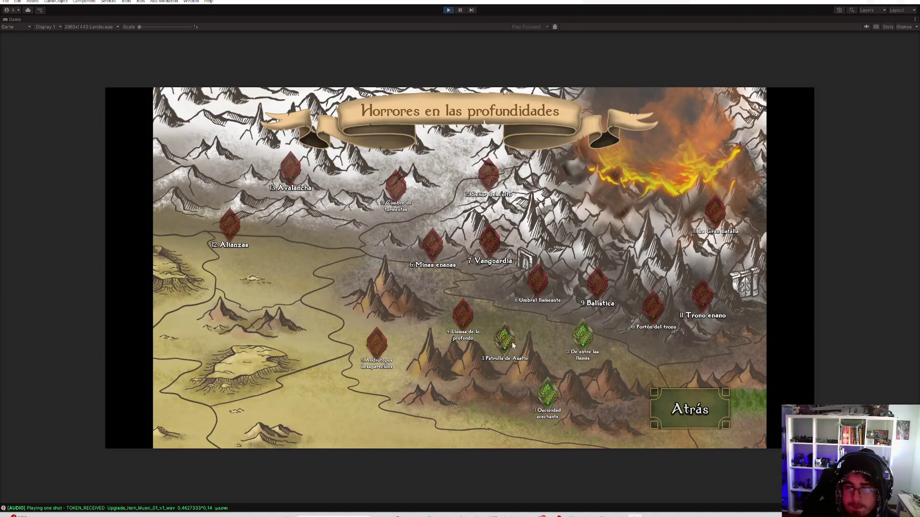
pyautogui.click(512, 344)
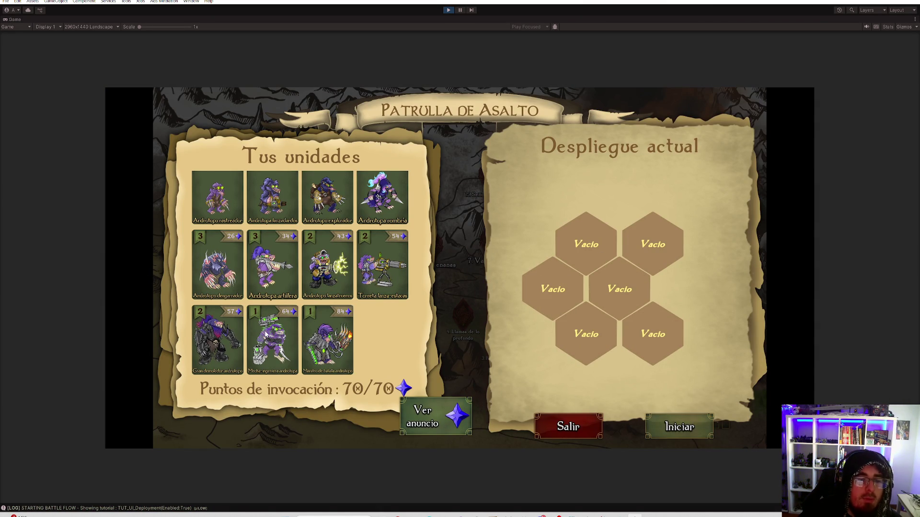
# Deploy the Mecha-ingeniera centre and a lanzadardos lower-right after an ad, then start the battle
pyautogui.click(272, 340)
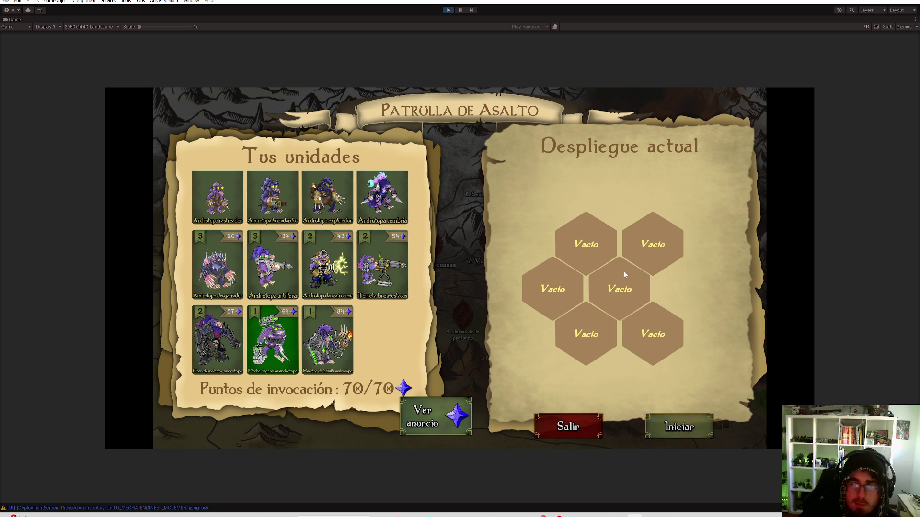
pyautogui.click(630, 290)
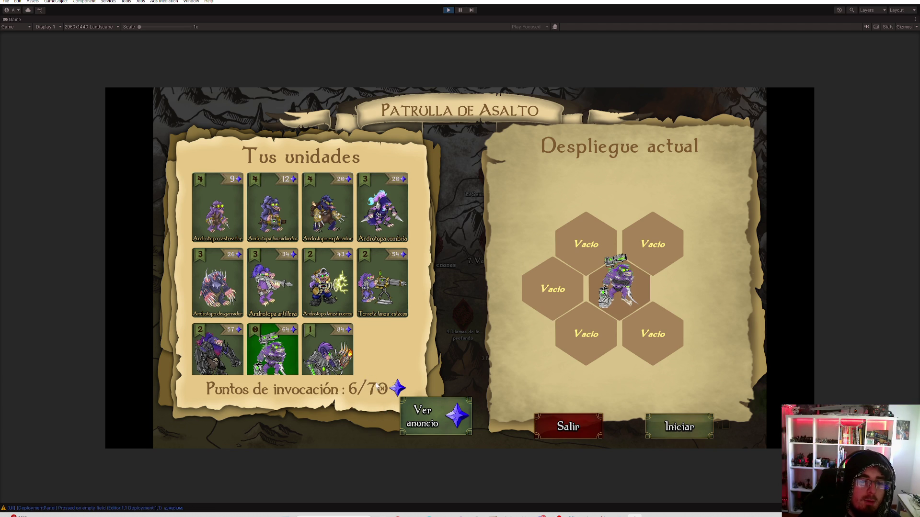
pyautogui.click(444, 416)
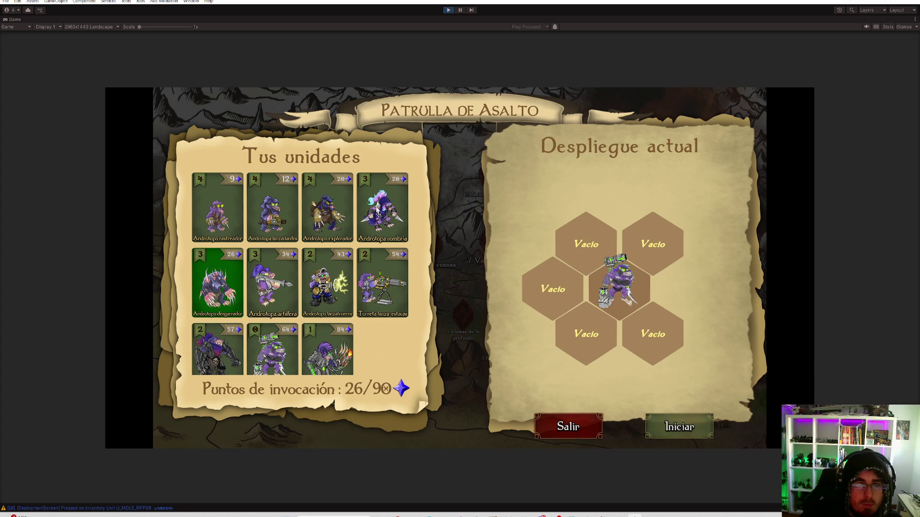
pyautogui.click(290, 223)
pyautogui.click(653, 334)
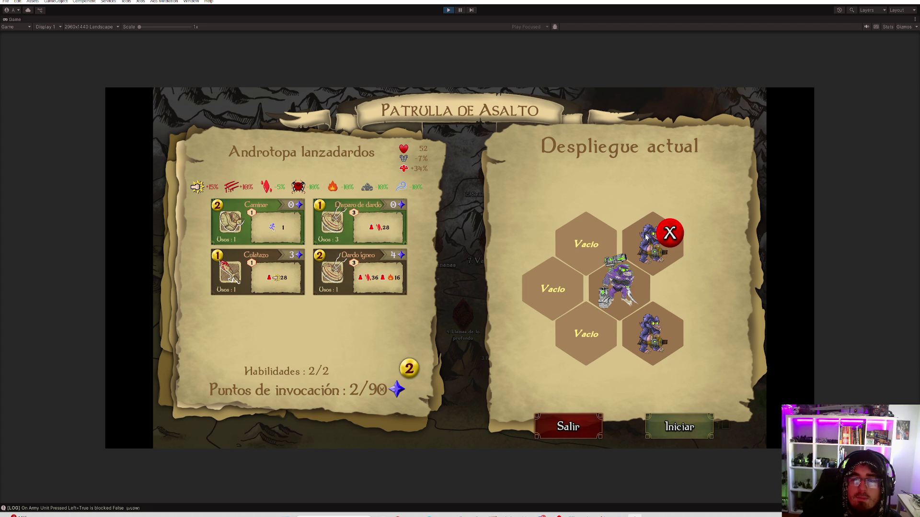
pyautogui.moveTo(620, 282)
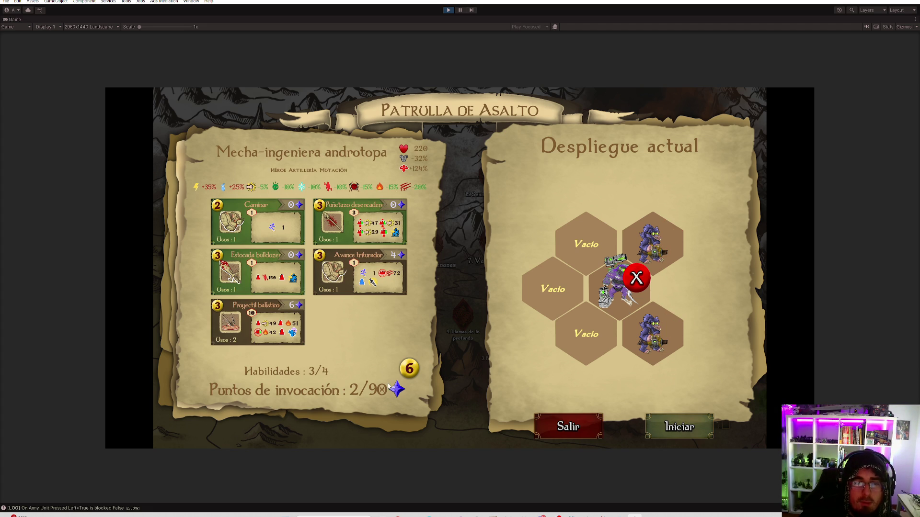
pyautogui.click(680, 426)
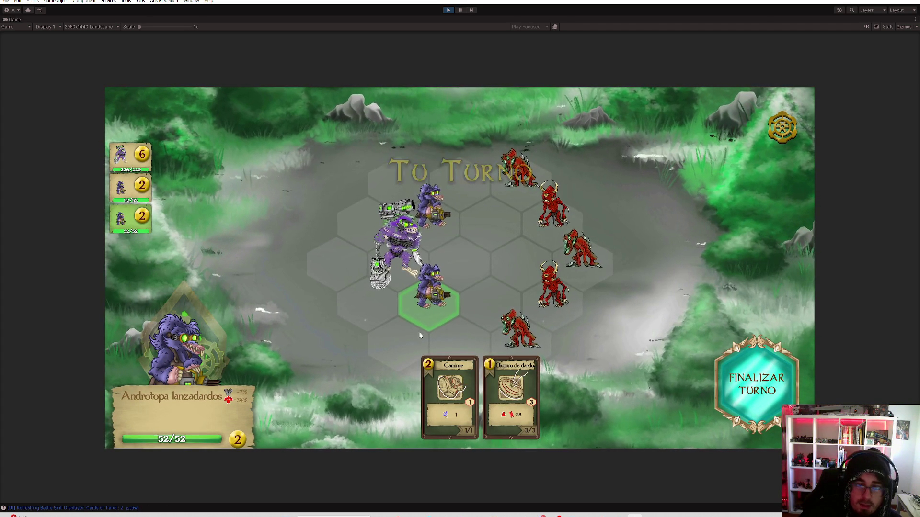
# Walk the Mecha-ingeniera one hex, Puñetazo the middle red enemy, and move the lower lanzadardos right
pyautogui.click(523, 401)
pyautogui.click(424, 263)
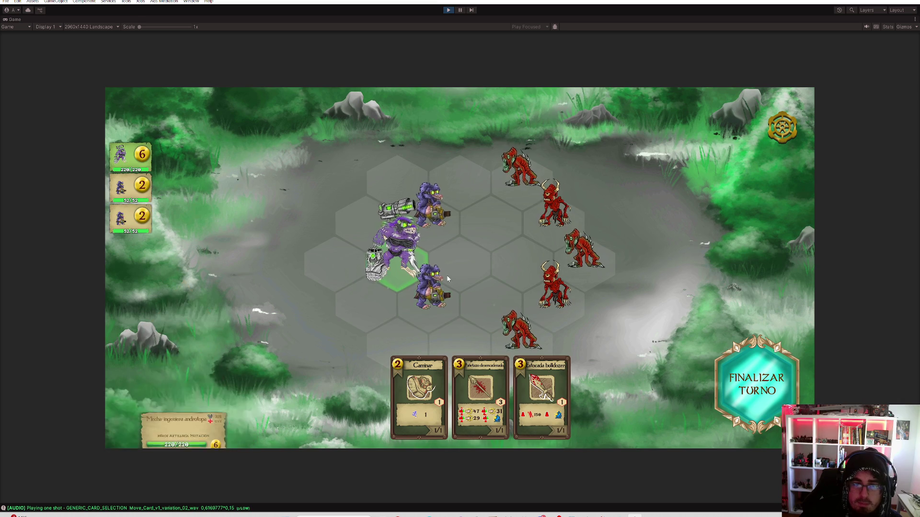
pyautogui.click(483, 393)
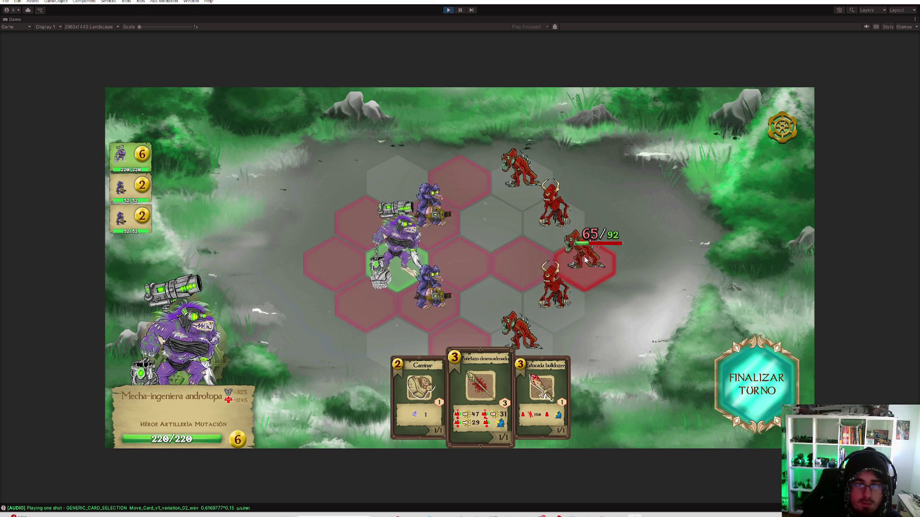
pyautogui.click(421, 381)
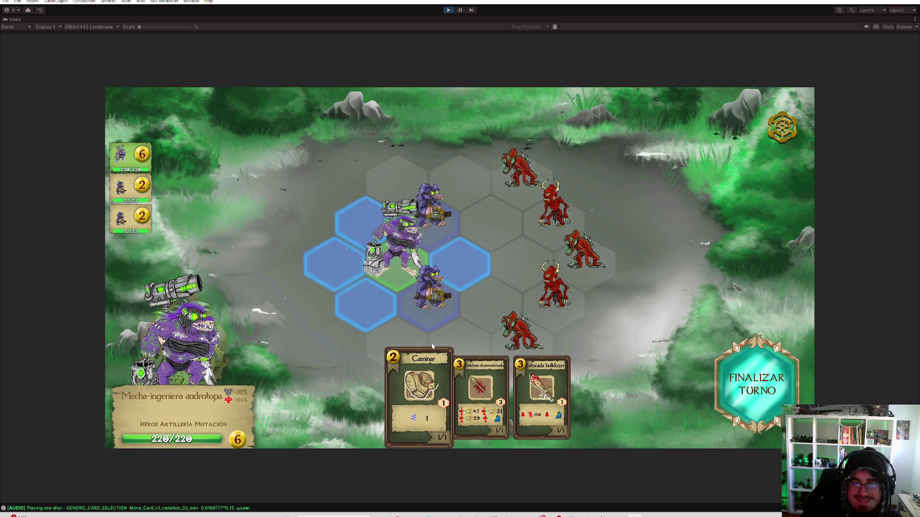
pyautogui.click(474, 397)
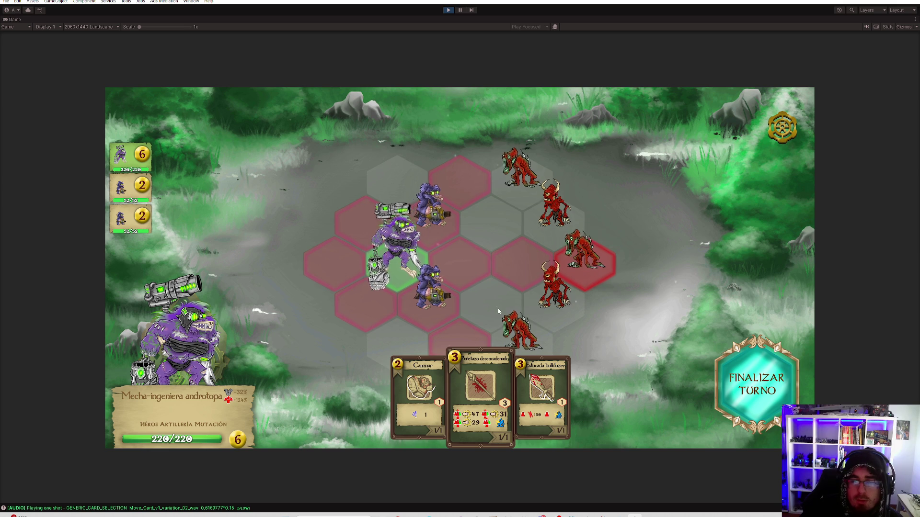
pyautogui.click(424, 379)
pyautogui.click(472, 269)
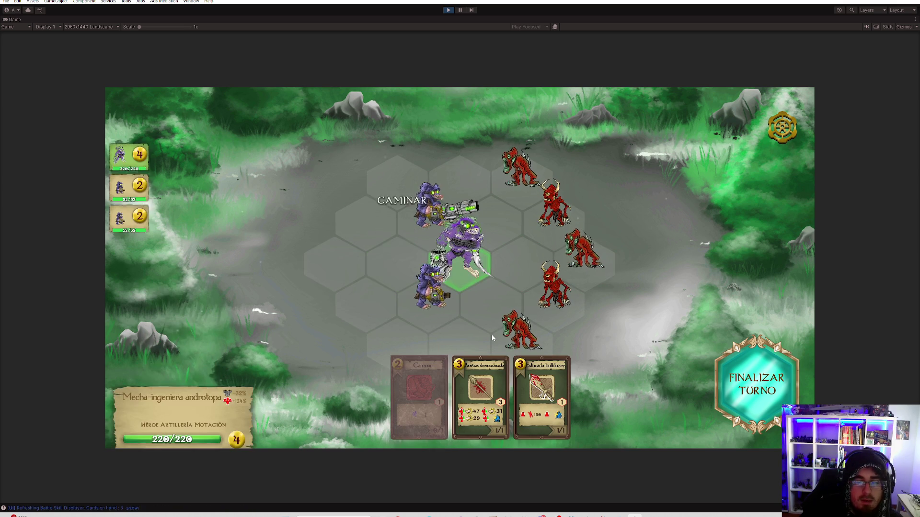
pyautogui.click(478, 391)
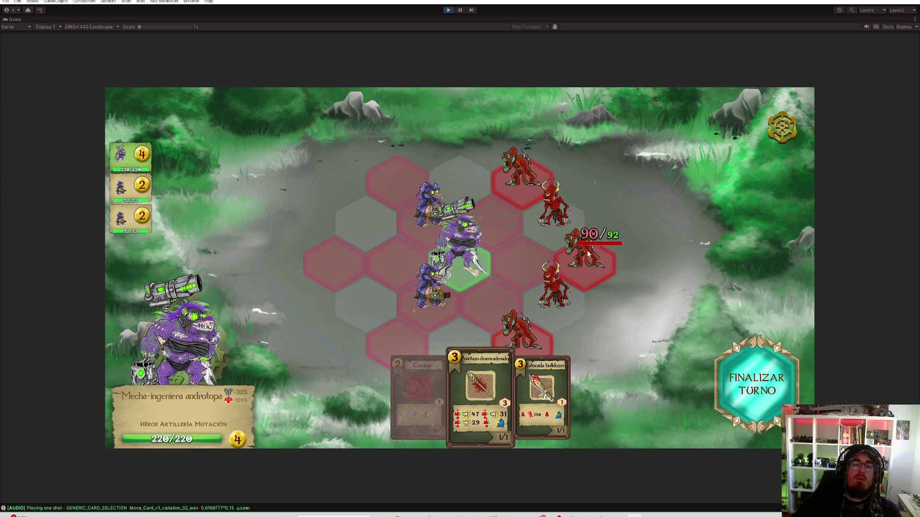
pyautogui.click(599, 261)
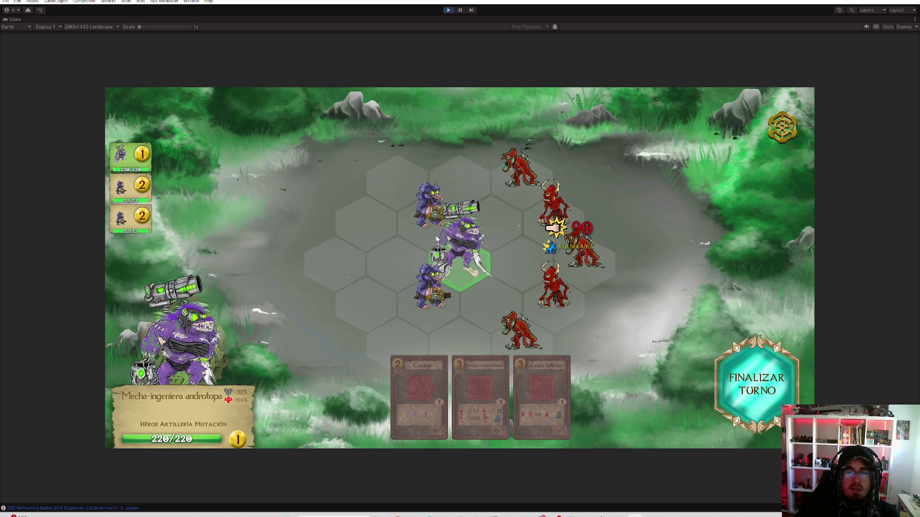
pyautogui.click(426, 296)
pyautogui.click(479, 303)
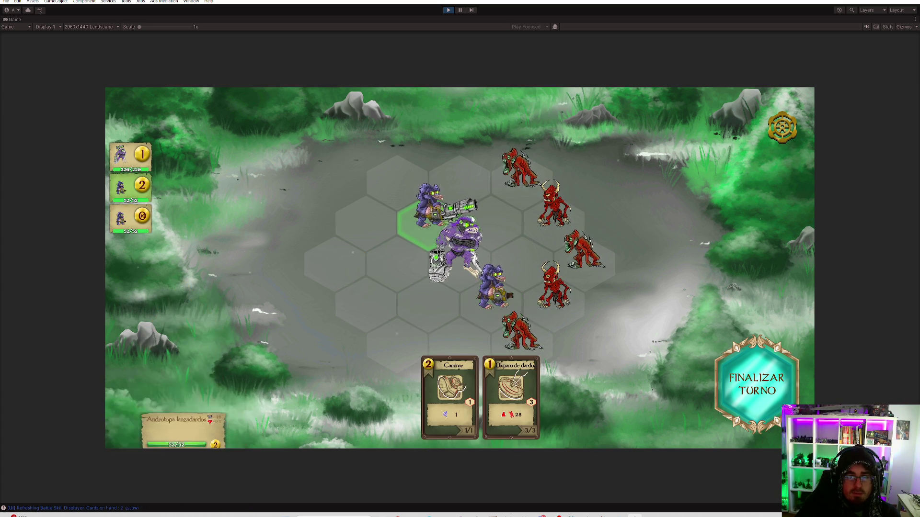
# Abandon the battle from the settings menu and confirm Sí
pyautogui.click(788, 135)
pyautogui.click(392, 336)
pyautogui.click(484, 284)
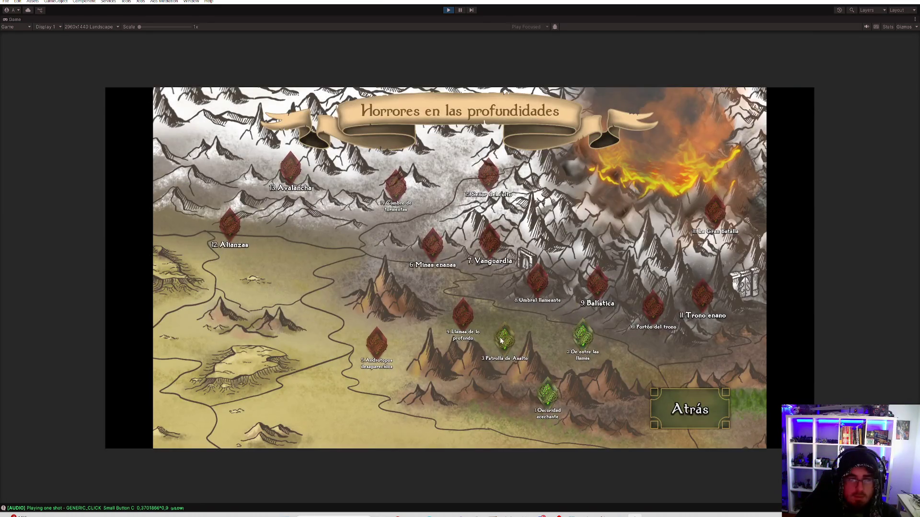
# Reopen Patrulla de Asalto, load the saved deployment, and remove the bottom-right lanzadardos
pyautogui.click(501, 336)
pyautogui.click(537, 387)
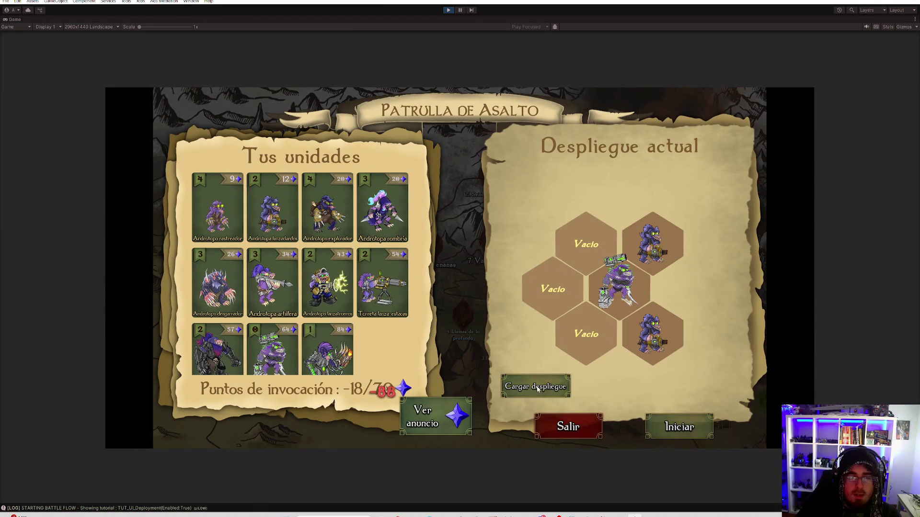
pyautogui.click(647, 339)
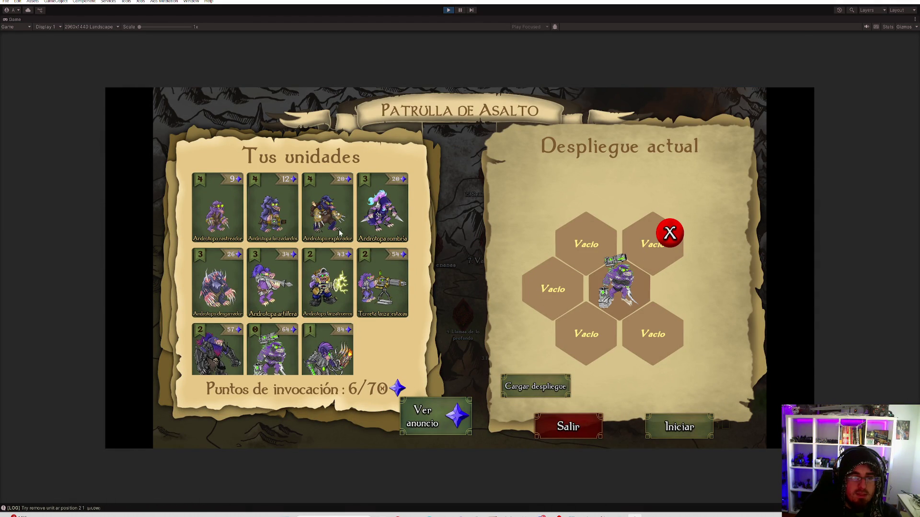
pyautogui.click(593, 253)
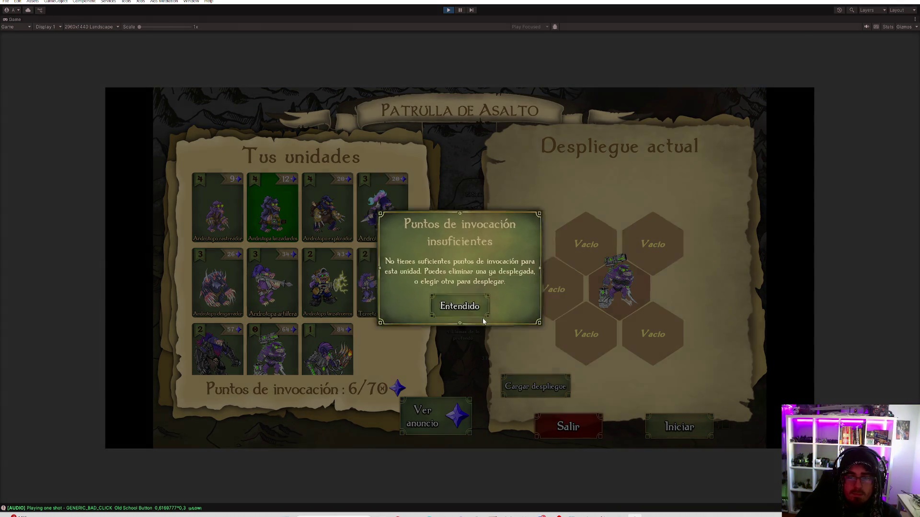
pyautogui.click(460, 312)
# Gain summoning points from an ad, place a lanzadardos top-left, and start the battle
pyautogui.click(435, 424)
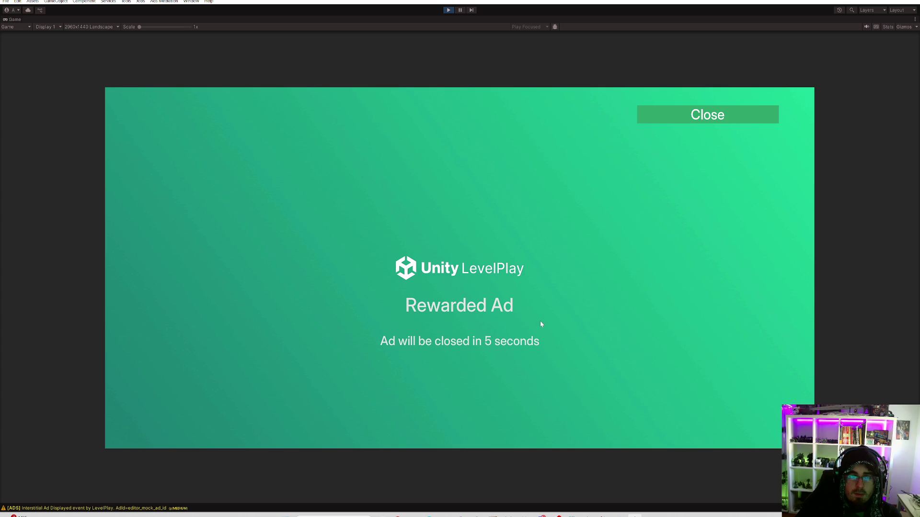
pyautogui.click(675, 121)
pyautogui.click(577, 244)
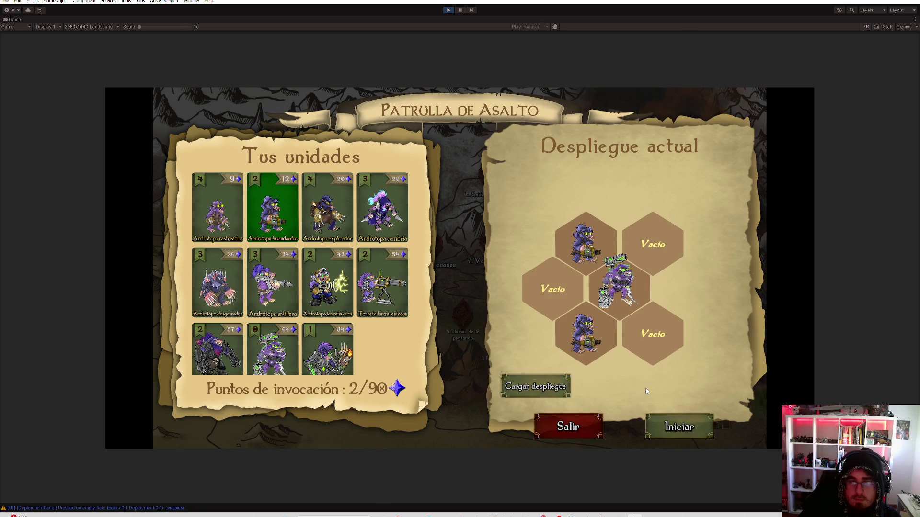
pyautogui.click(636, 289)
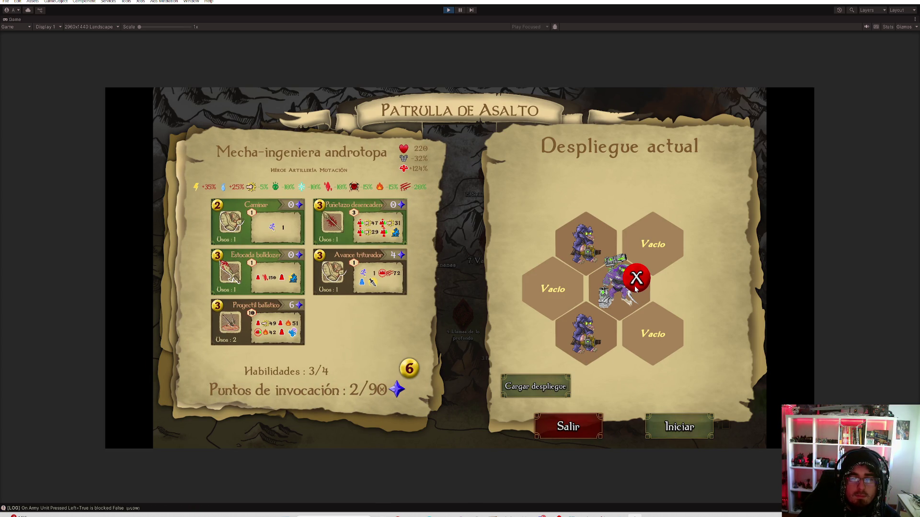
pyautogui.click(688, 428)
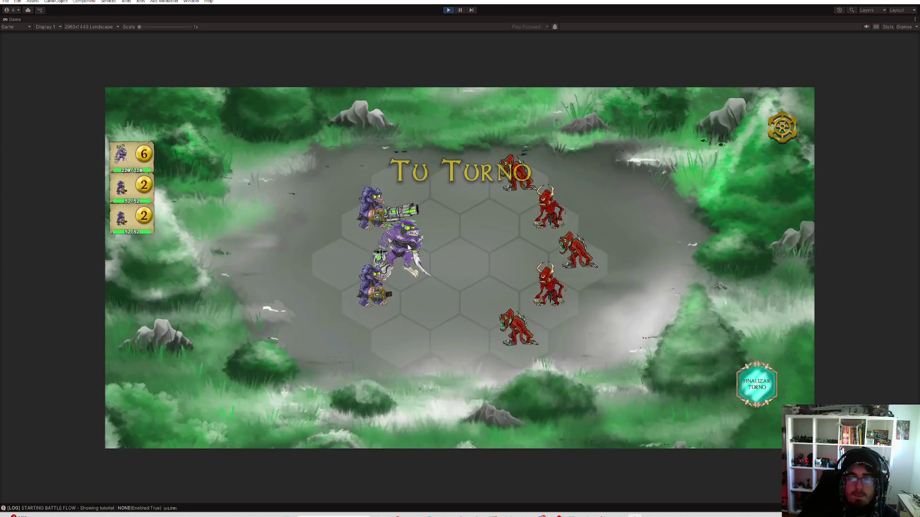
# Walk the Mecha-ingeniera to the centre hex and Puñetazo desencadenado the nearby enemy
pyautogui.click(419, 388)
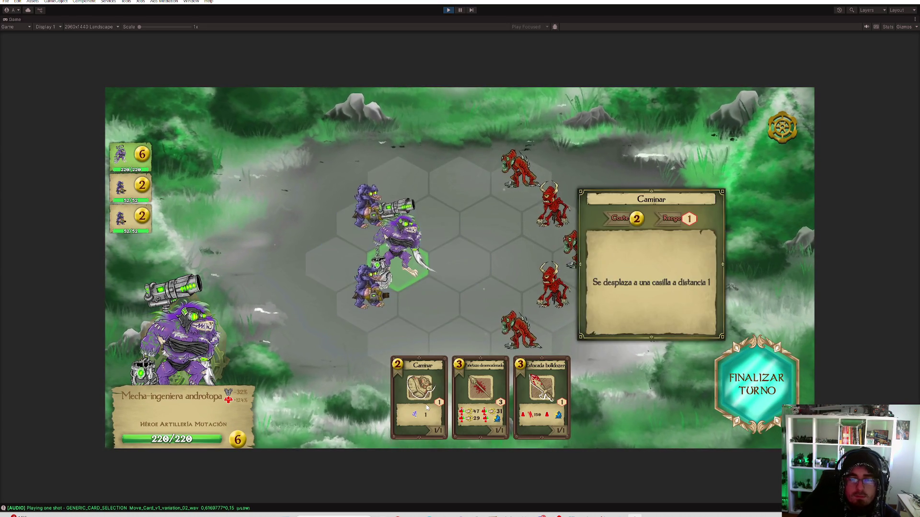
pyautogui.click(469, 269)
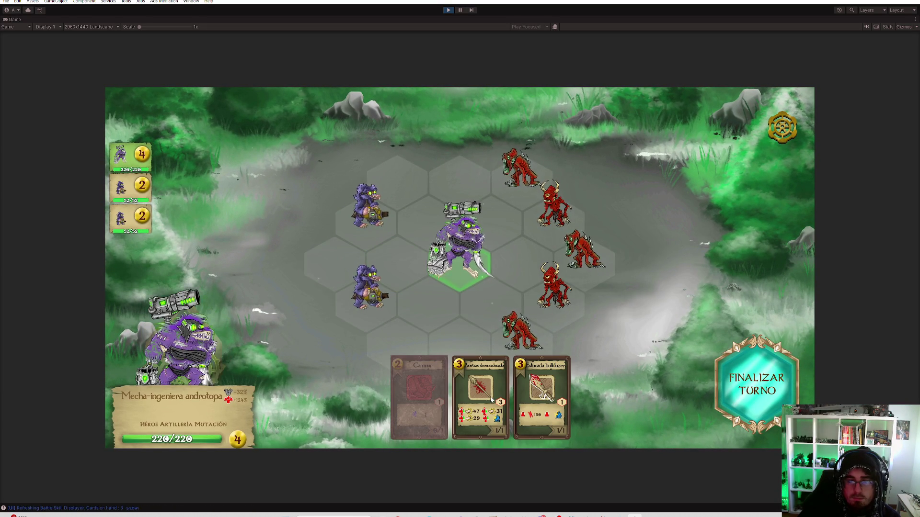
pyautogui.click(480, 388)
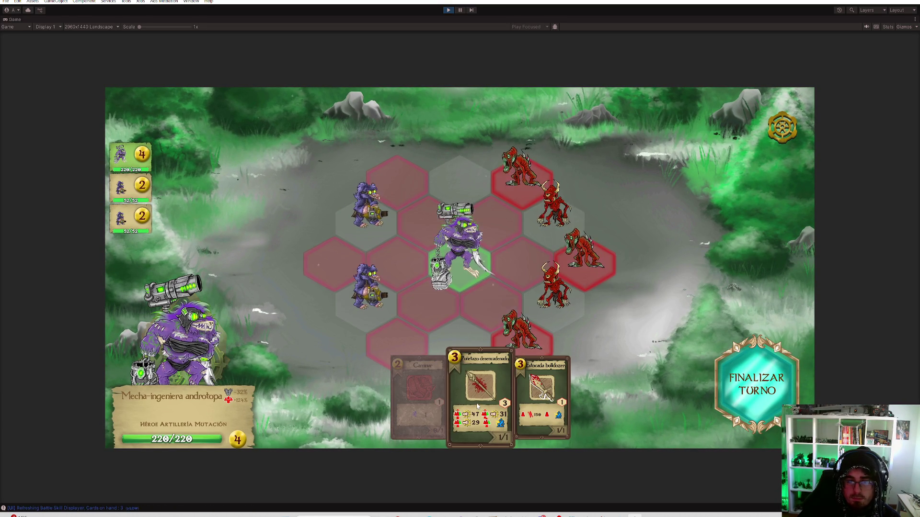
pyautogui.click(583, 251)
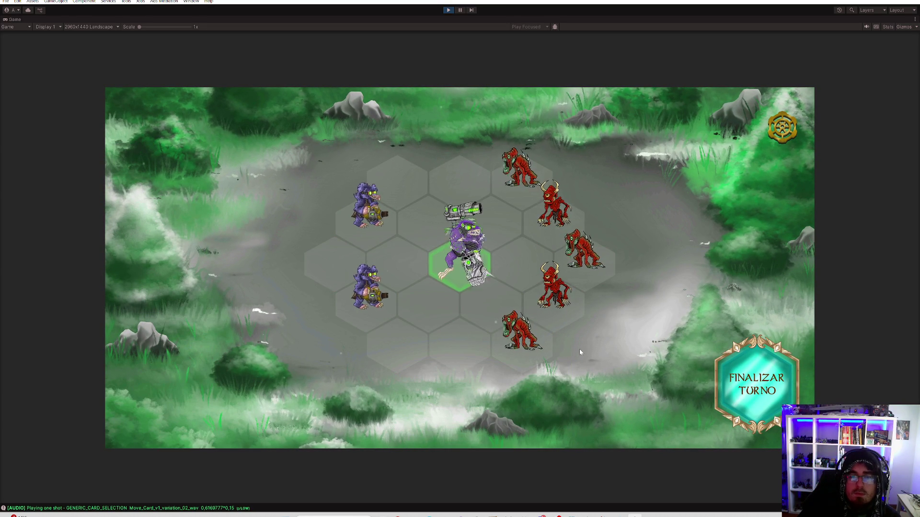
# Fire Disparo de dardo from both lanzadardos at the top-right and bottom enemies, then end the turn
pyautogui.click(379, 209)
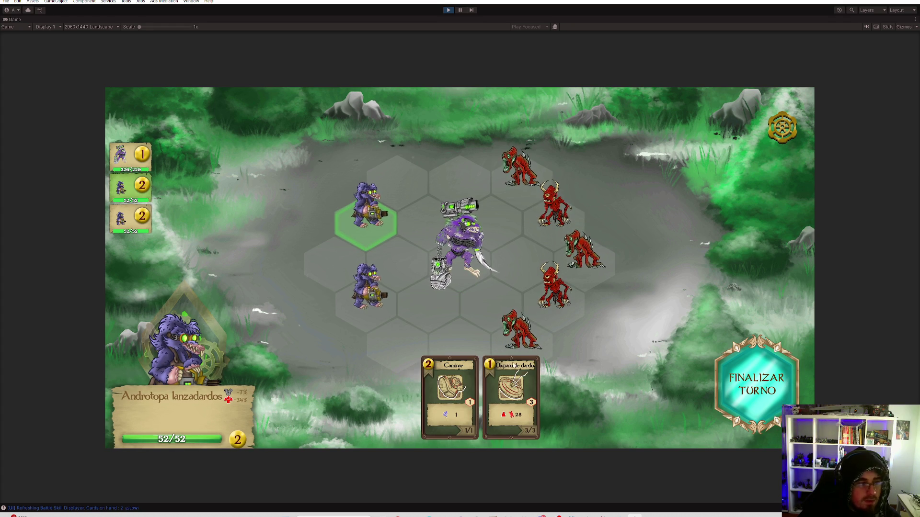
pyautogui.press('2')
pyautogui.moveTo(525, 175)
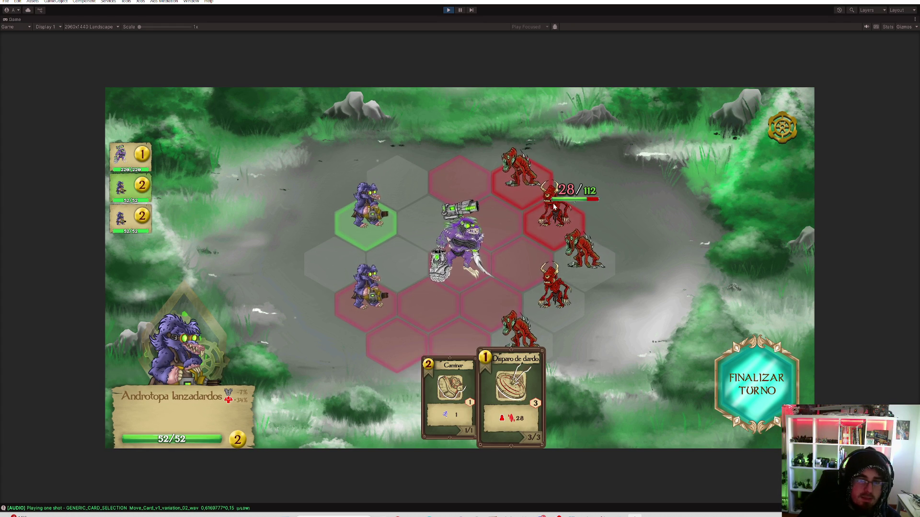
pyautogui.click(523, 177)
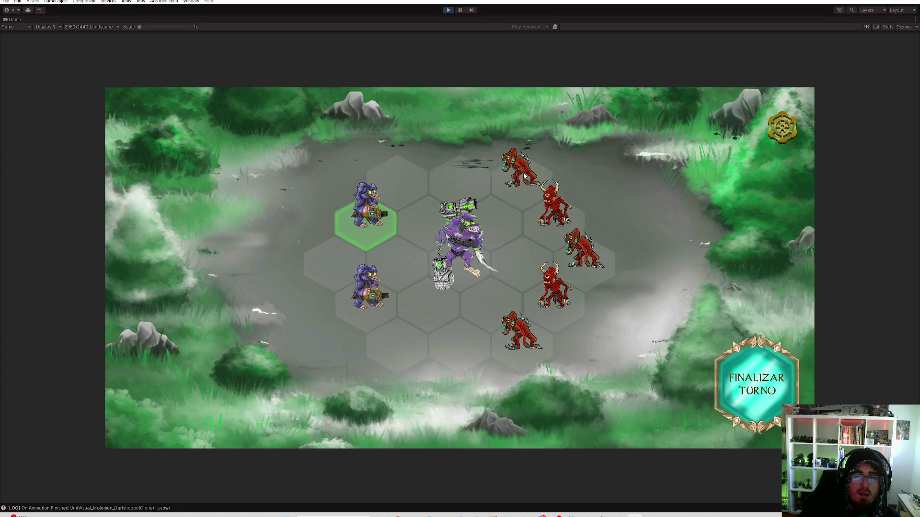
pyautogui.click(375, 303)
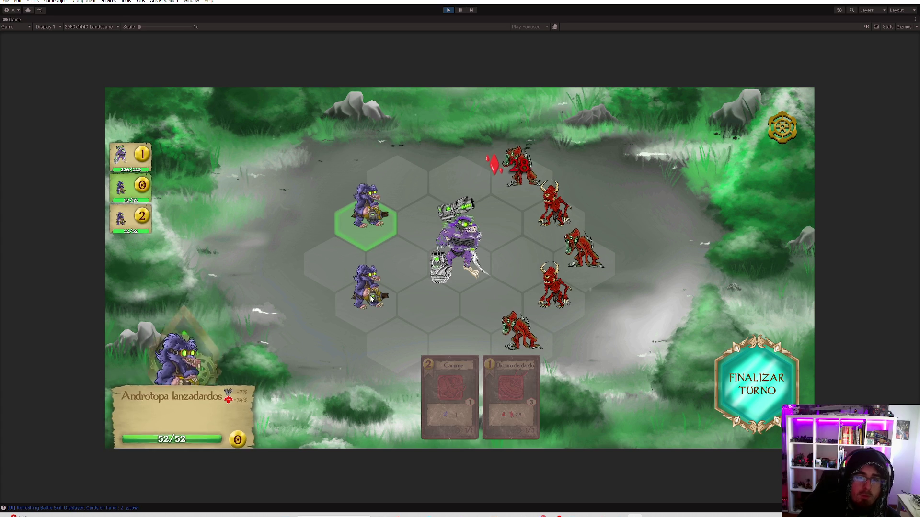
pyautogui.click(496, 386)
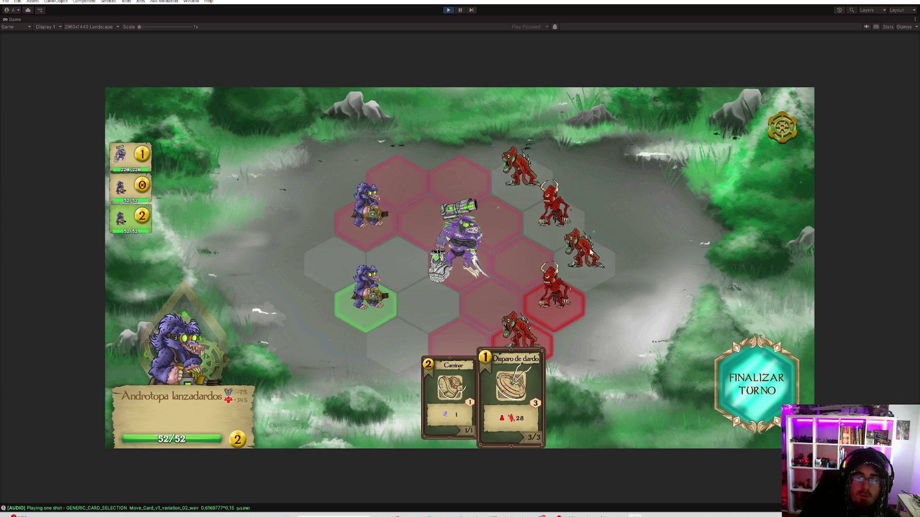
pyautogui.click(521, 339)
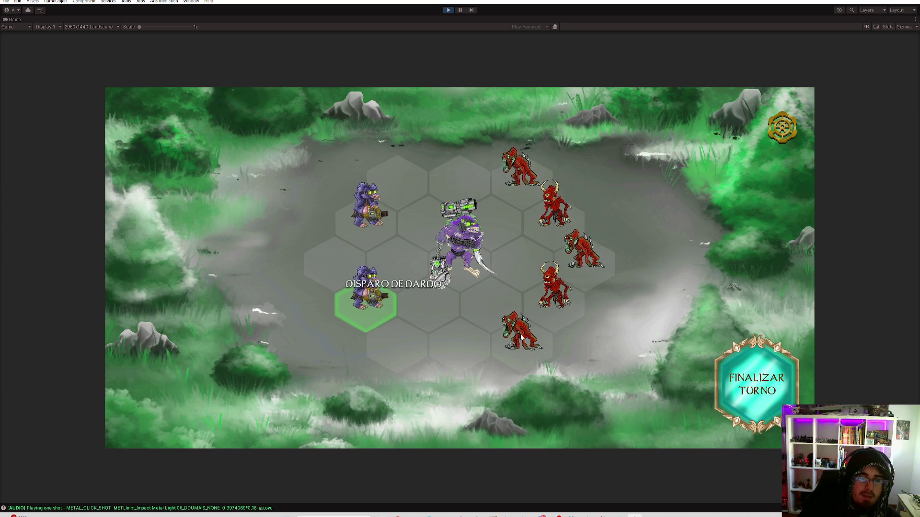
pyautogui.click(739, 387)
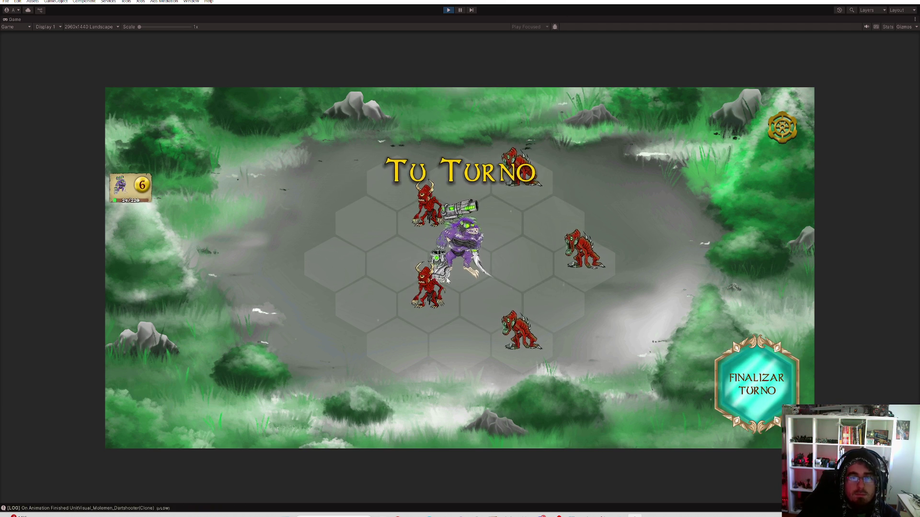
# Punch the enemy below the hero, hit the upper-left one with Estocada bulldozer, then end turn
pyautogui.click(473, 263)
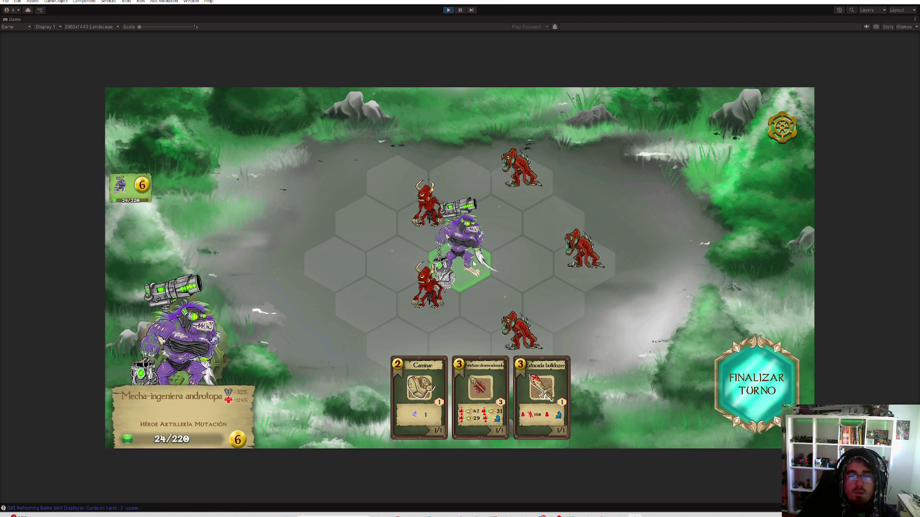
pyautogui.click(550, 400)
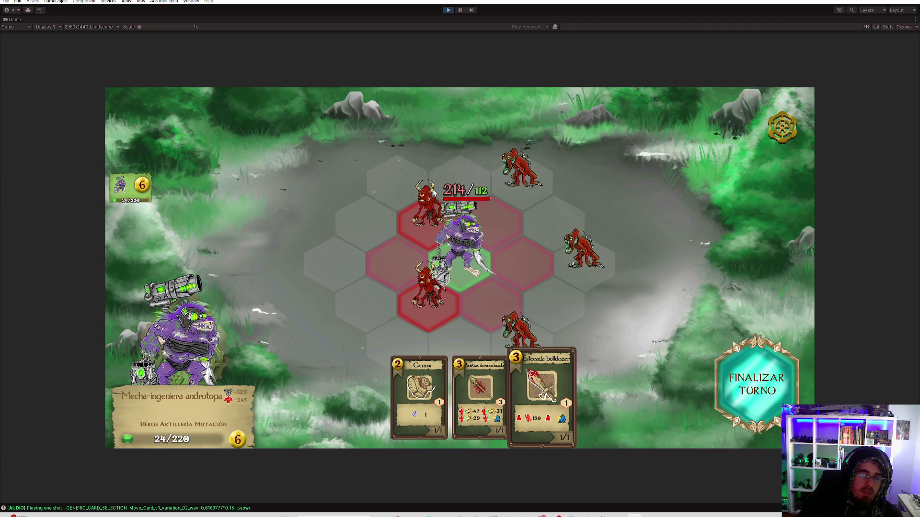
pyautogui.click(492, 413)
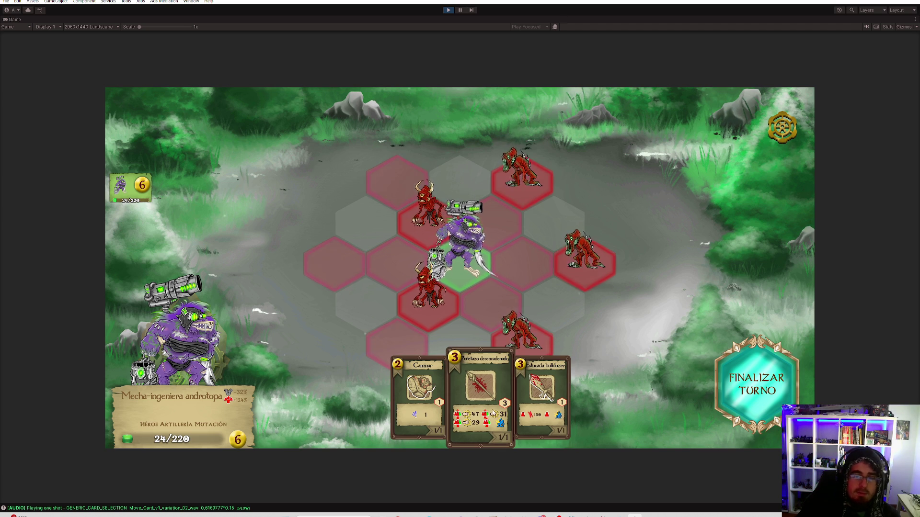
pyautogui.click(430, 294)
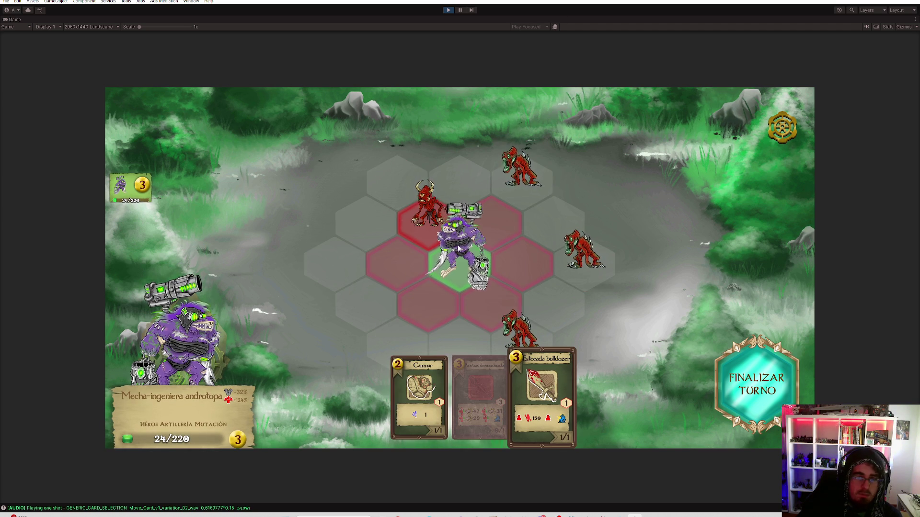
pyautogui.click(430, 212)
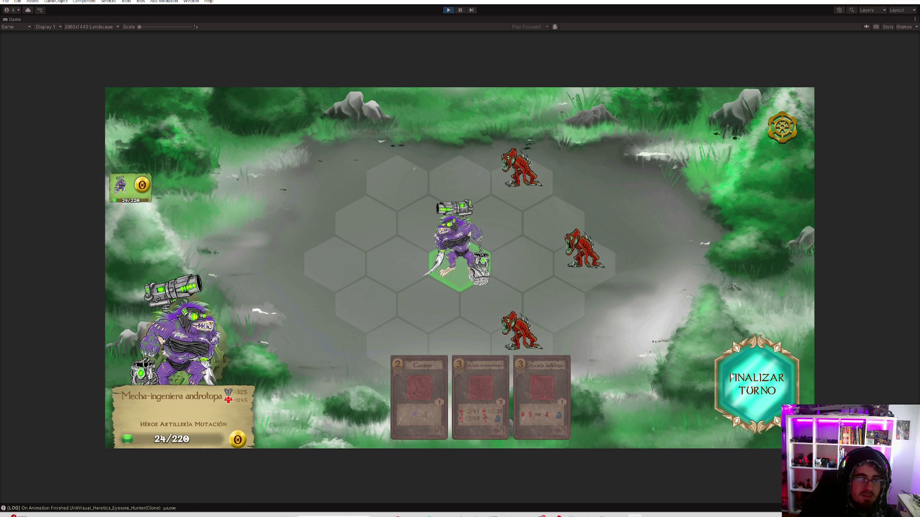
pyautogui.moveTo(216, 425)
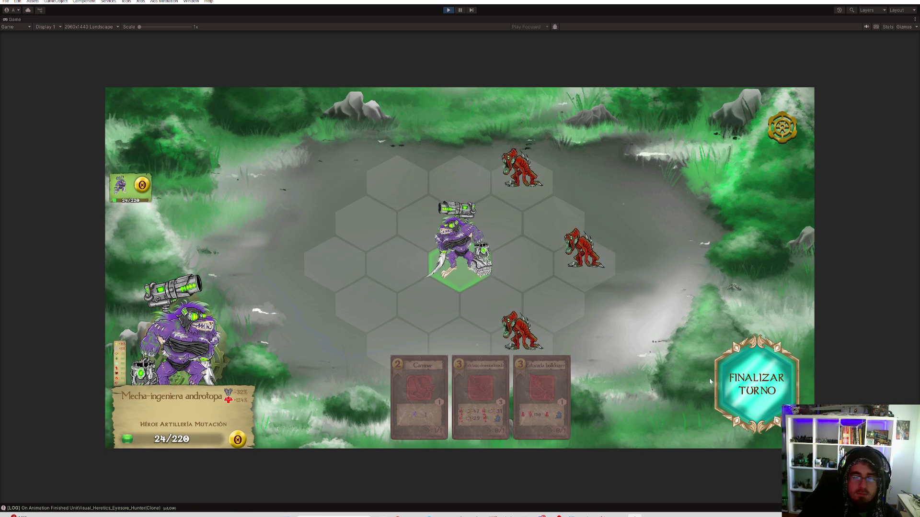
pyautogui.click(738, 364)
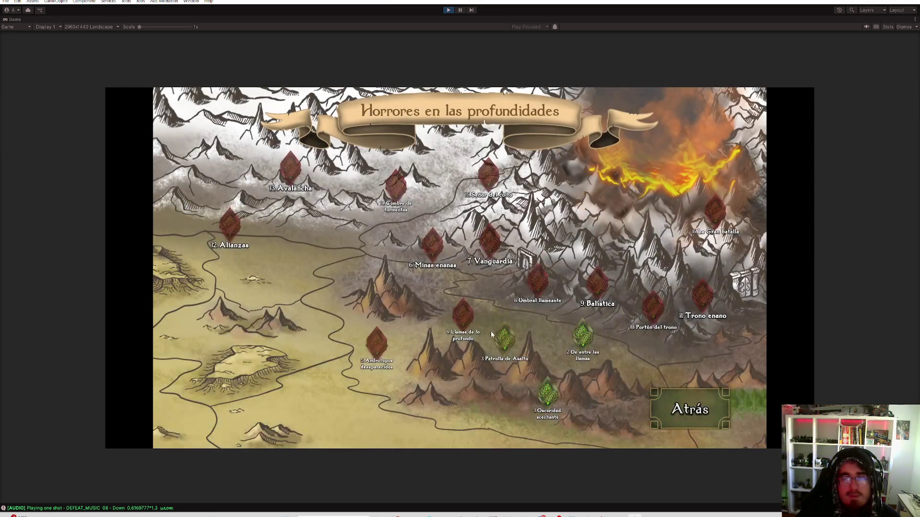
# Open Patrulla de Asalto deployment, pick the Torreta lanza-estacas, and watch an ad for summoning points
pyautogui.click(498, 339)
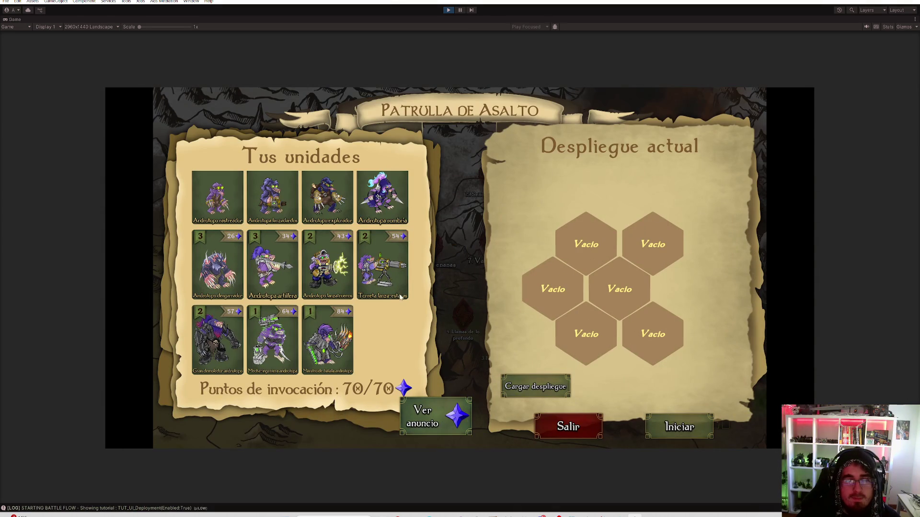
pyautogui.scroll(1, 380, 283)
pyautogui.click(400, 271)
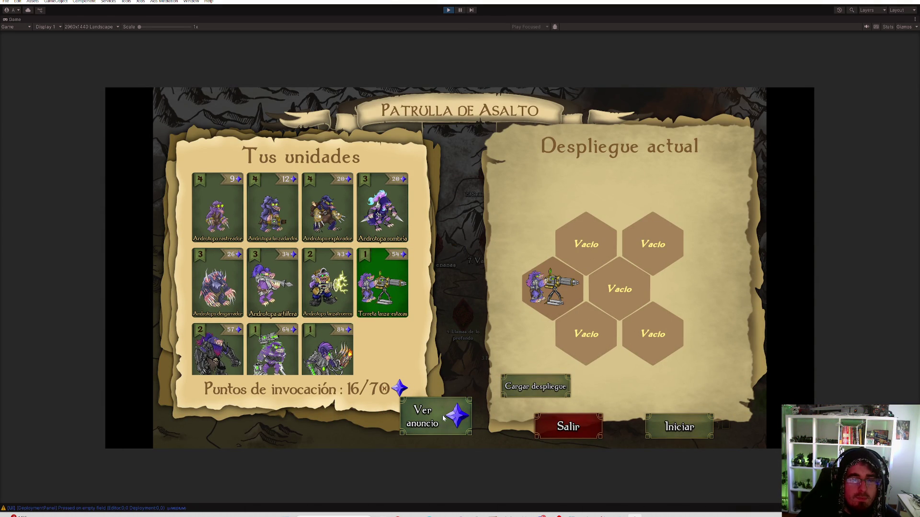
pyautogui.click(283, 237)
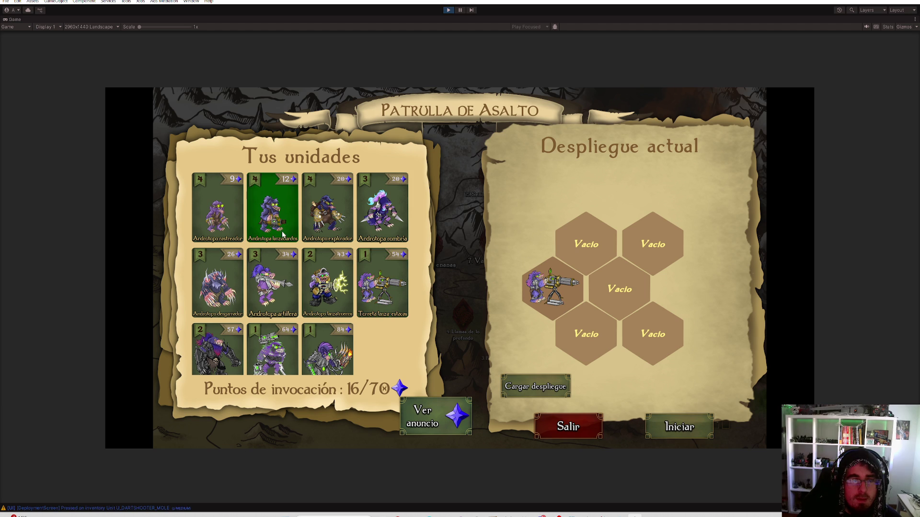
pyautogui.click(229, 207)
pyautogui.click(441, 424)
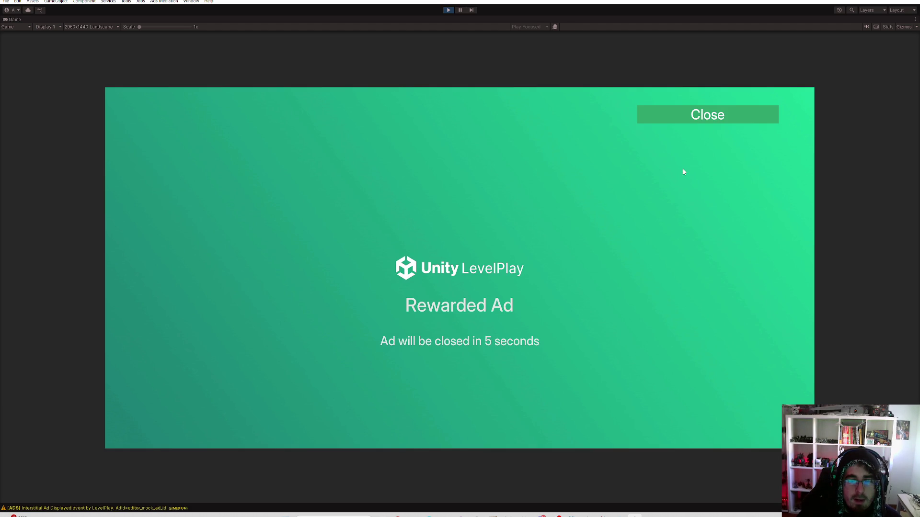
pyautogui.click(697, 116)
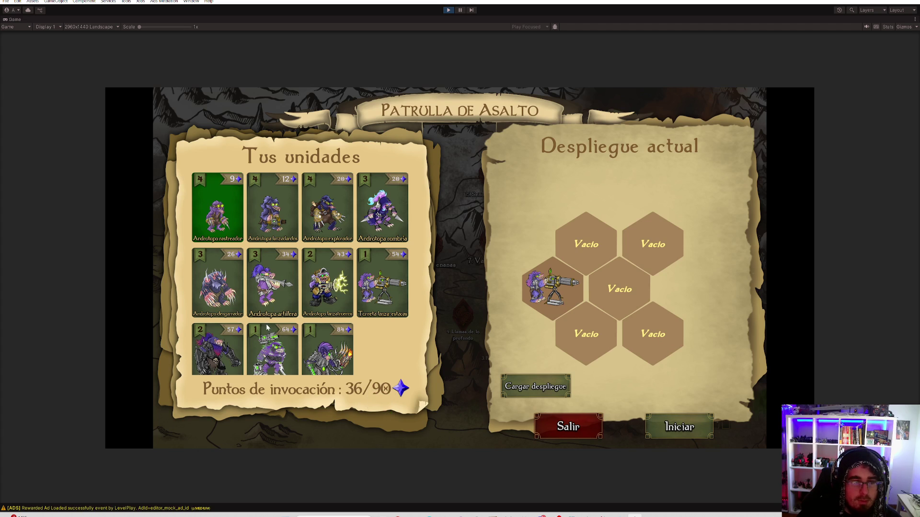
# Deploy the explorador centre and a lanzadardos lower-left, choose Rastreo, and start the battle
pyautogui.click(266, 217)
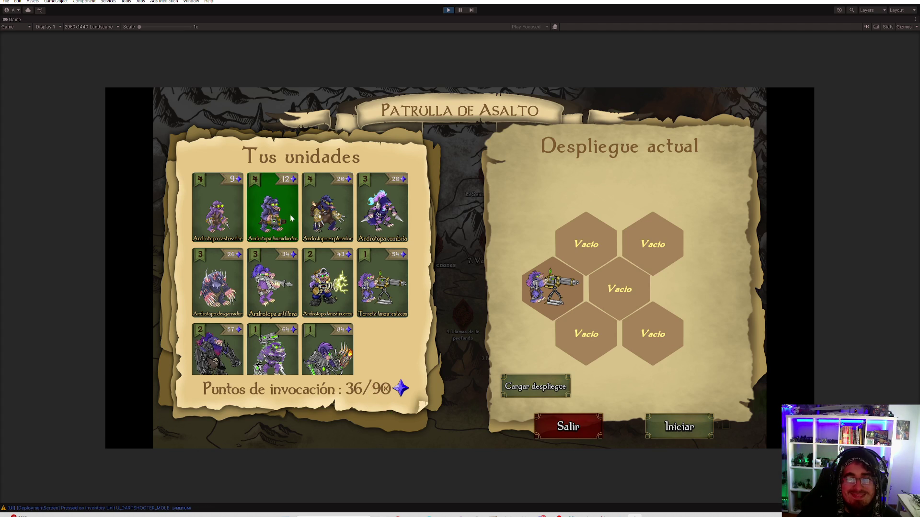
pyautogui.click(315, 219)
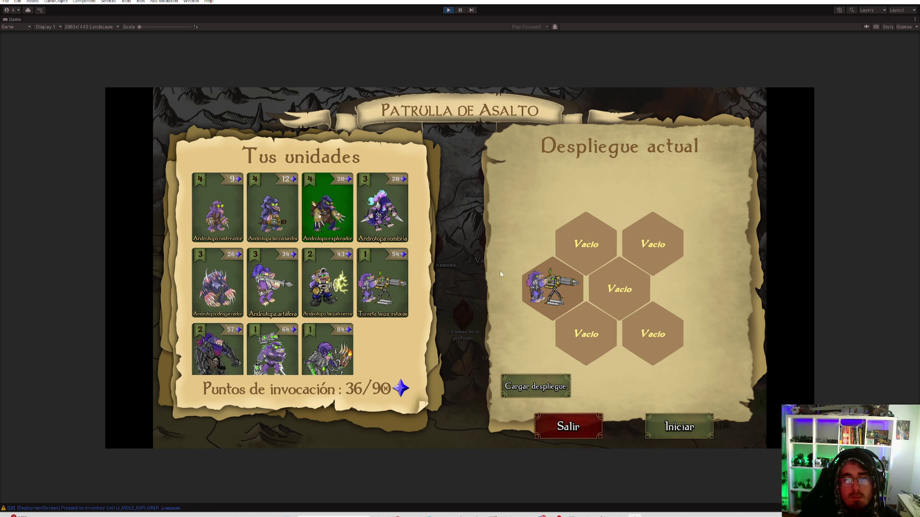
pyautogui.click(628, 289)
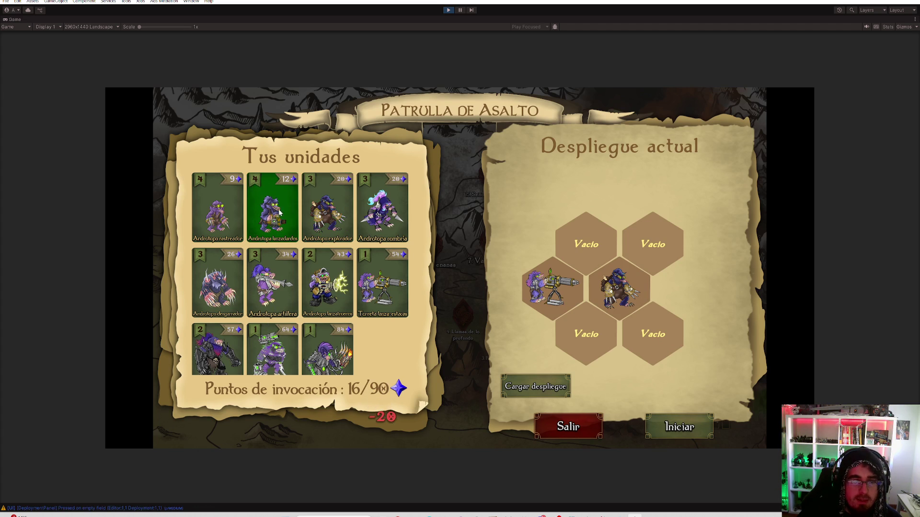
pyautogui.click(589, 329)
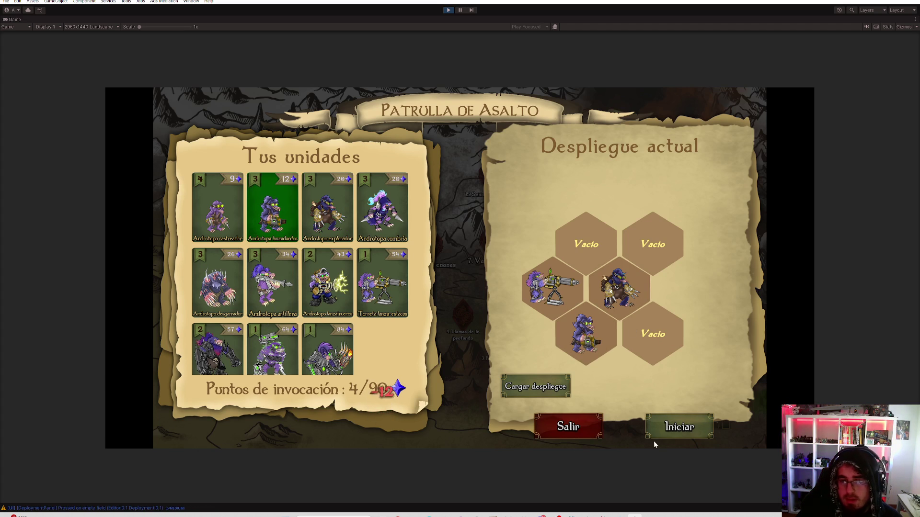
pyautogui.click(598, 341)
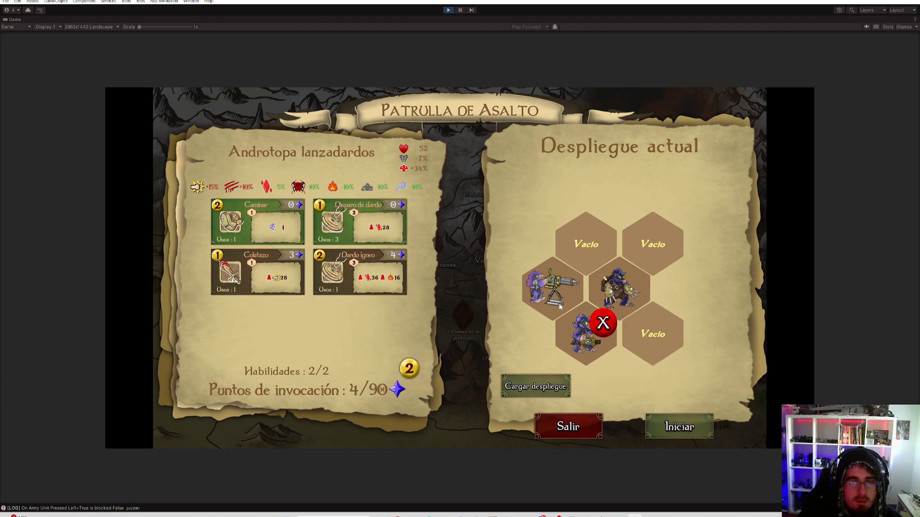
pyautogui.click(565, 293)
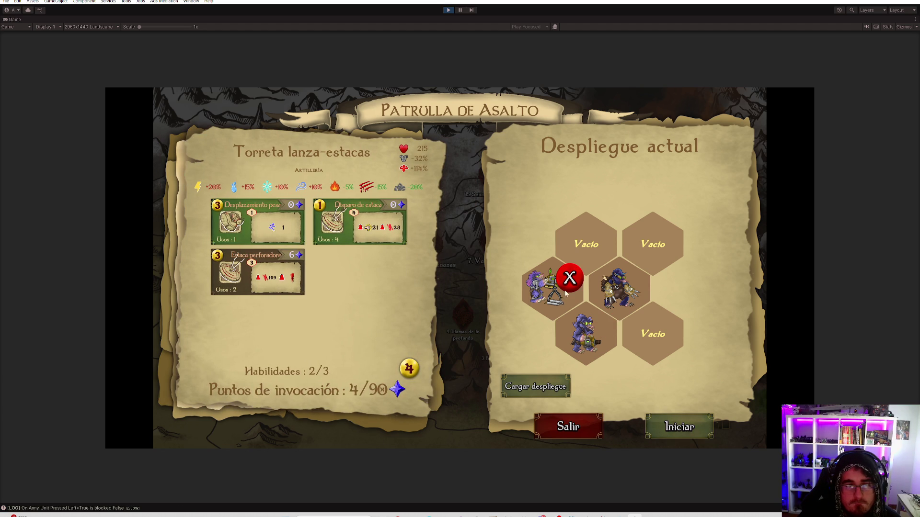
pyautogui.click(609, 282)
pyautogui.moveTo(352, 271)
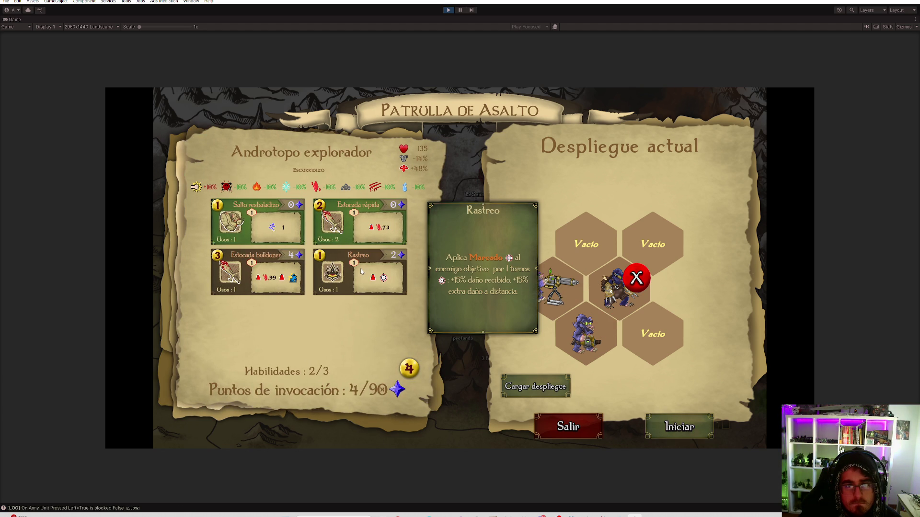
pyautogui.click(361, 272)
pyautogui.click(702, 434)
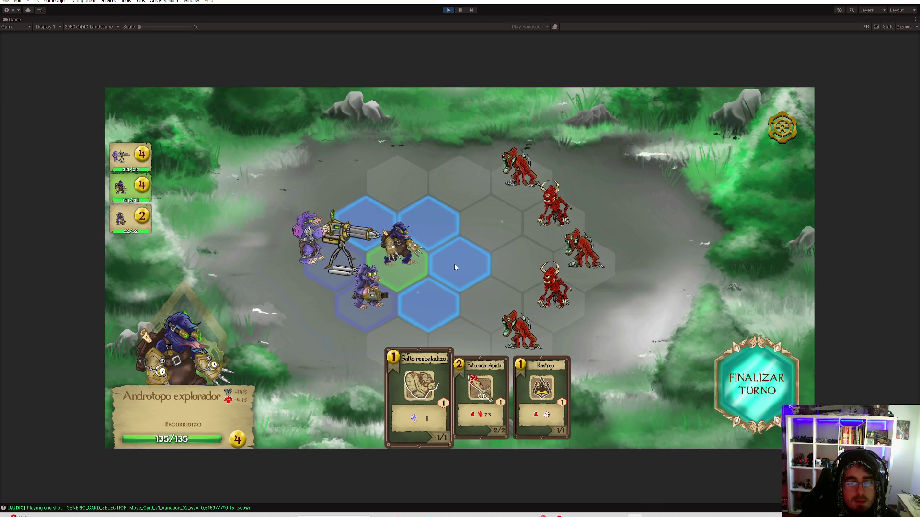
# Cancel Salto resbaladizo and fire Disparo de dardo at the lower enemy and another demon
pyautogui.click(415, 369)
pyautogui.click(414, 370)
pyautogui.click(415, 370)
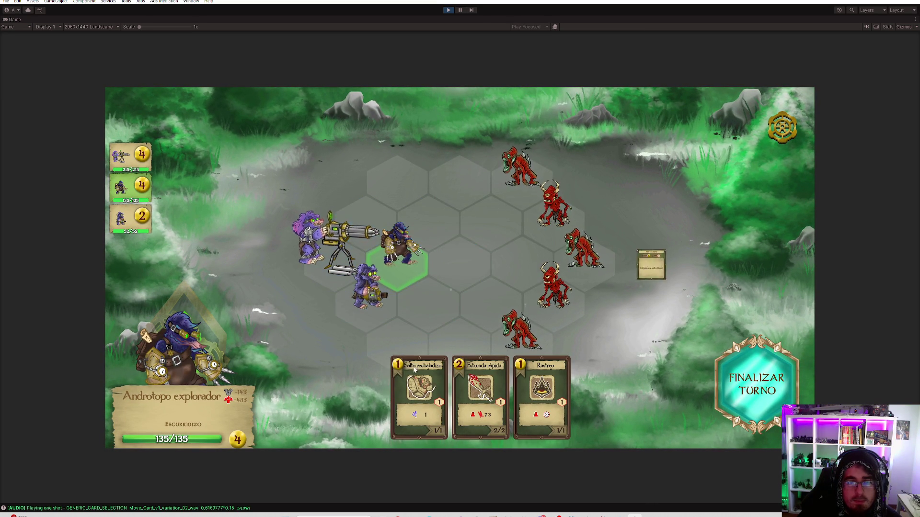
pyautogui.click(371, 294)
pyautogui.click(511, 388)
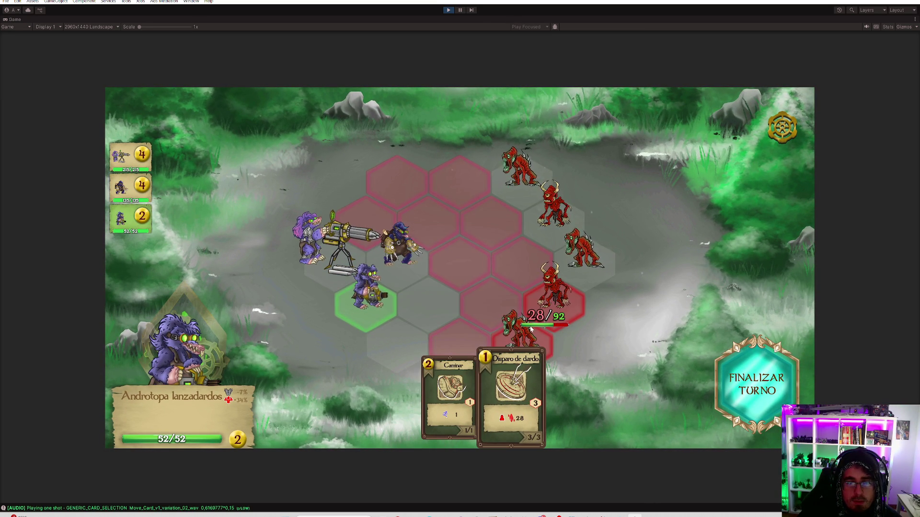
pyautogui.click(531, 328)
pyautogui.click(521, 400)
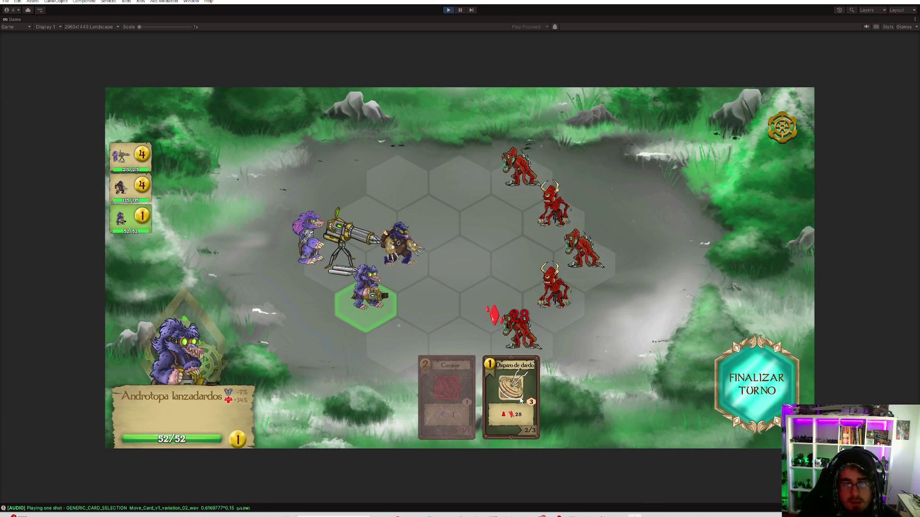
pyautogui.click(343, 242)
pyautogui.click(510, 388)
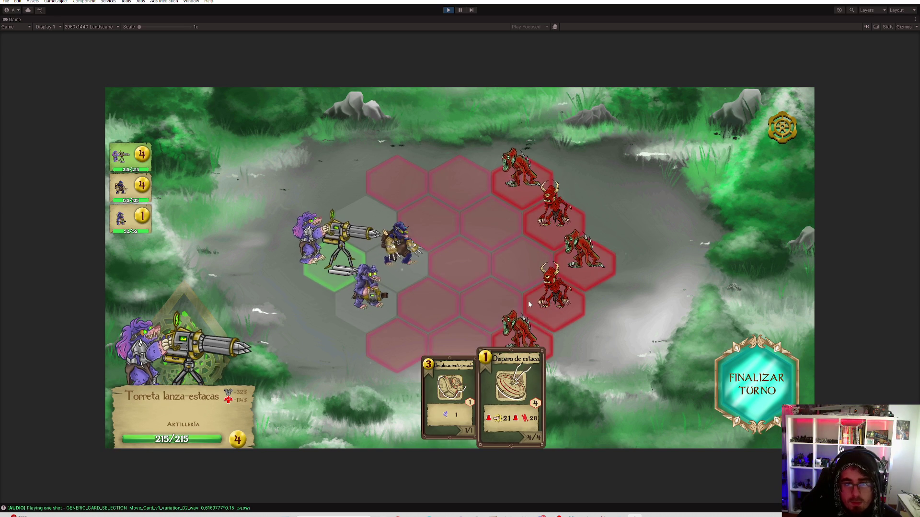
pyautogui.click(477, 361)
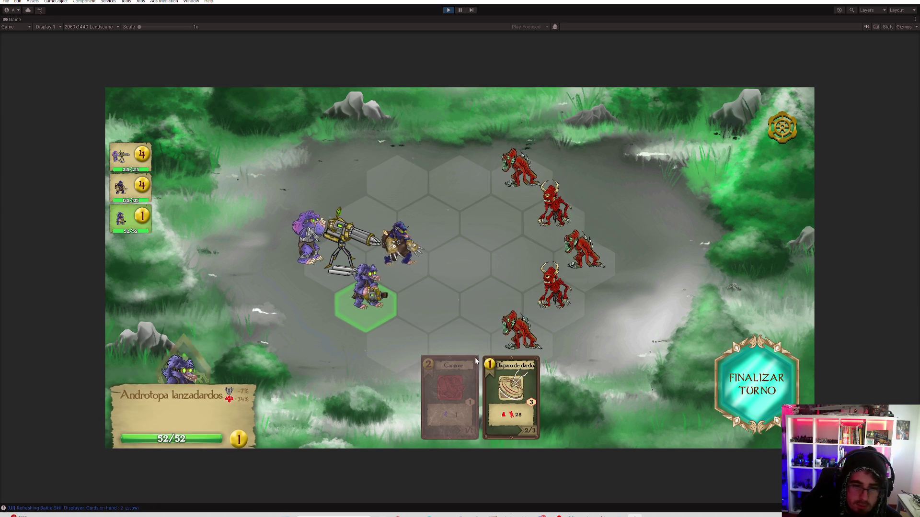
pyautogui.click(508, 383)
pyautogui.click(438, 258)
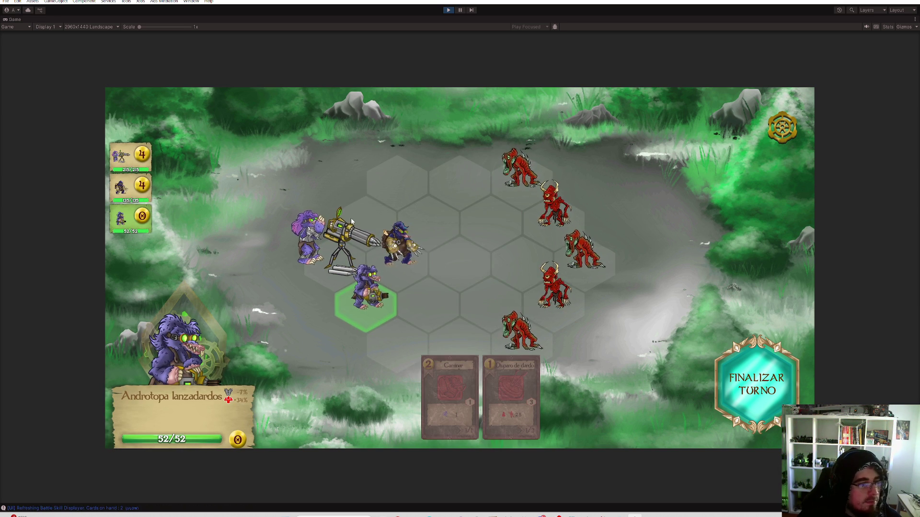
# Fire the turret's four Disparo de estaca shots at the demons, then request ending the turn
pyautogui.click(344, 246)
pyautogui.click(511, 388)
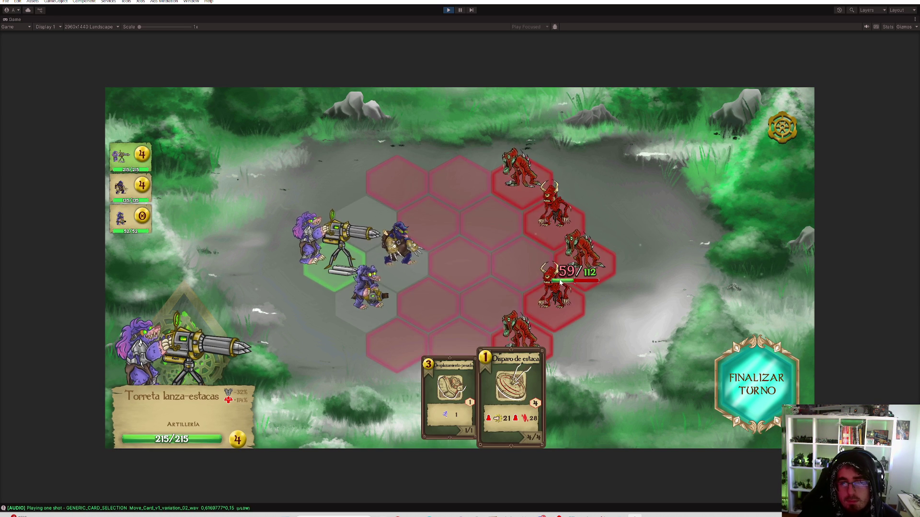
pyautogui.click(511, 326)
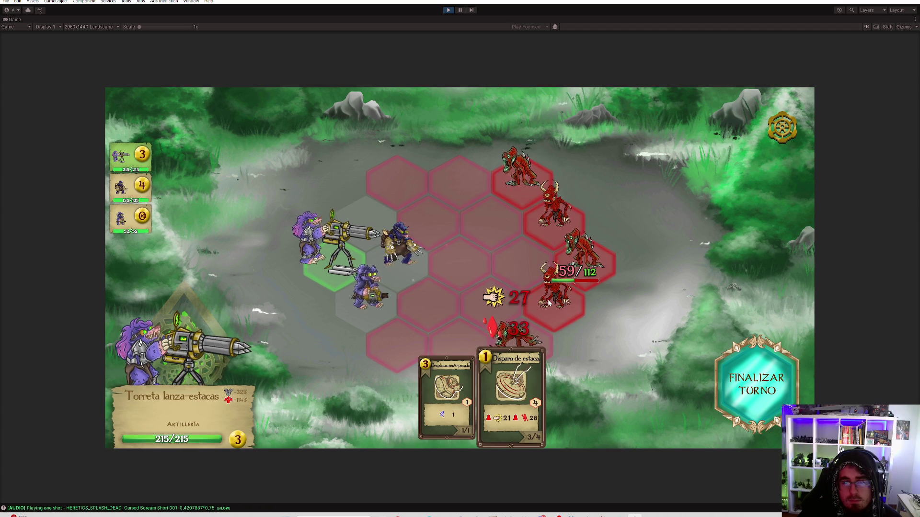
pyautogui.click(554, 220)
pyautogui.click(557, 214)
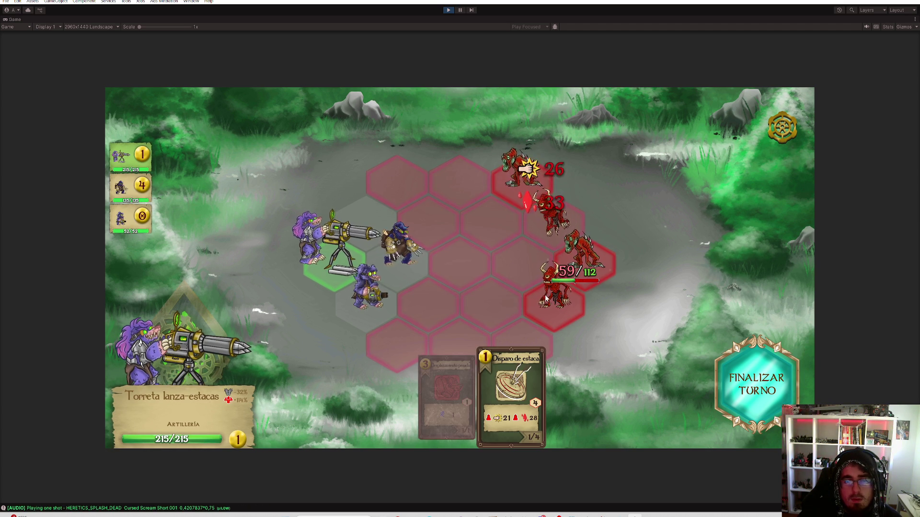
pyautogui.click(578, 249)
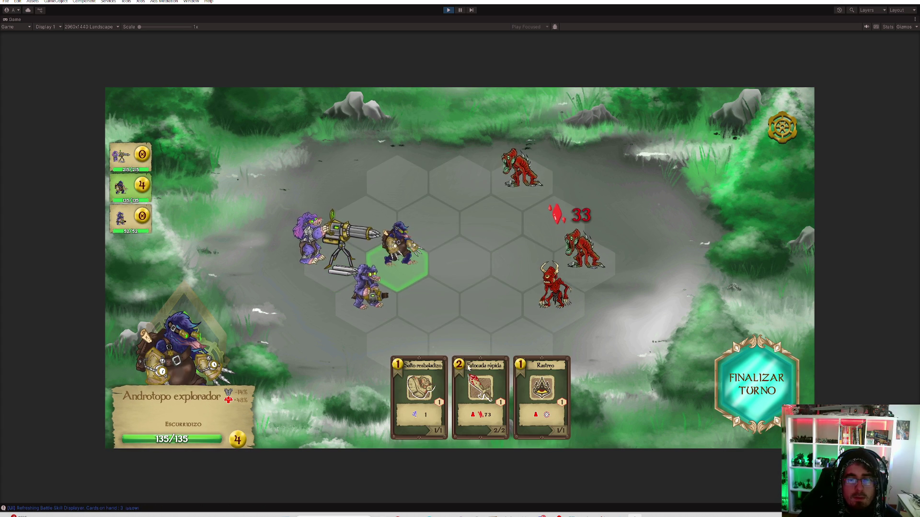
pyautogui.click(419, 406)
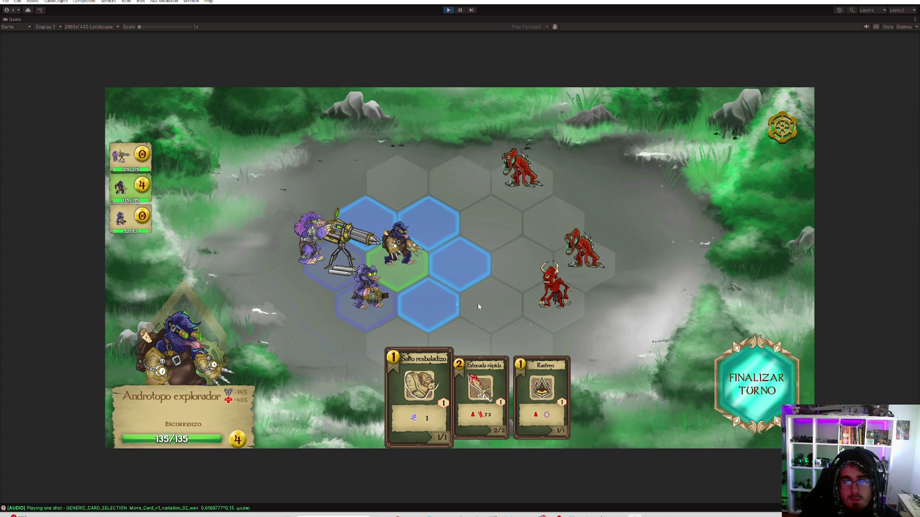
pyautogui.click(668, 353)
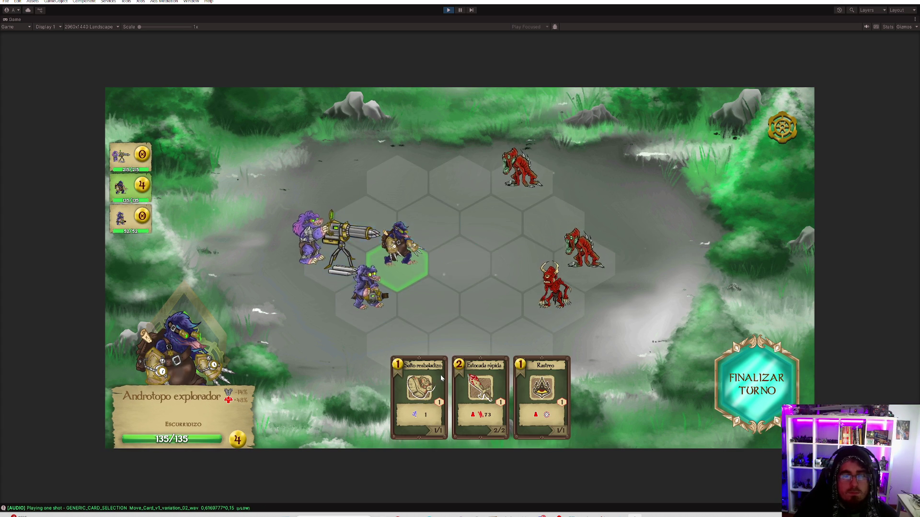
pyautogui.click(752, 377)
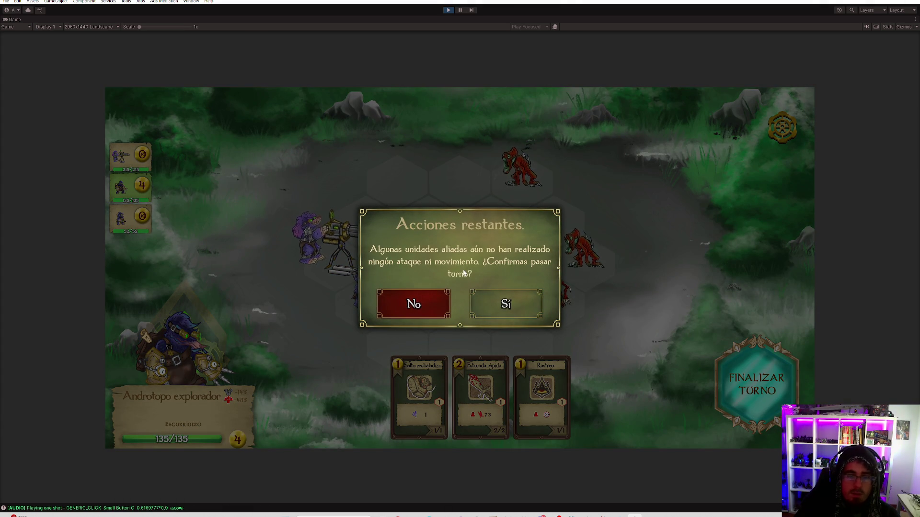
# Confirm Sí to pass the turn with actions left and let the rival turn play out
pyautogui.click(527, 308)
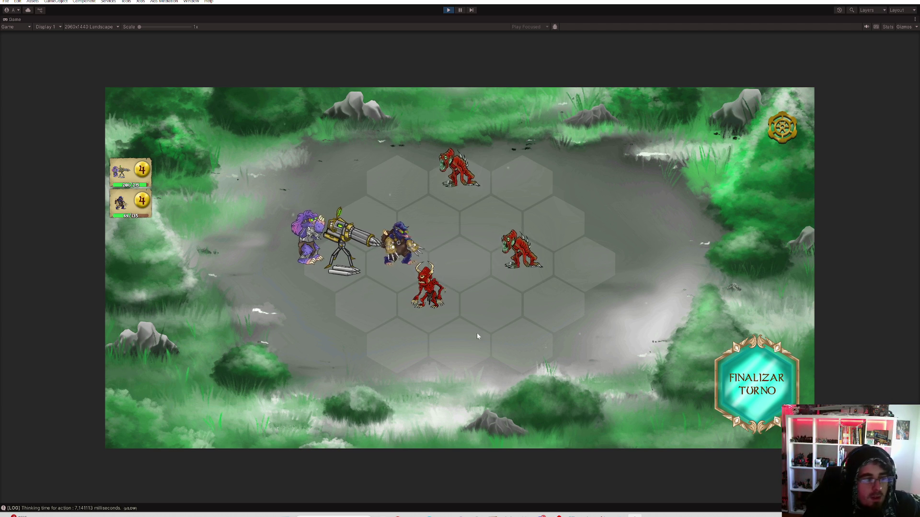
# Inspect the remaining allied units, ending on the explorer
pyautogui.click(358, 255)
pyautogui.click(400, 257)
pyautogui.click(354, 254)
pyautogui.click(402, 263)
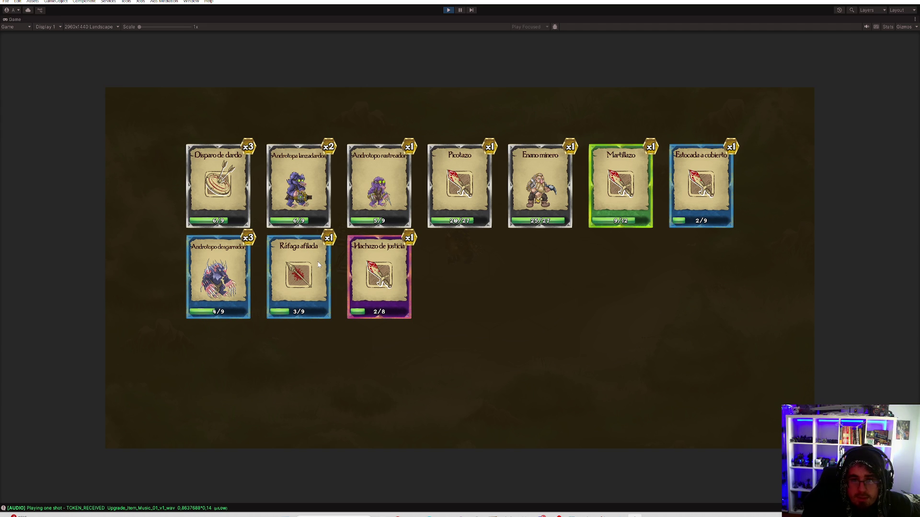
# Return to the level map, load the Patrulla de Asalto deployment, then exit that mission
pyautogui.click(593, 350)
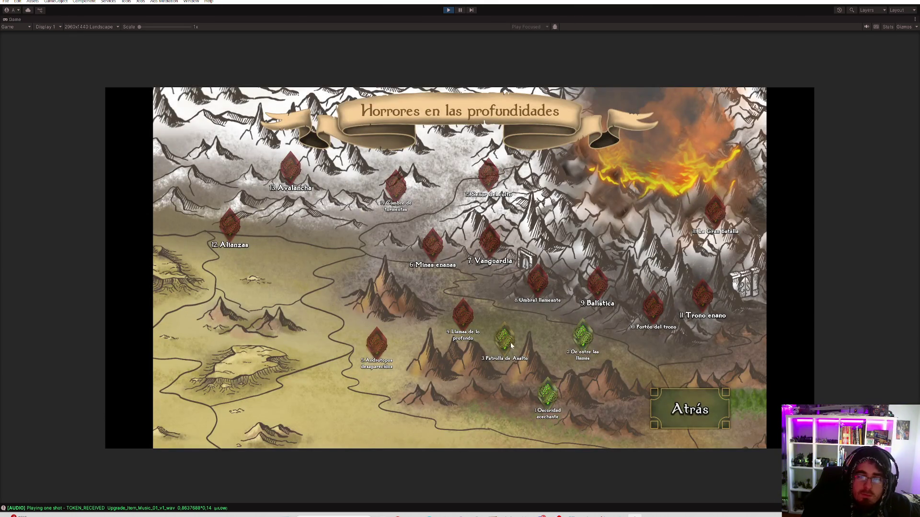
pyautogui.click(510, 342)
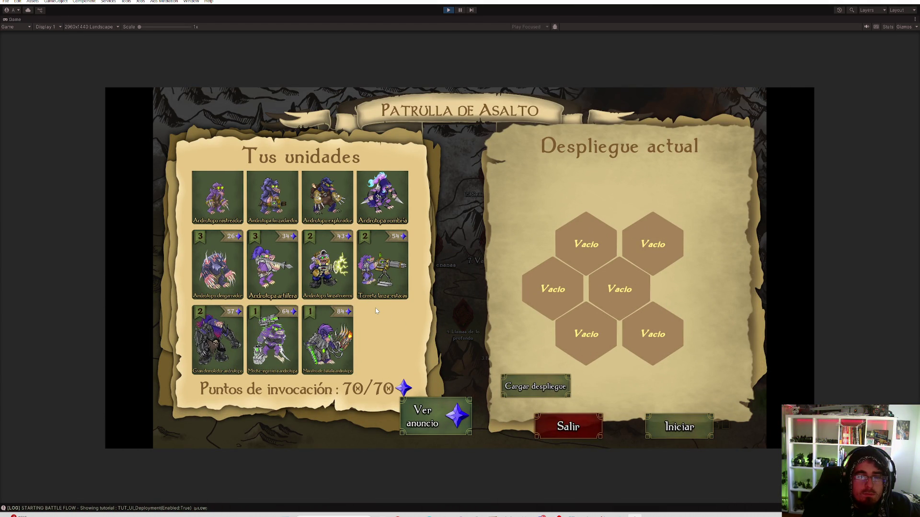
pyautogui.click(518, 391)
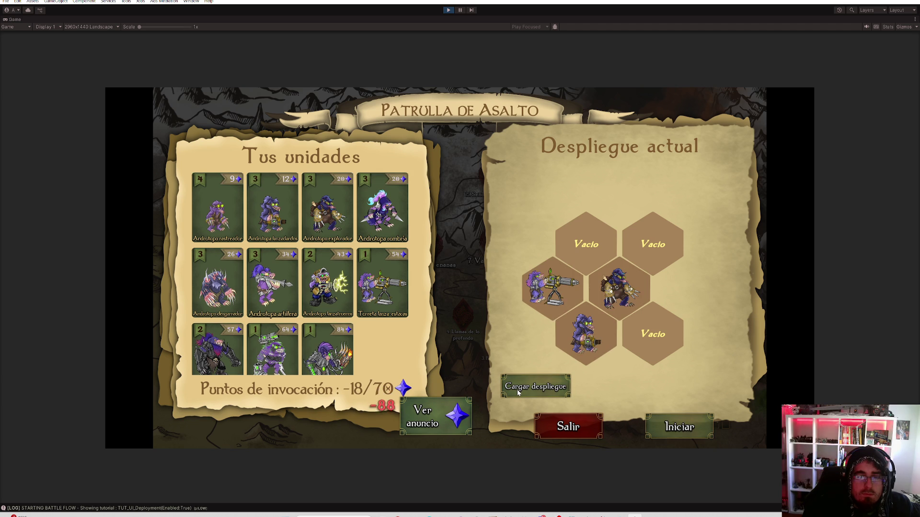
pyautogui.click(591, 424)
pyautogui.click(536, 302)
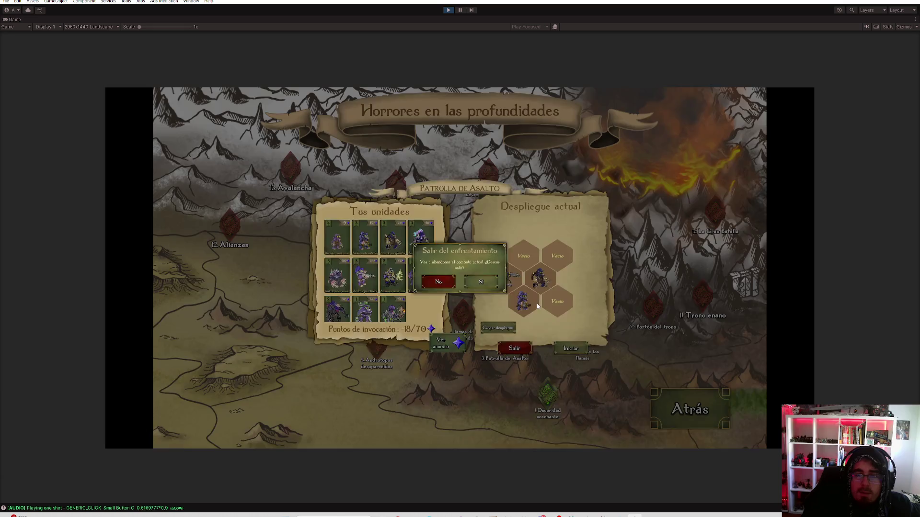
# Try two locked missions and dismiss each locked notice
pyautogui.click(463, 322)
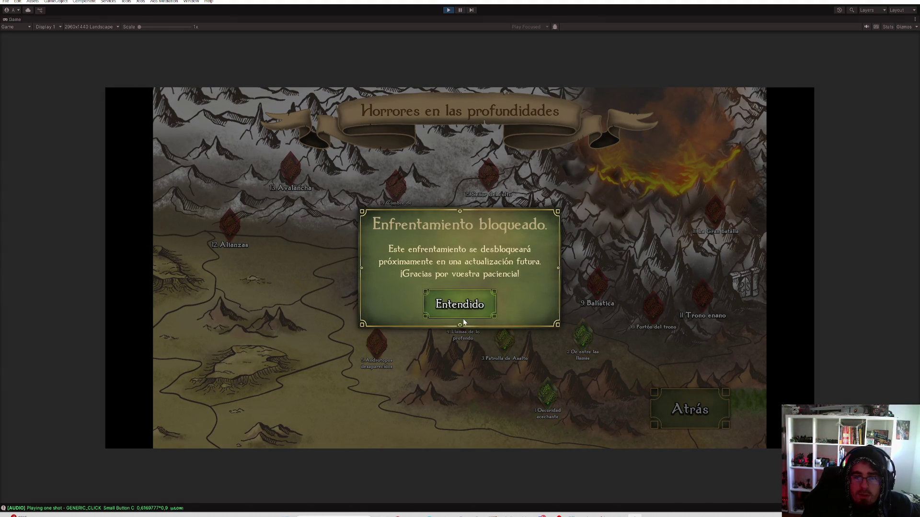
pyautogui.click(463, 315)
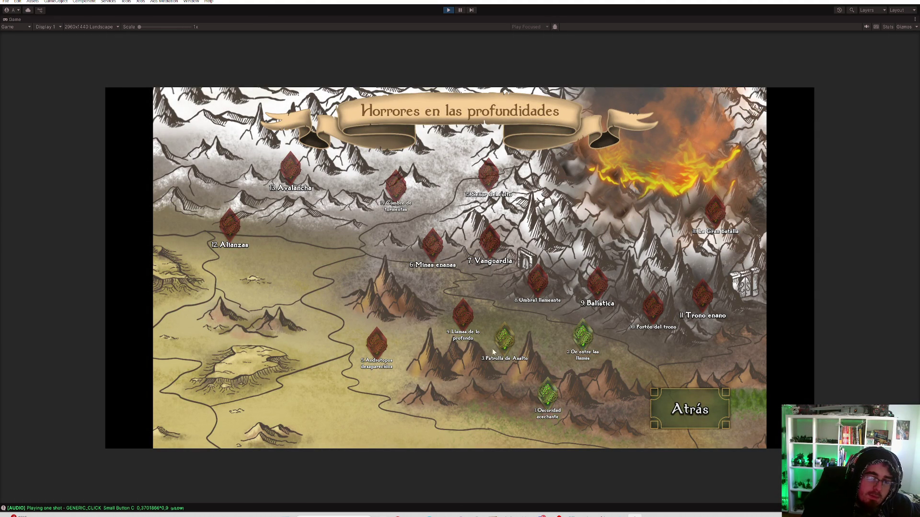
pyautogui.click(464, 324)
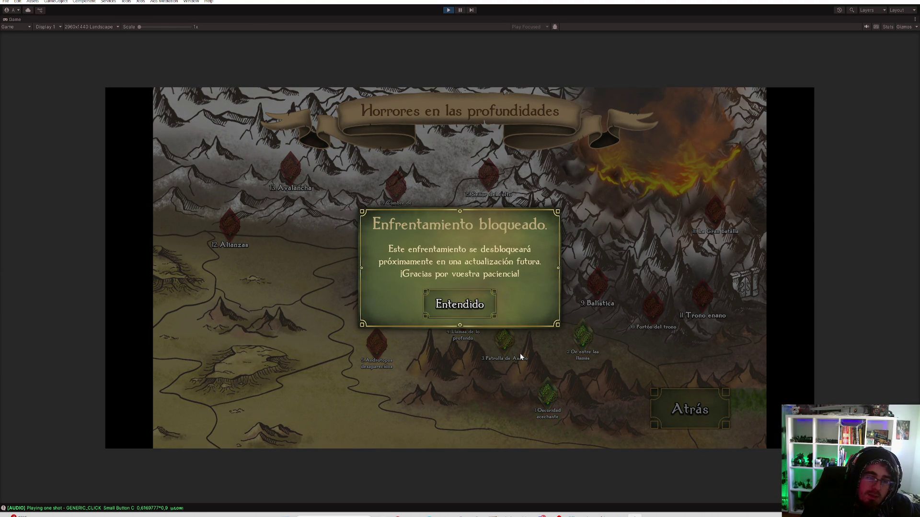
pyautogui.click(451, 309)
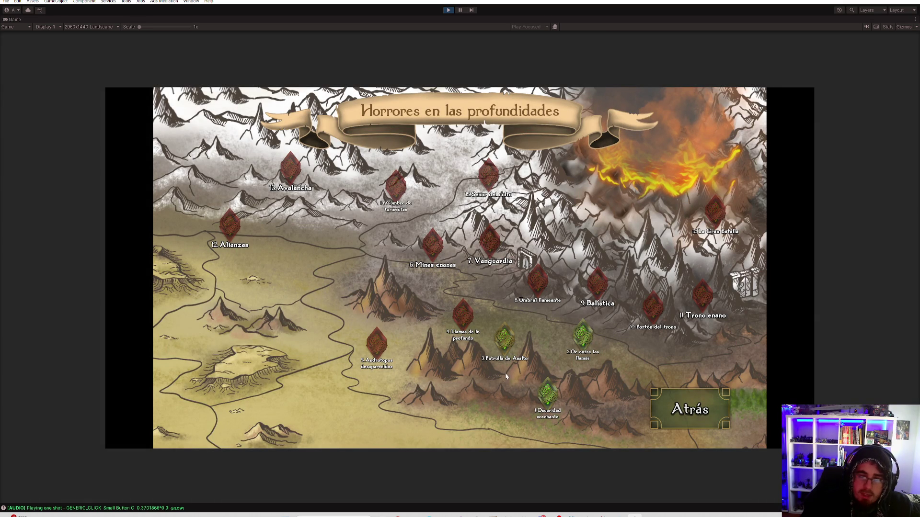
# Peek at Fuego y sombras, then start Luces y sombras mission 1 and advance its dialogue
pyautogui.click(683, 404)
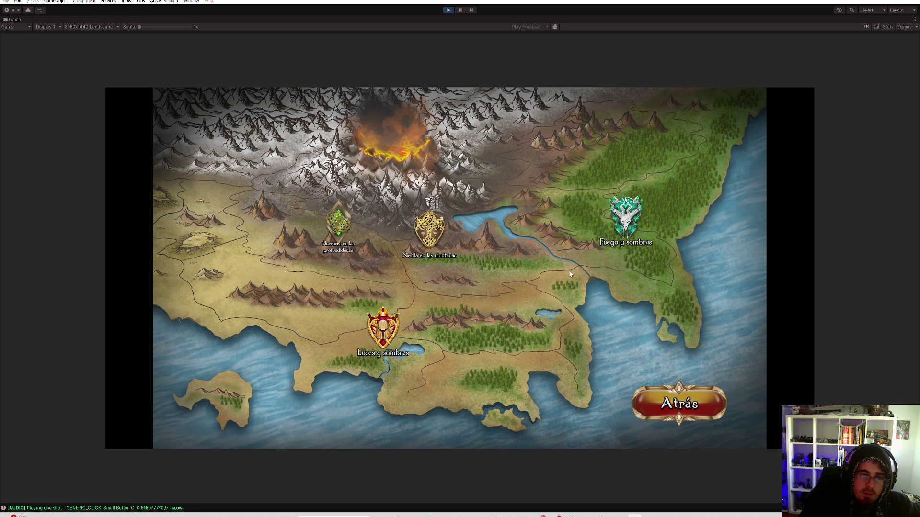
pyautogui.click(616, 231)
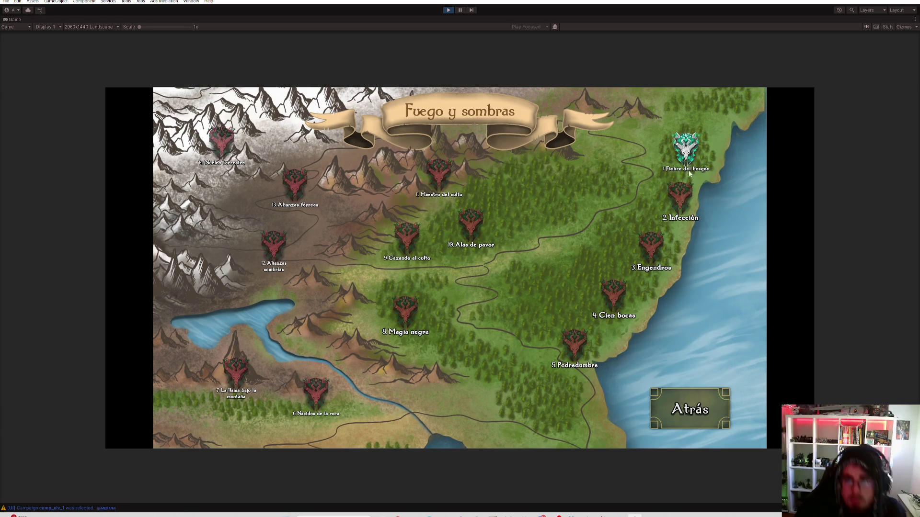
pyautogui.click(683, 404)
pyautogui.click(381, 320)
pyautogui.click(338, 311)
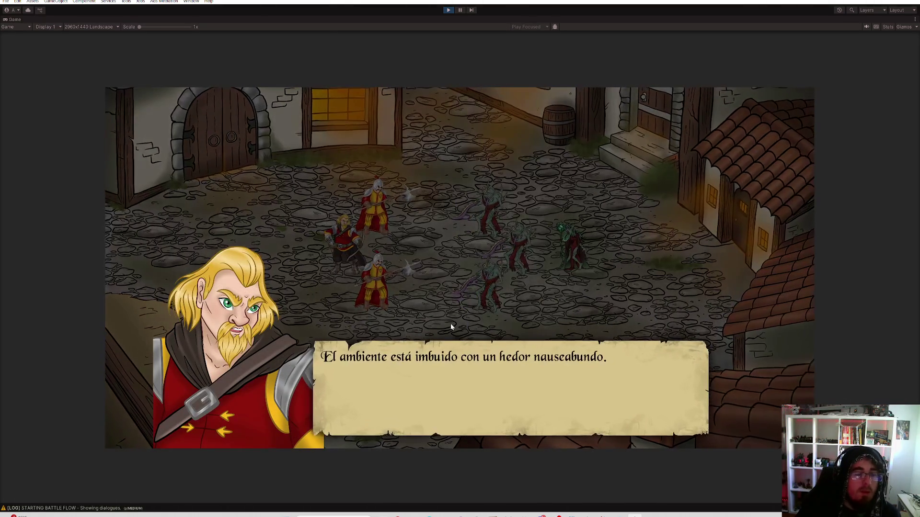
pyautogui.click(439, 281)
# Begin the battle and walk both halberdiers up to thrust at the ghouls
pyautogui.click(395, 286)
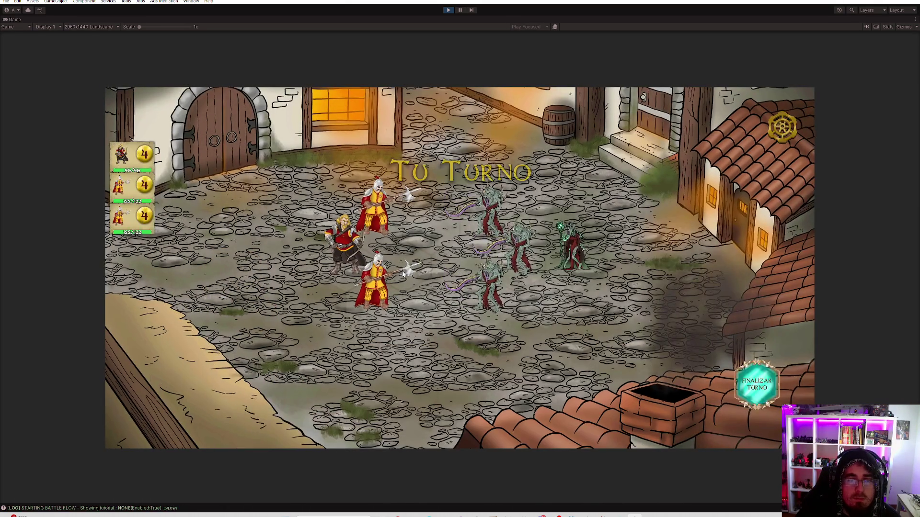
pyautogui.click(394, 285)
pyautogui.click(453, 383)
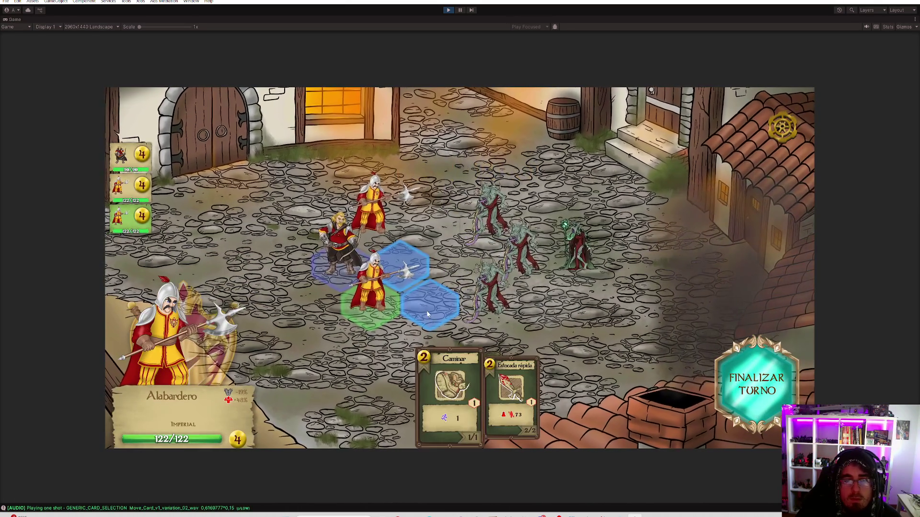
pyautogui.click(427, 311)
pyautogui.click(510, 388)
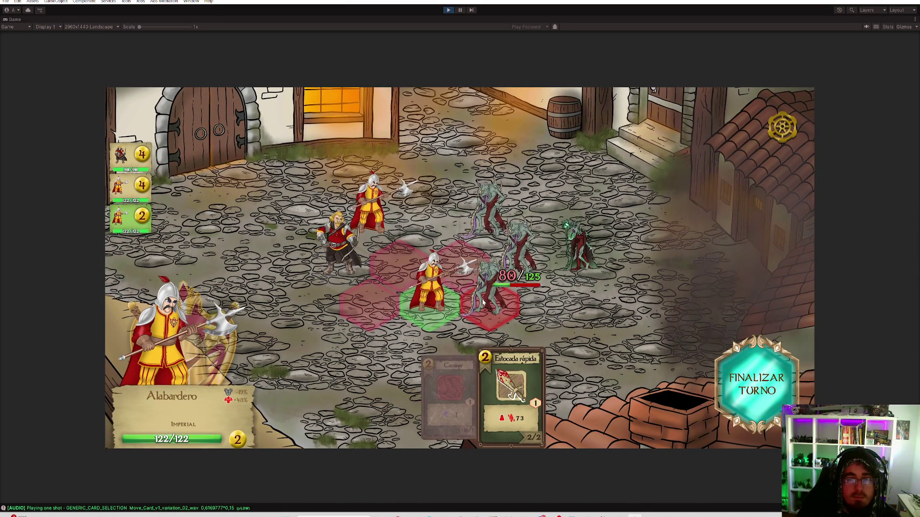
pyautogui.click(472, 298)
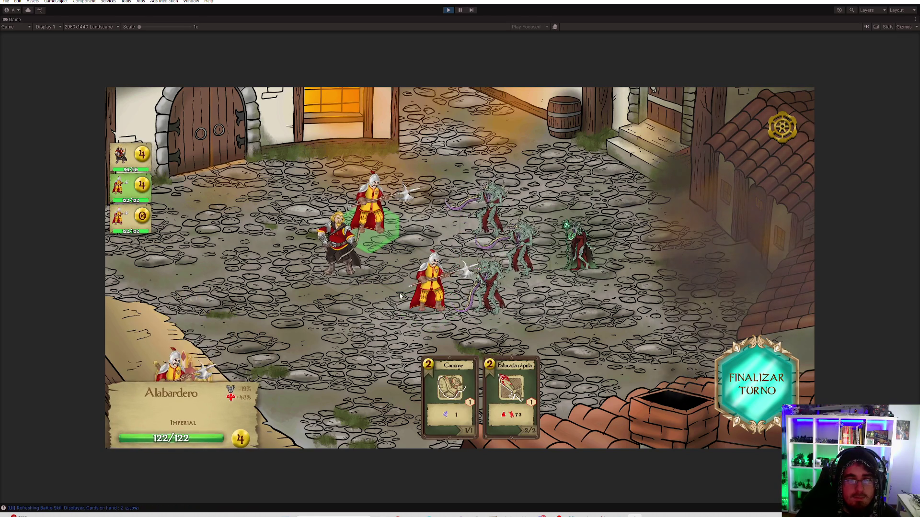
pyautogui.click(429, 223)
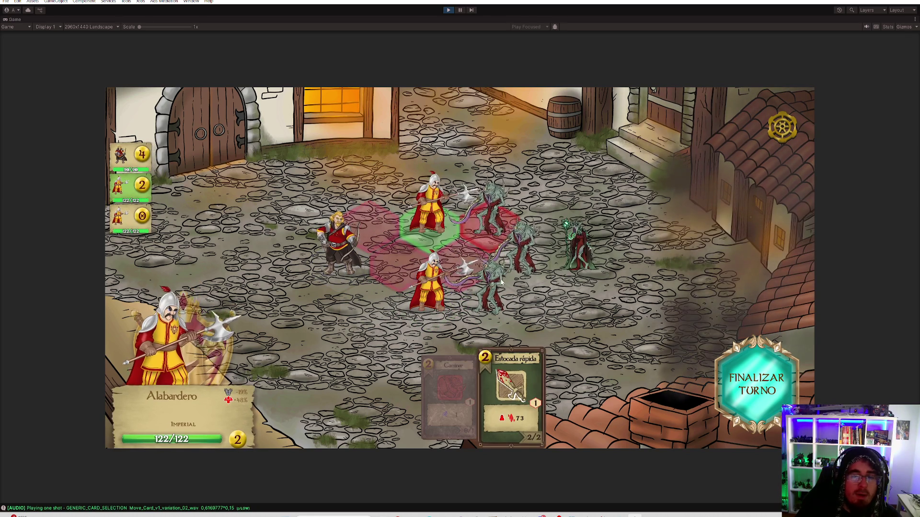
pyautogui.click(482, 207)
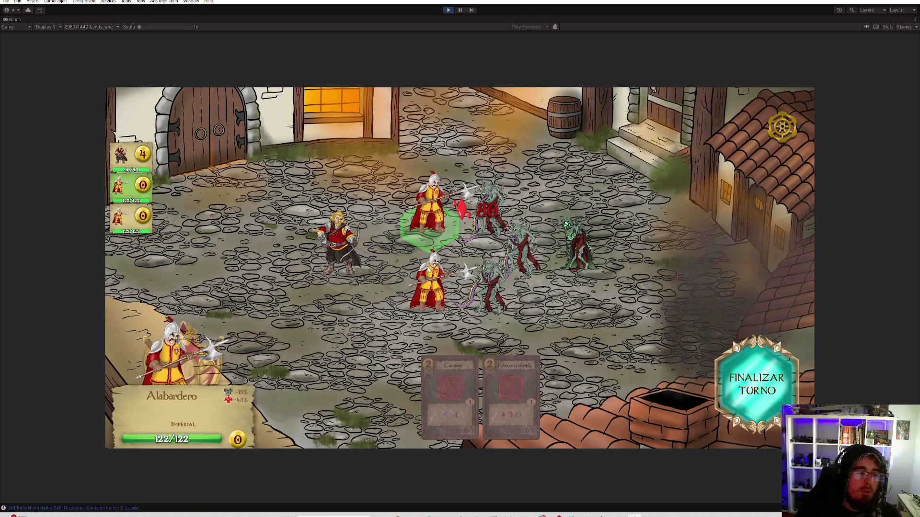
# Fire two arrows at the ghouls, then end the turn with FINALIZAR TURNO
pyautogui.moveTo(179, 425)
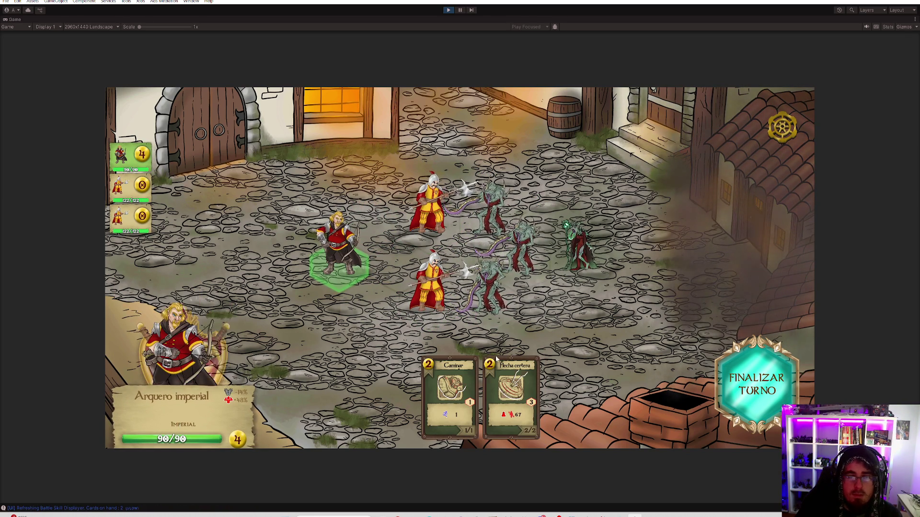
pyautogui.click(498, 230)
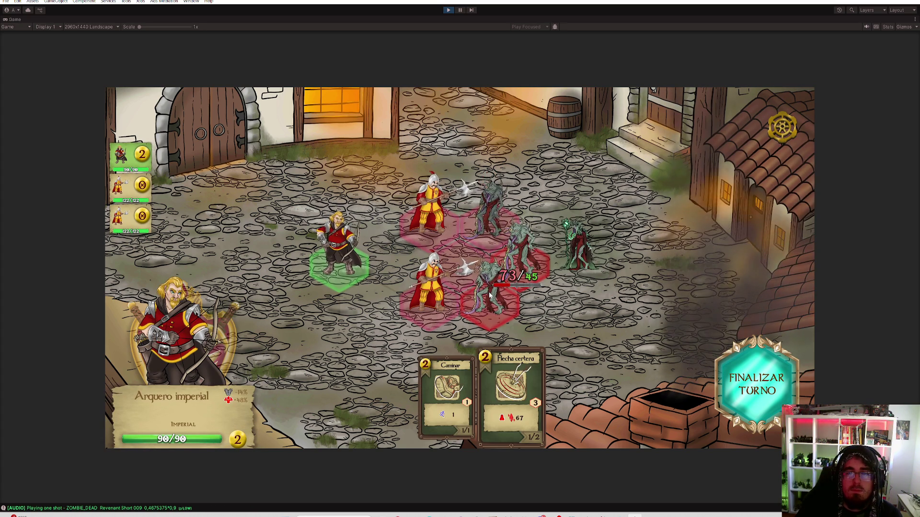
pyautogui.click(493, 298)
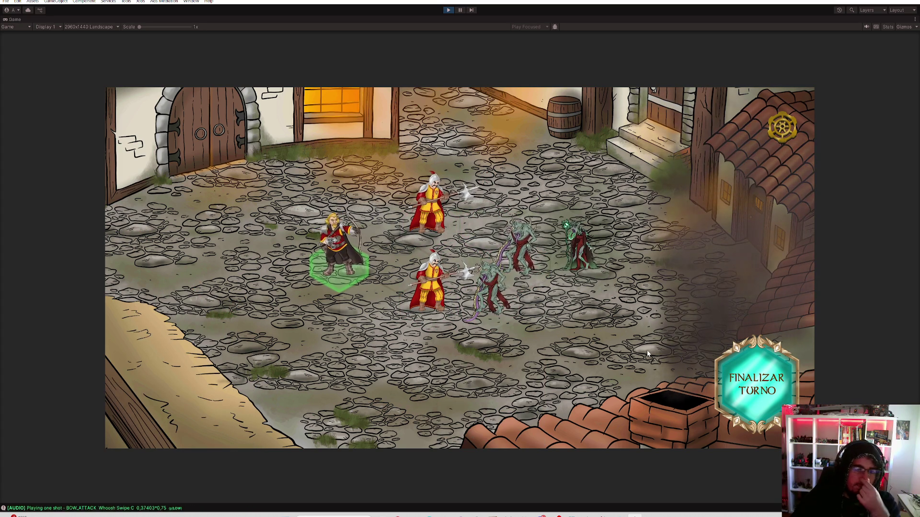
pyautogui.click(720, 380)
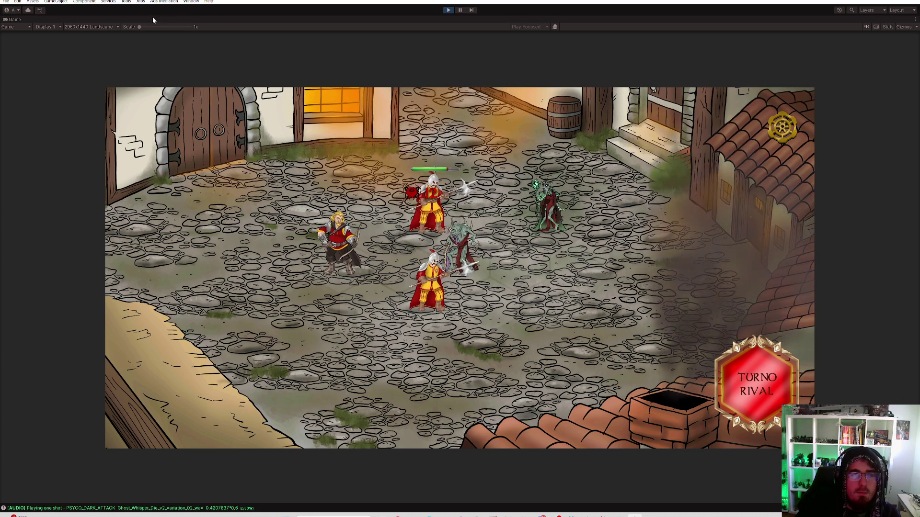
# Scale the view to 1.1x, kill the ghoul with Estocada rápida, and shoot the zombie
pyautogui.moveTo(139, 27); pyautogui.dragTo(142, 28)
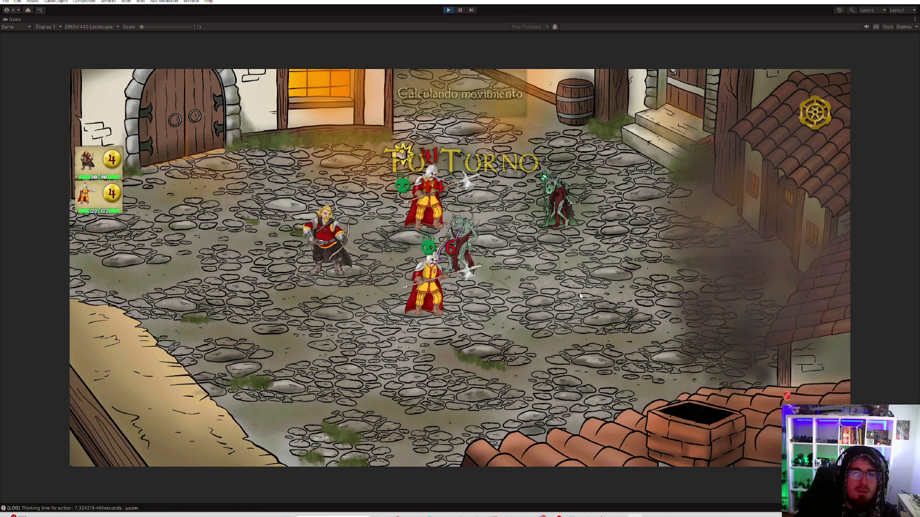
pyautogui.click(474, 281)
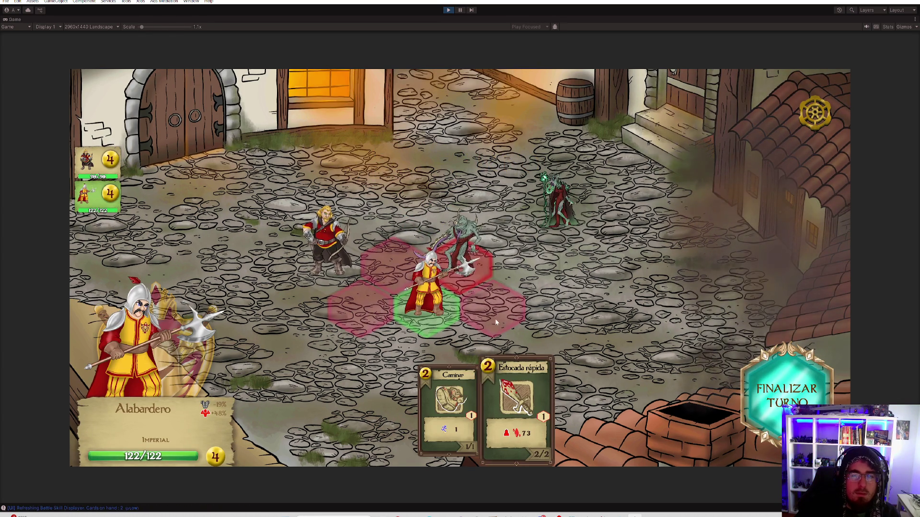
pyautogui.click(464, 254)
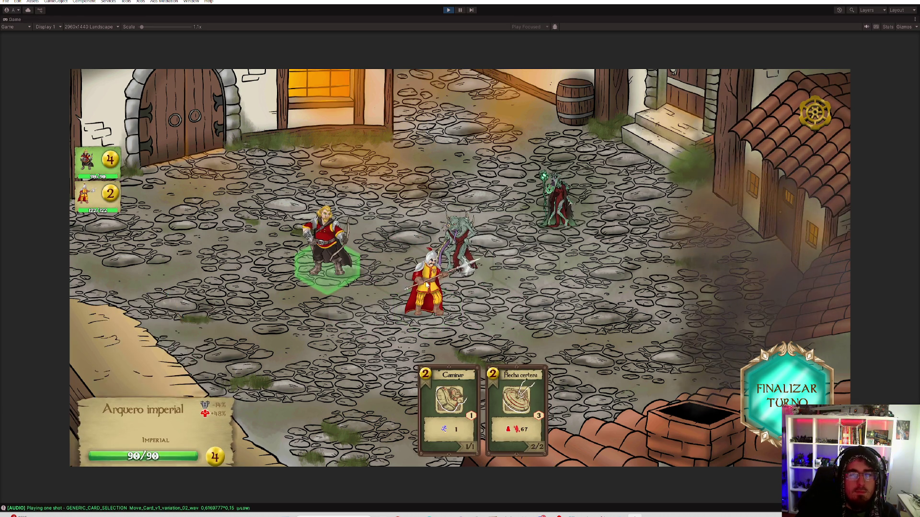
pyautogui.click(461, 267)
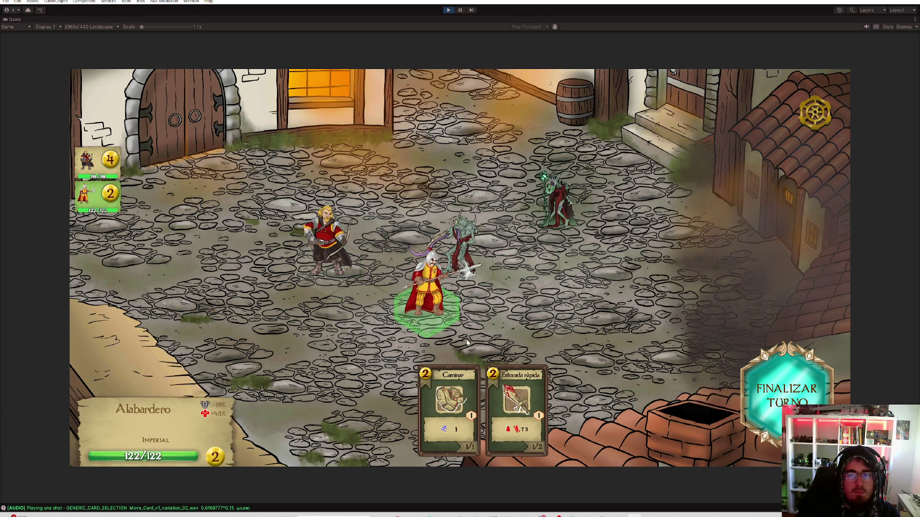
pyautogui.click(461, 267)
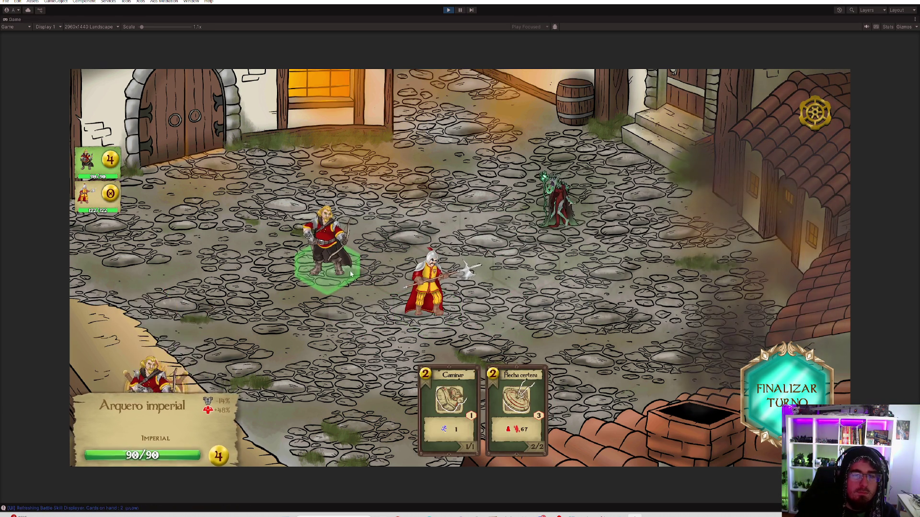
pyautogui.click(364, 219)
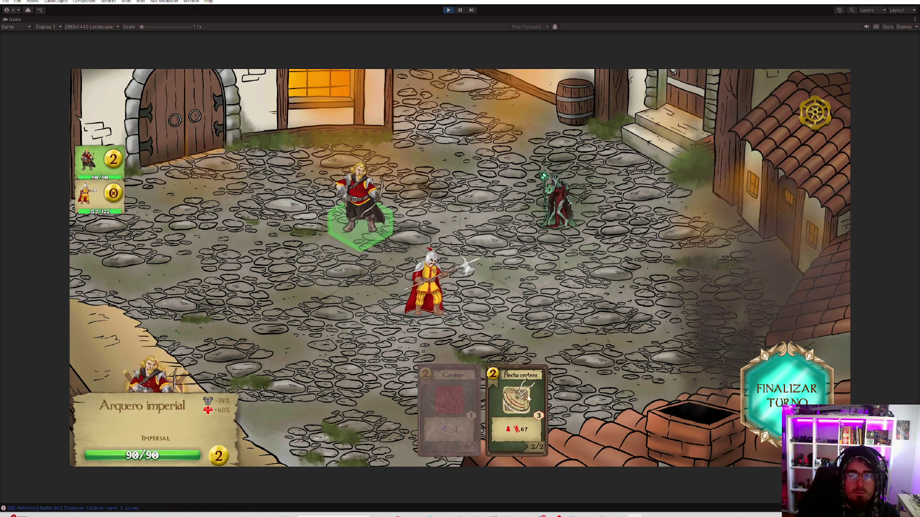
pyautogui.click(563, 220)
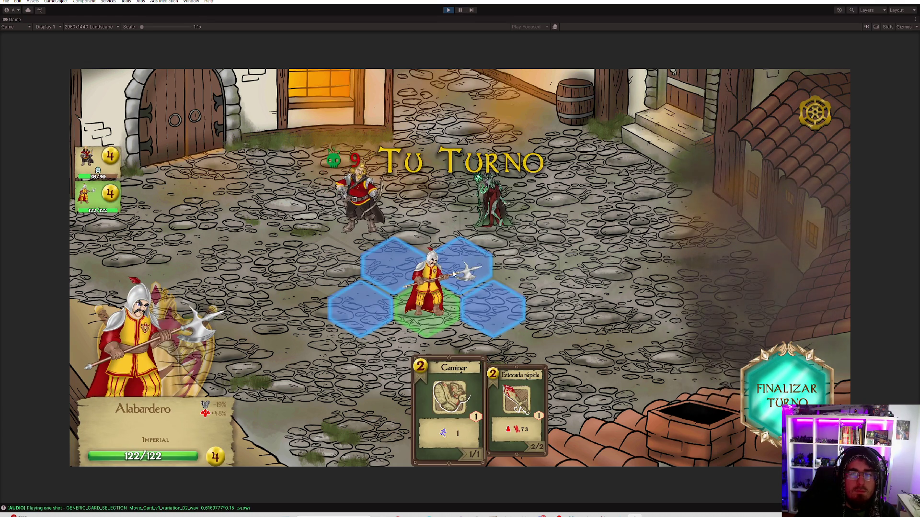
# Walk the Alabardero and archer into position and thrust Estocada rápida at the zombie
pyautogui.click(445, 403)
pyautogui.click(421, 226)
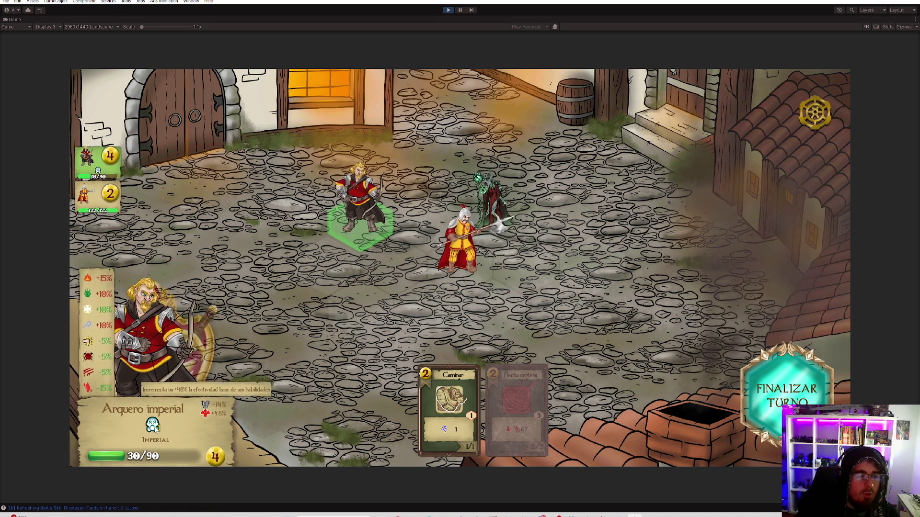
pyautogui.moveTo(155, 428)
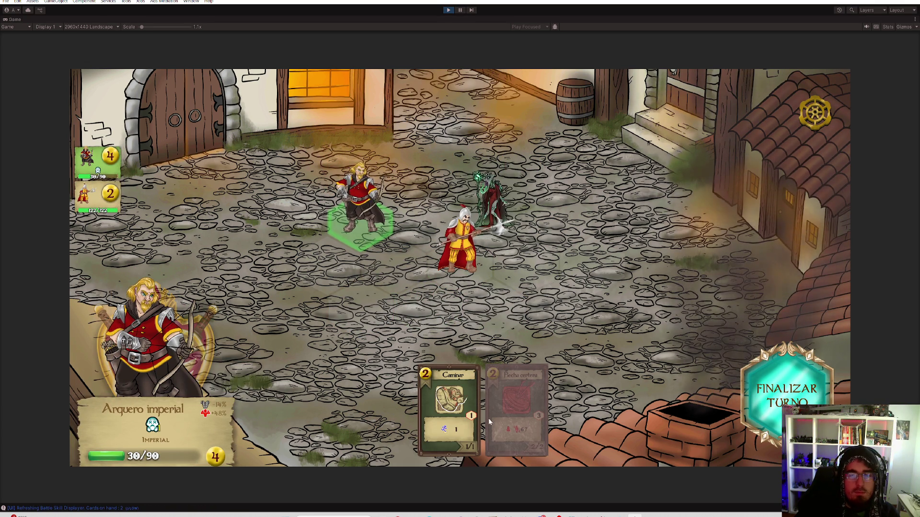
pyautogui.press('1')
pyautogui.click(335, 266)
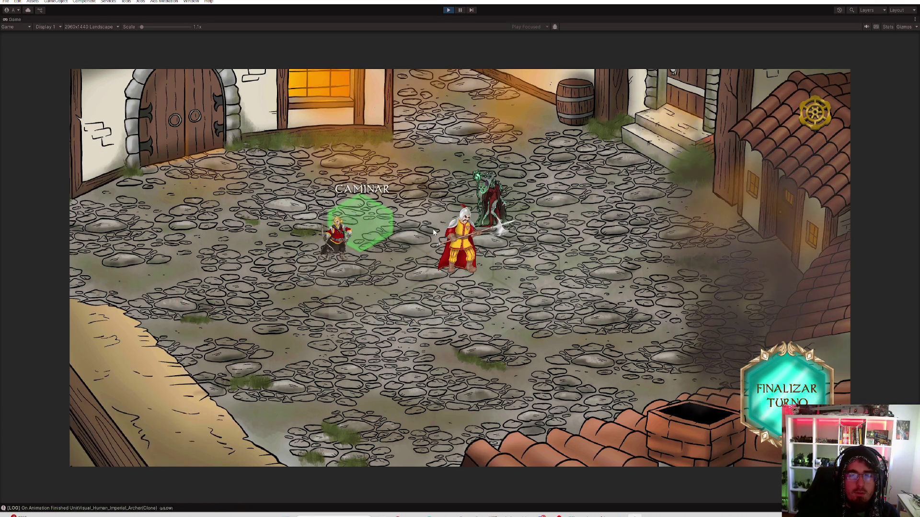
pyautogui.click(467, 256)
pyautogui.press('1')
pyautogui.click(489, 196)
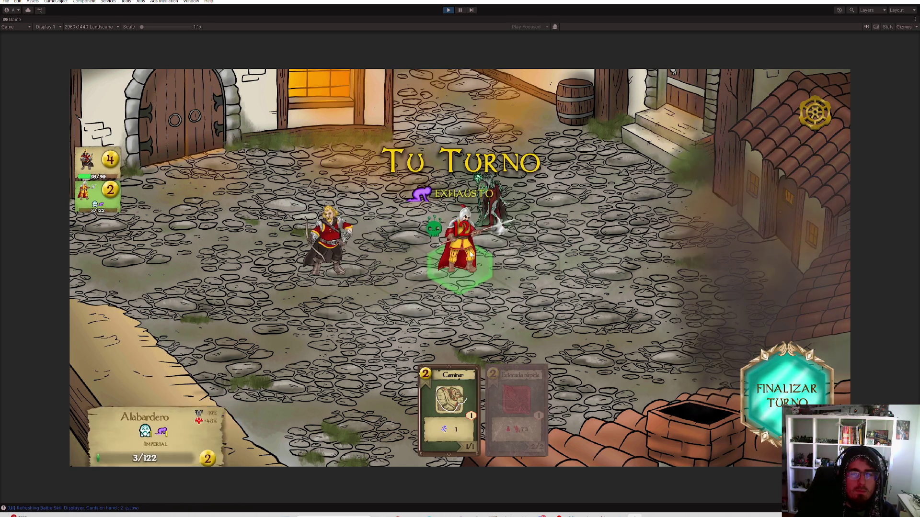
# Finish the enemy with Flecha certera, dismiss rewards, and start the next Luces y sombras battle
pyautogui.press('1')
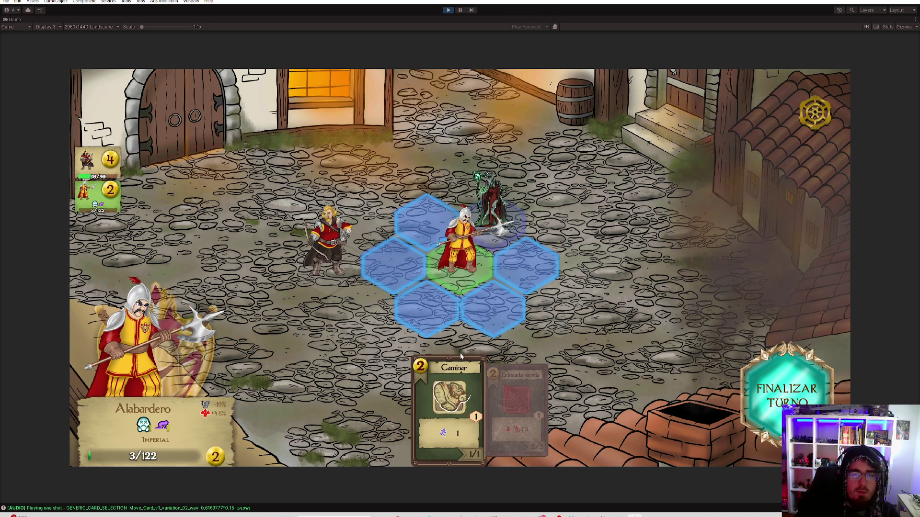
pyautogui.click(523, 262)
pyautogui.click(331, 254)
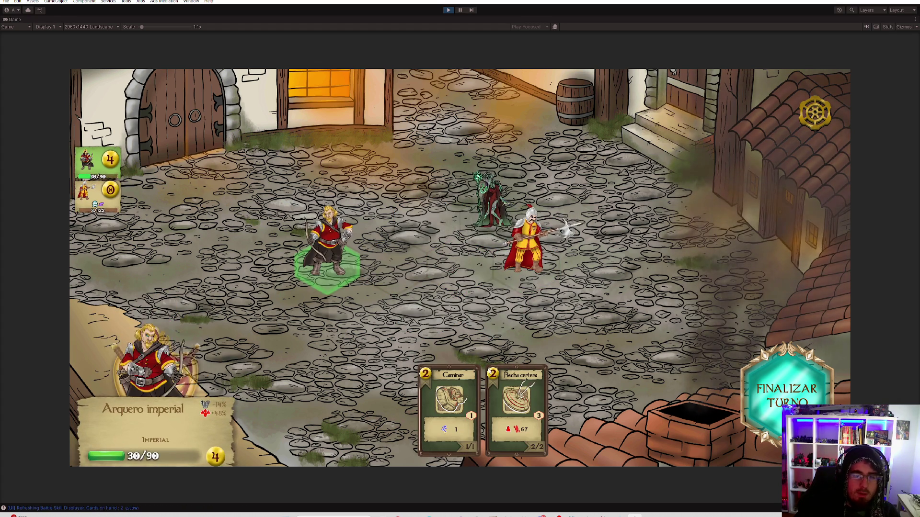
pyautogui.click(495, 208)
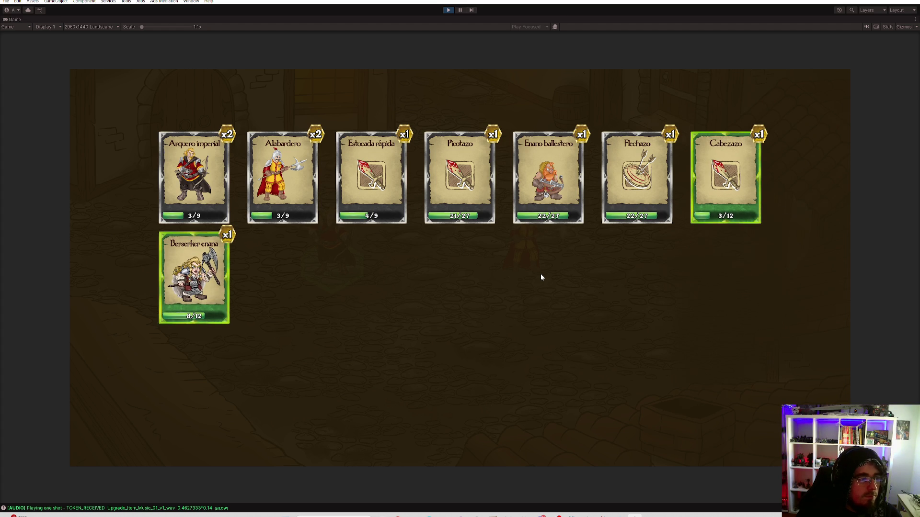
pyautogui.click(540, 284)
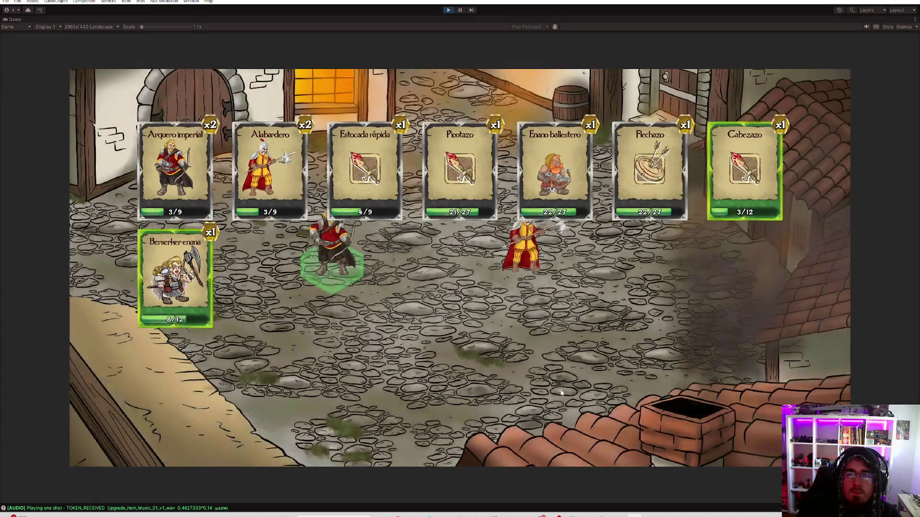
pyautogui.click(349, 367)
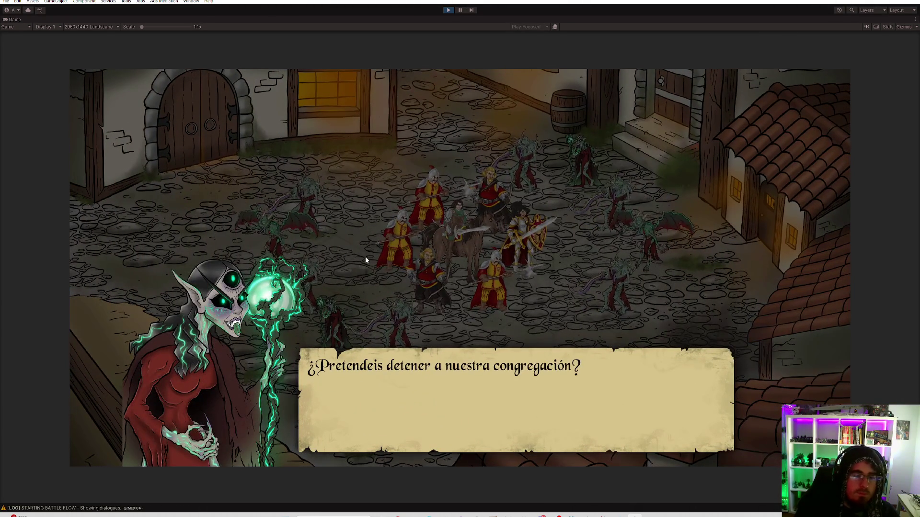
# Begin the battle, walk the Alabardero lower-left, and hit the ghoul with Estocada rápida
pyautogui.click(392, 289)
pyautogui.click(401, 297)
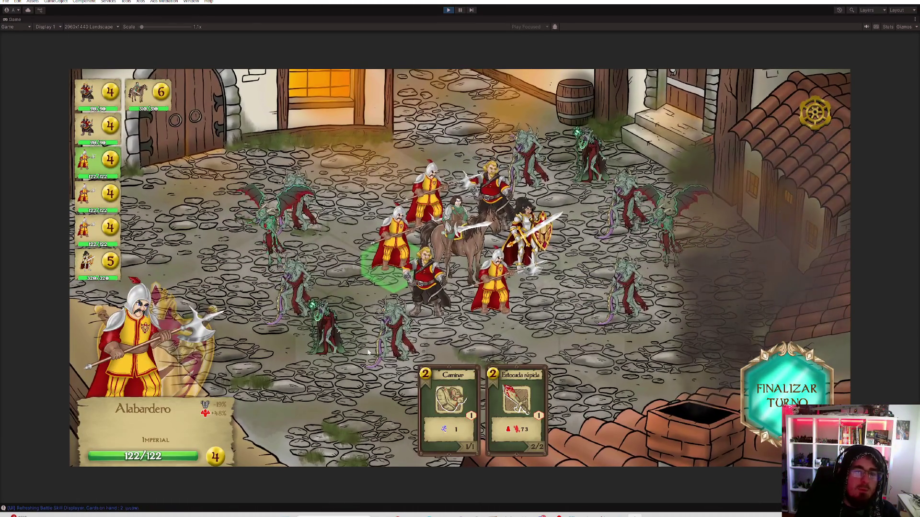
pyautogui.click(449, 390)
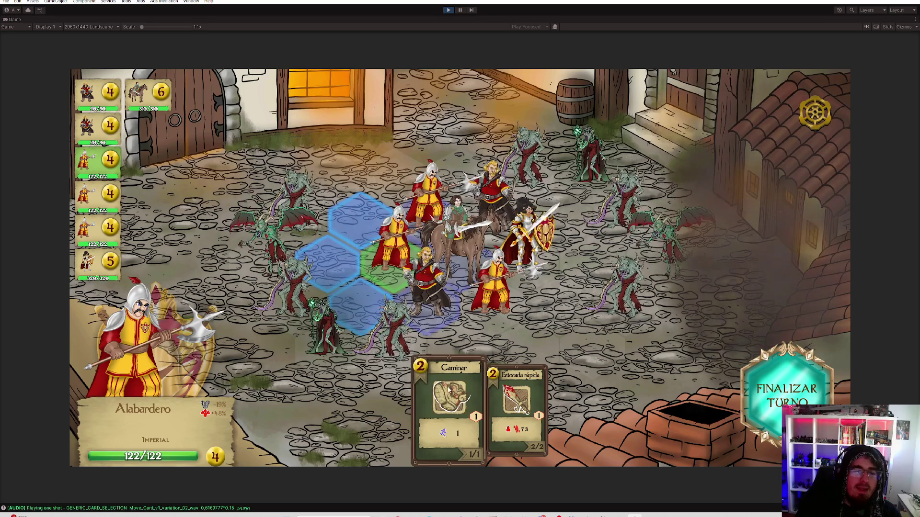
pyautogui.click(368, 307)
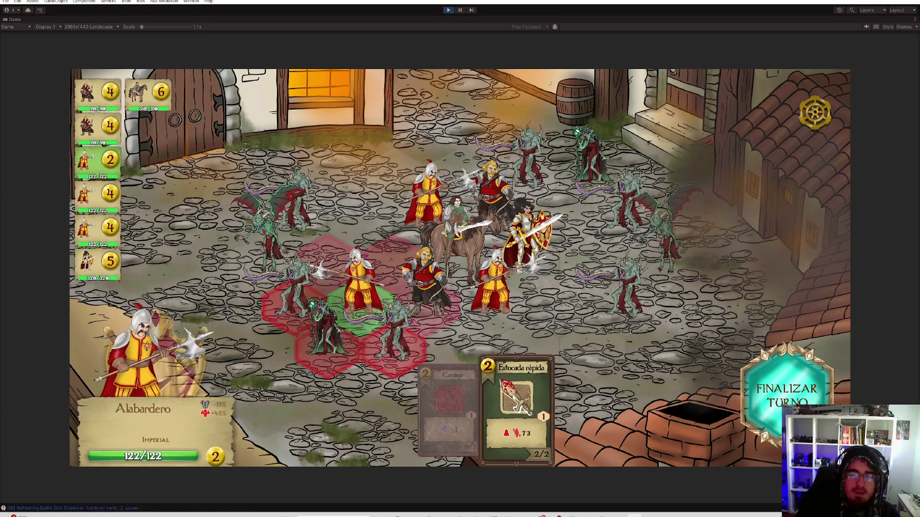
pyautogui.click(327, 339)
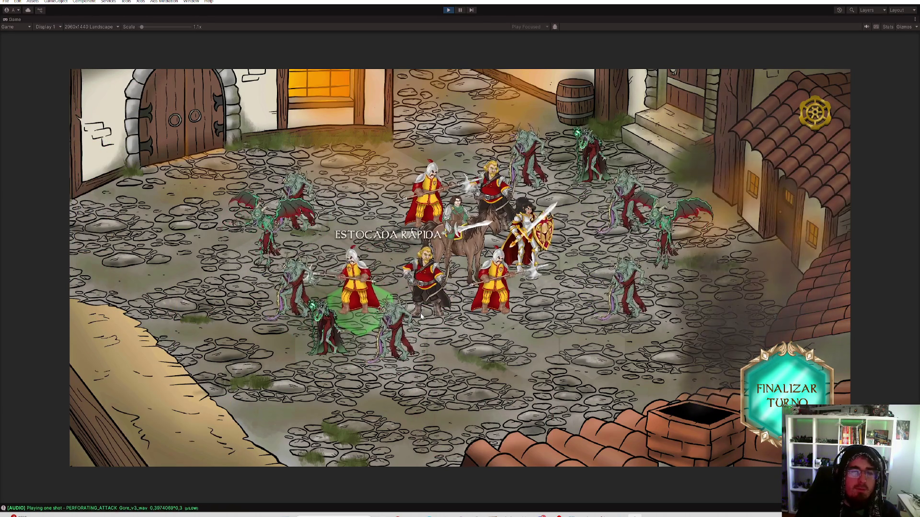
# Move the lower-right Alabardero to strike a ghoul, then shoot it with Flecha certera
pyautogui.click(435, 296)
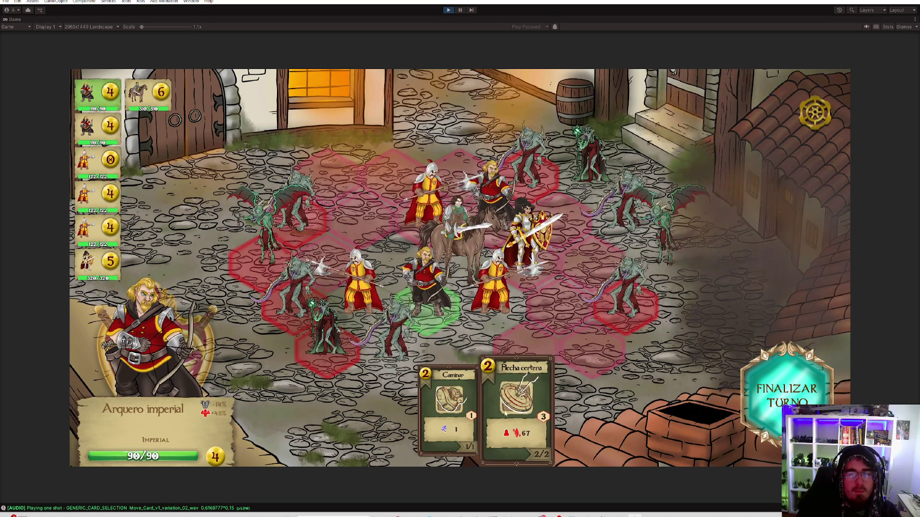
pyautogui.click(472, 247)
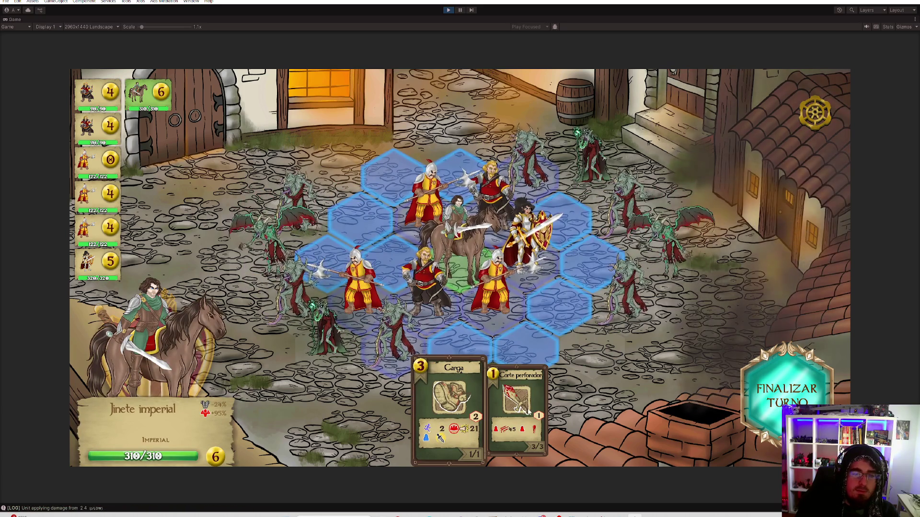
pyautogui.click(493, 287)
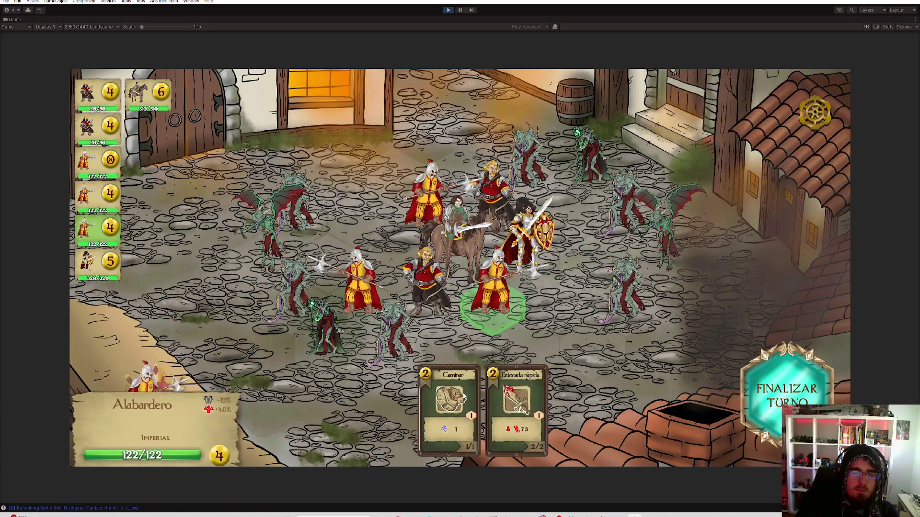
pyautogui.click(462, 397)
pyautogui.click(441, 343)
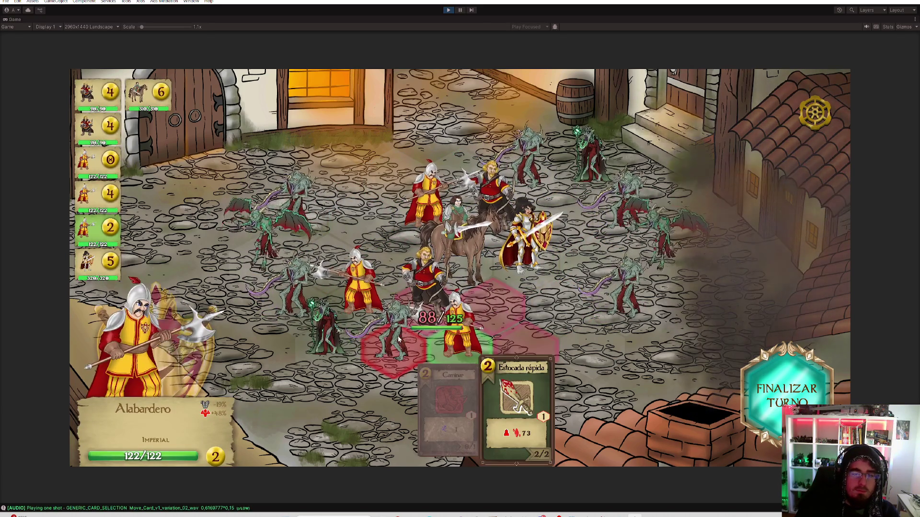
pyautogui.click(394, 338)
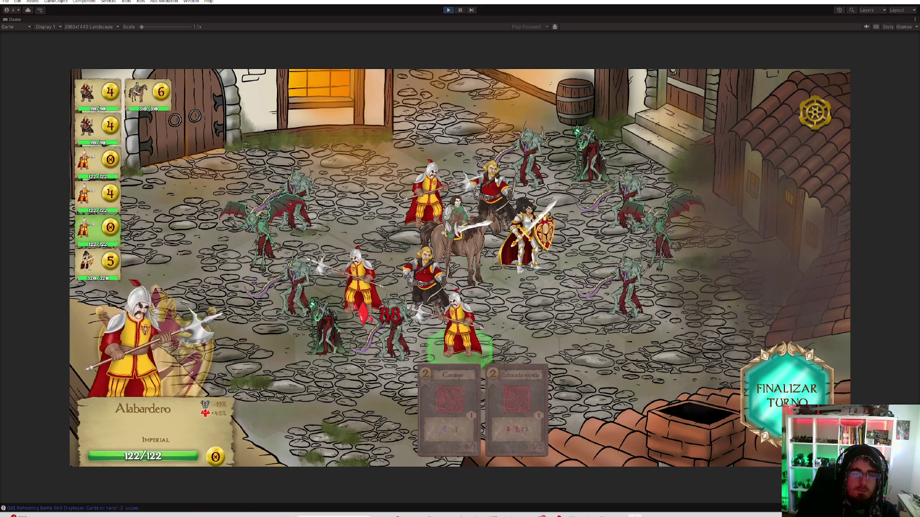
pyautogui.click(495, 368)
pyautogui.click(389, 343)
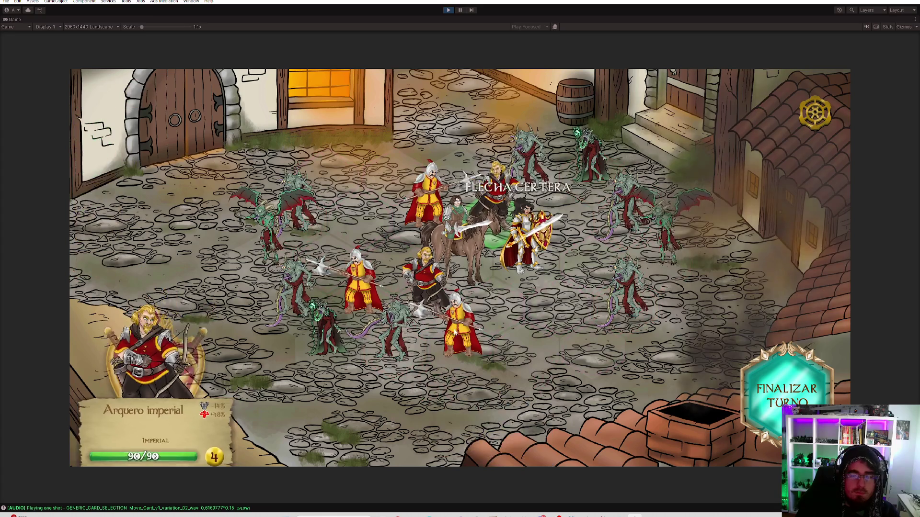
# Charge the Jinete imperial to the lower-left hex and shoot the upper-left monster
pyautogui.click(458, 256)
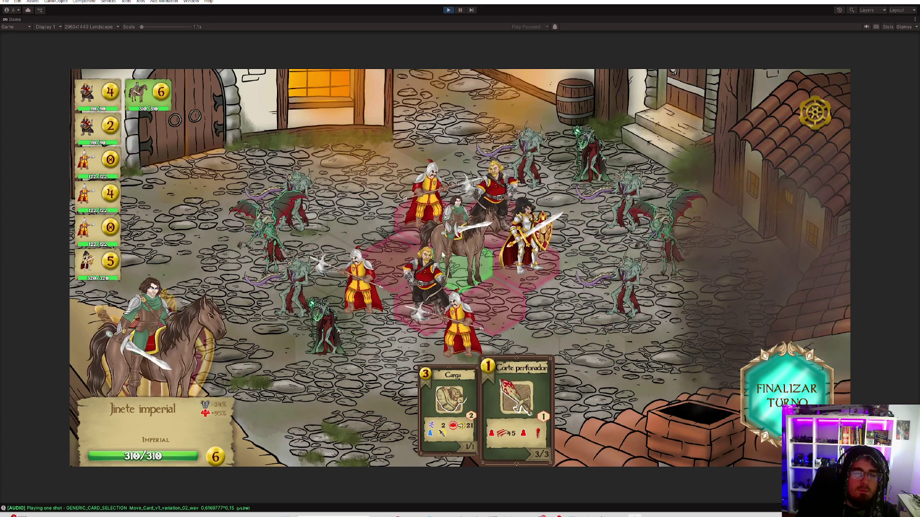
pyautogui.click(461, 407)
pyautogui.click(374, 352)
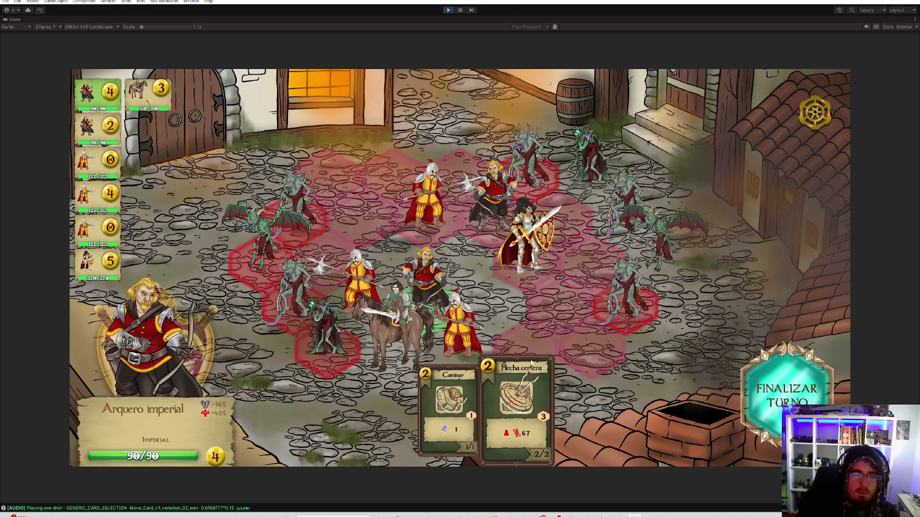
pyautogui.click(390, 340)
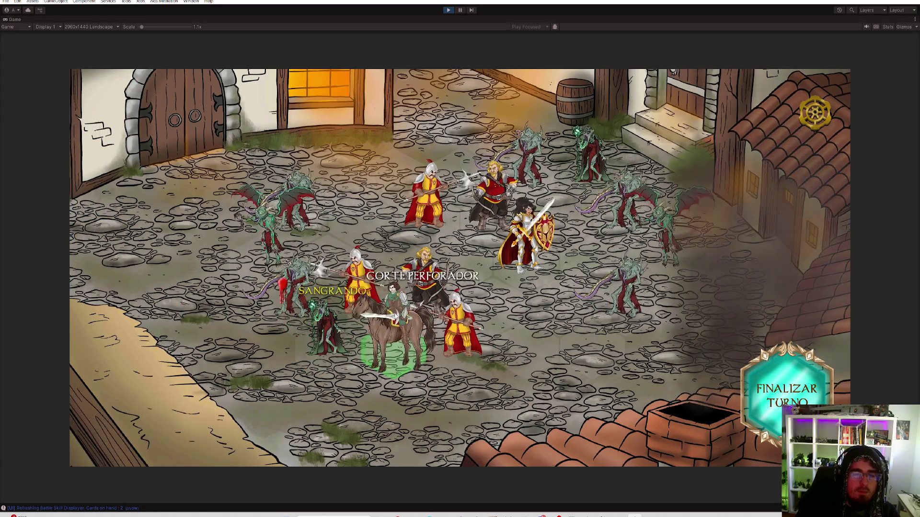
pyautogui.click(424, 275)
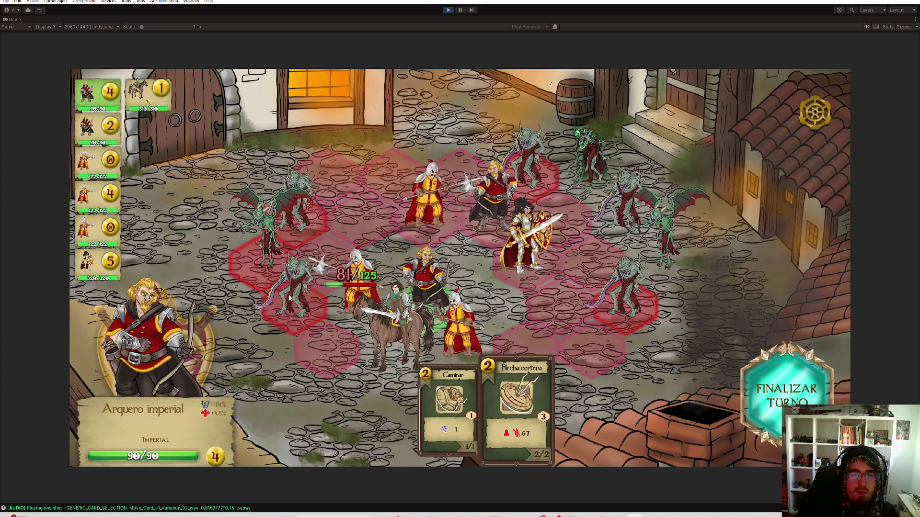
pyautogui.click(296, 198)
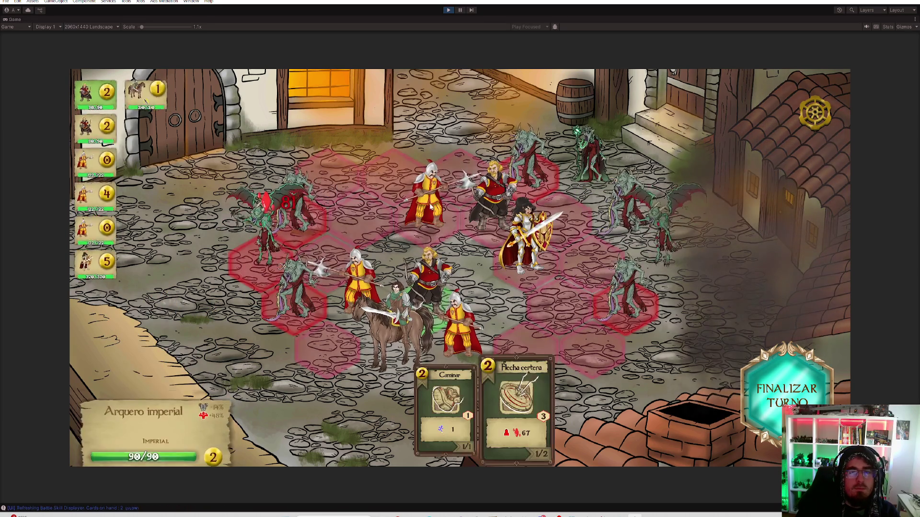
# Walk the halberdier toward the left monsters and thrust at the upper-left one
pyautogui.click(429, 199)
pyautogui.click(354, 221)
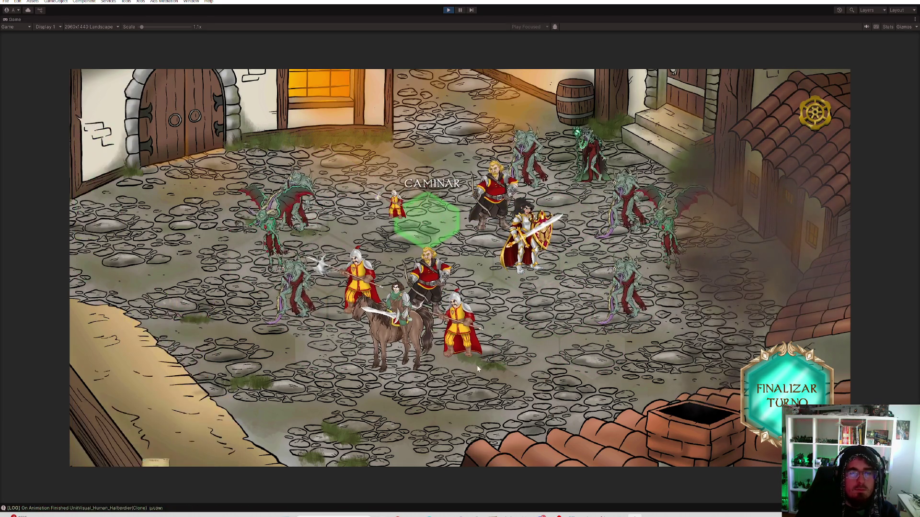
pyautogui.click(309, 184)
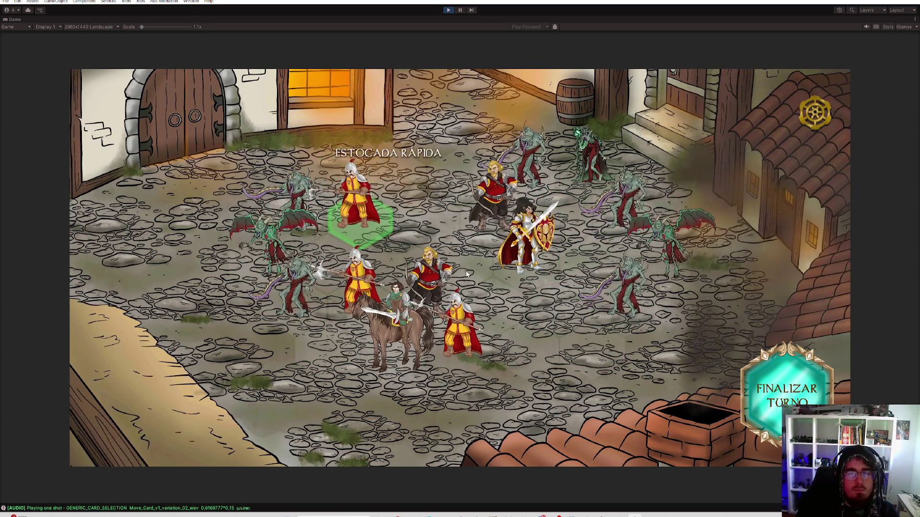
# Have the paladin Defender, advance right, and Corte perforador a monster so it bleeds
pyautogui.click(428, 287)
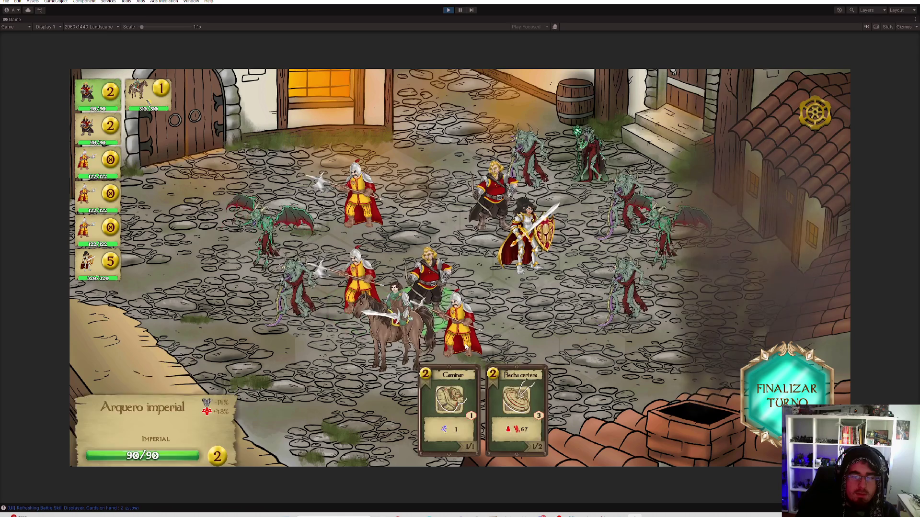
pyautogui.moveTo(288, 287)
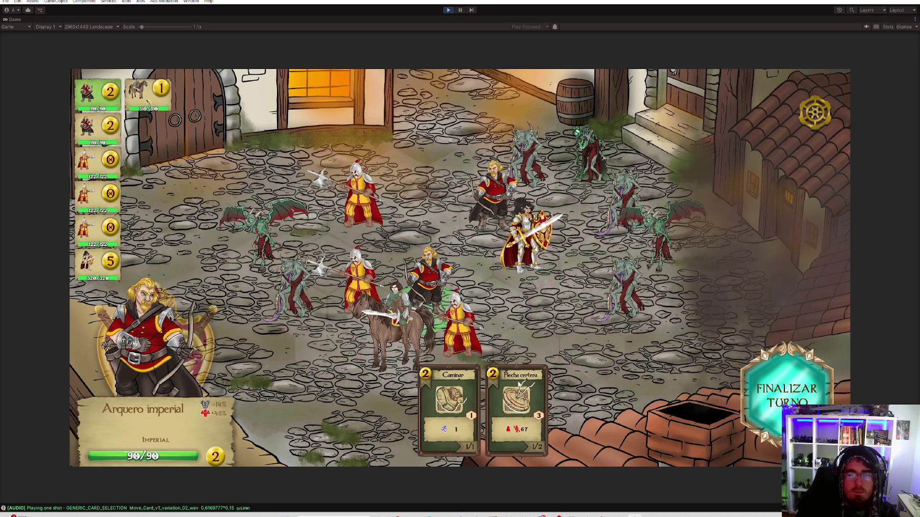
pyautogui.click(529, 244)
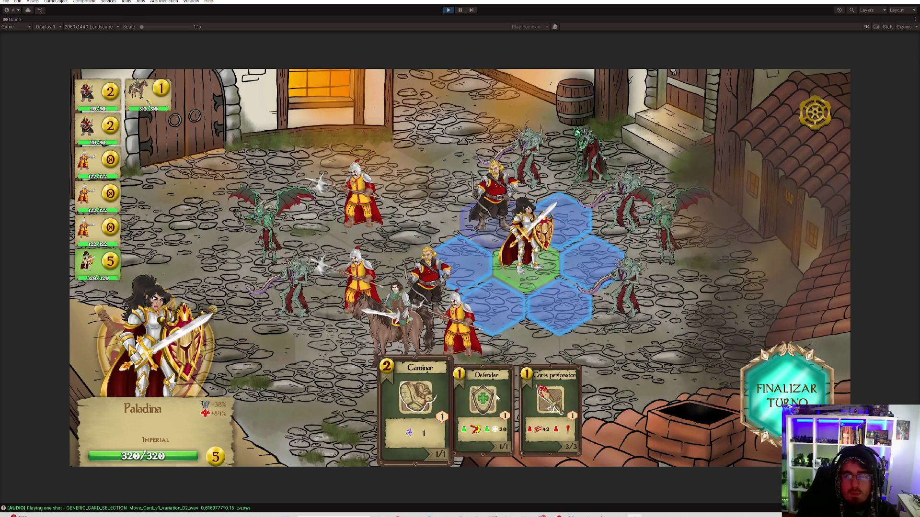
pyautogui.click(483, 402)
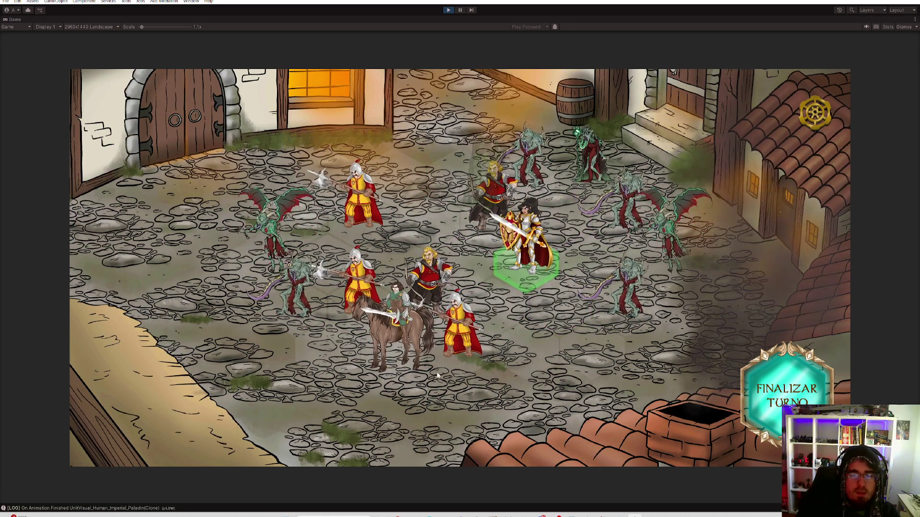
pyautogui.click(555, 214)
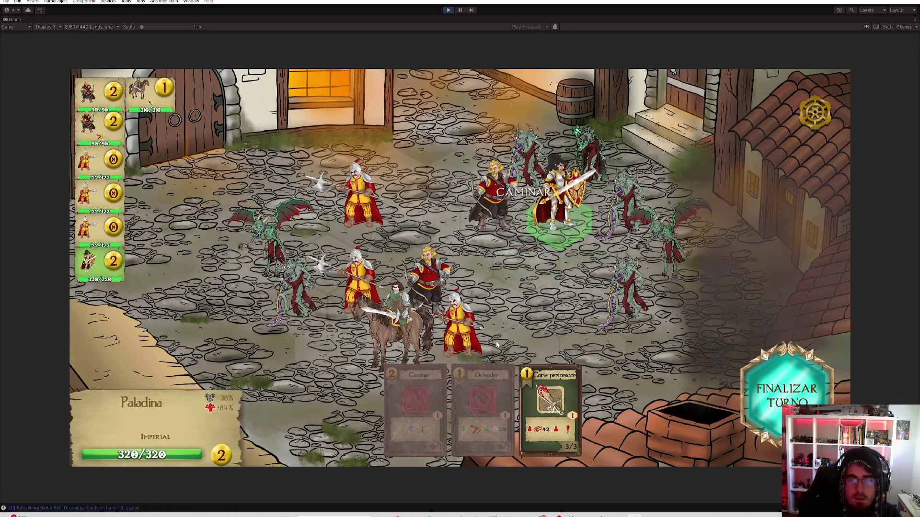
pyautogui.click(583, 152)
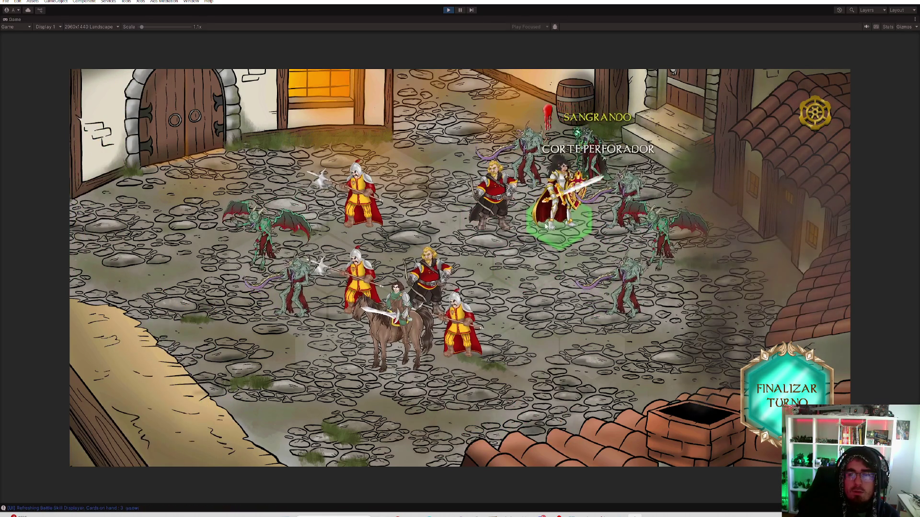
# Fire two Flecha certera shots at the right-side monster and end the turn
pyautogui.click(512, 376)
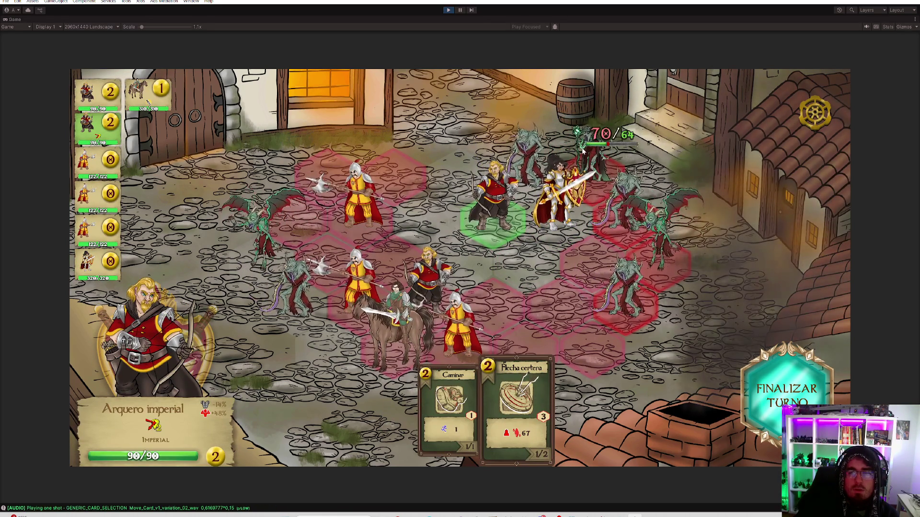
pyautogui.click(594, 162)
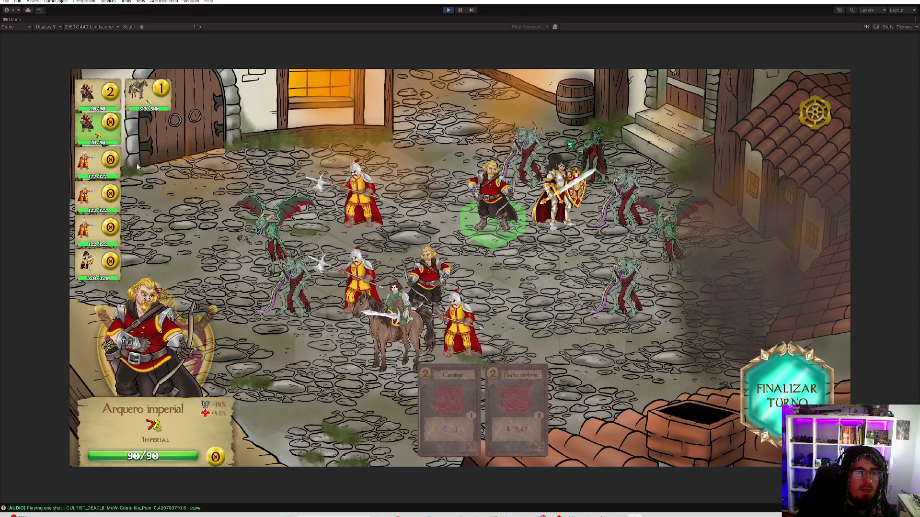
pyautogui.click(99, 104)
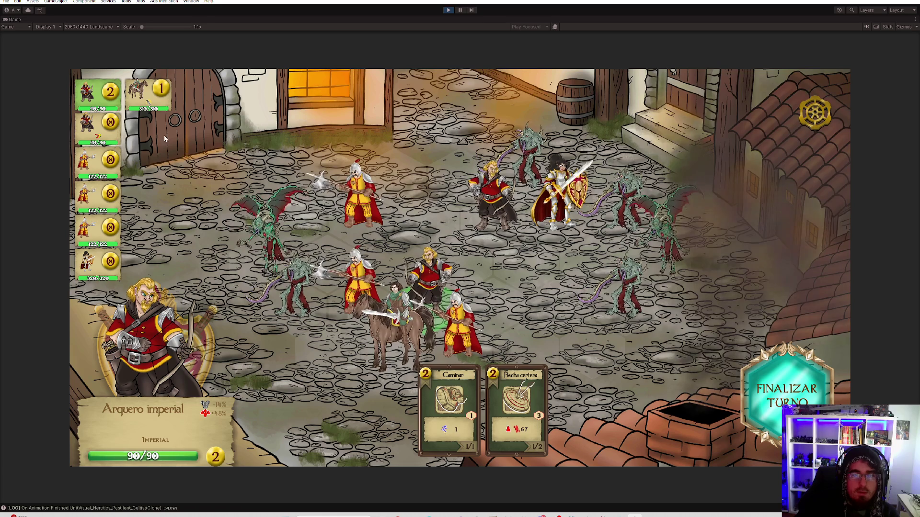
pyautogui.click(521, 445)
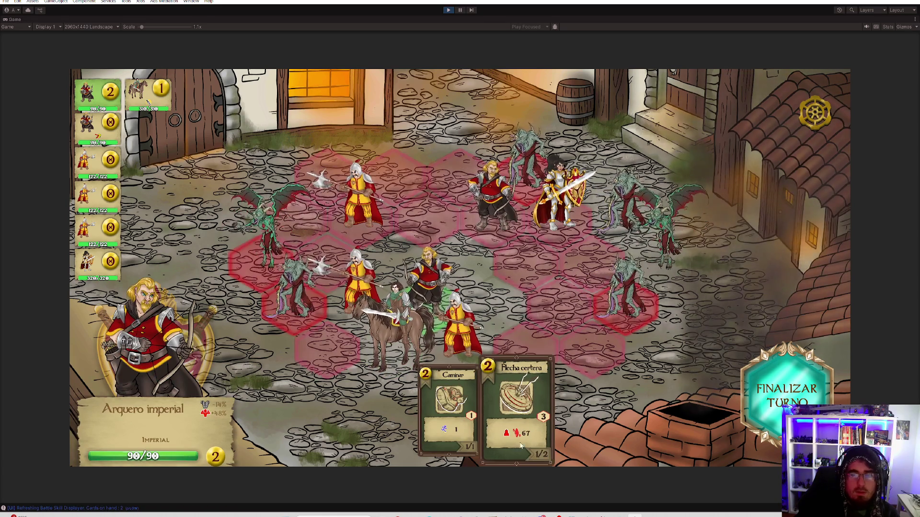
pyautogui.click(526, 162)
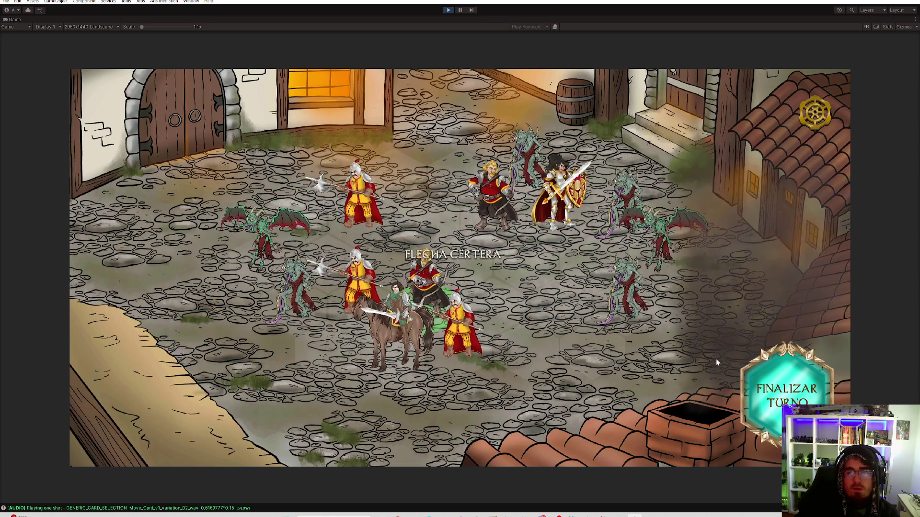
pyautogui.click(764, 401)
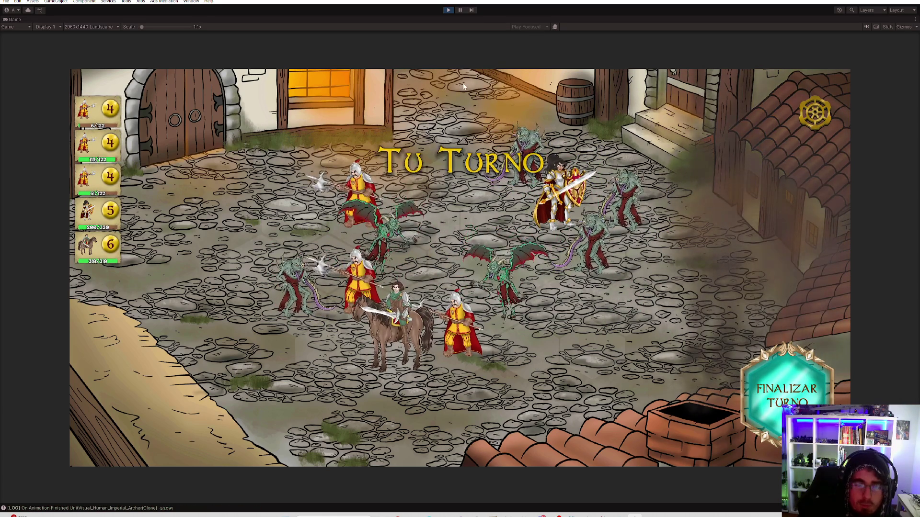
# Target the adjacent monster with the halberdier's Estocada rápida thrust
pyautogui.click(489, 368)
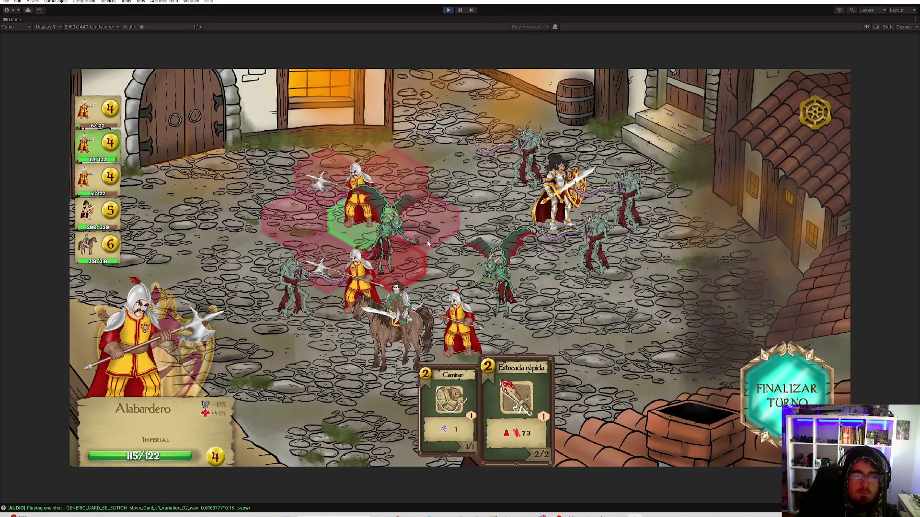
# Thrust Estocada rápida at the adjacent monsters with the halberdiers
pyautogui.click(393, 254)
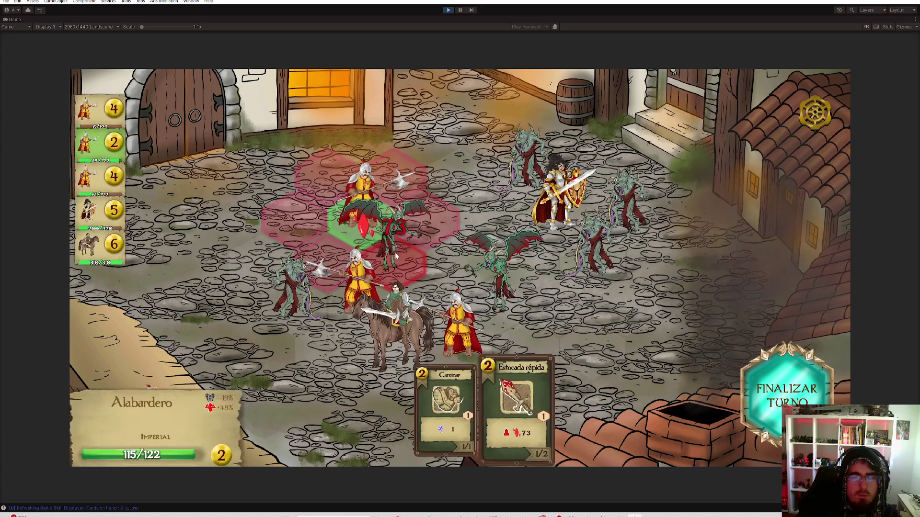
pyautogui.click(358, 282)
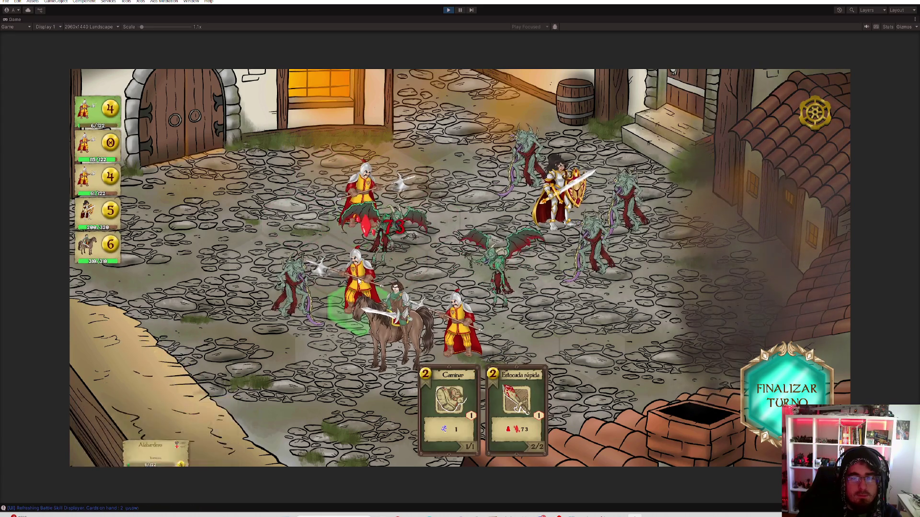
pyautogui.click(517, 403)
pyautogui.click(395, 238)
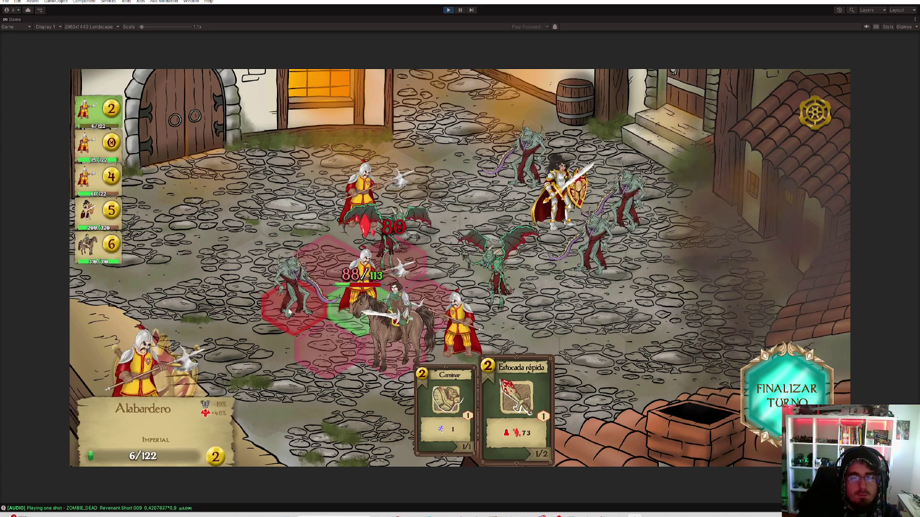
pyautogui.click(289, 311)
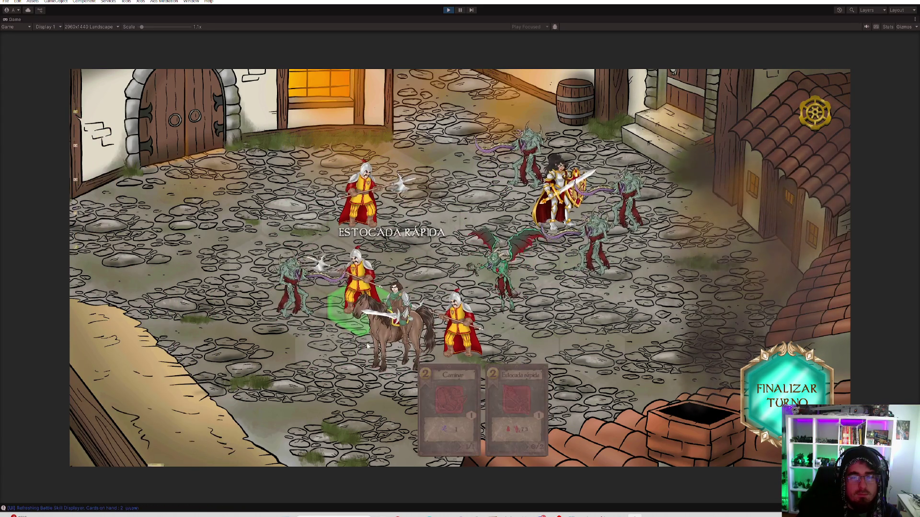
# Carga the rider among the monsters, stab with the bottom halberdier, then Corte perforador
pyautogui.click(401, 317)
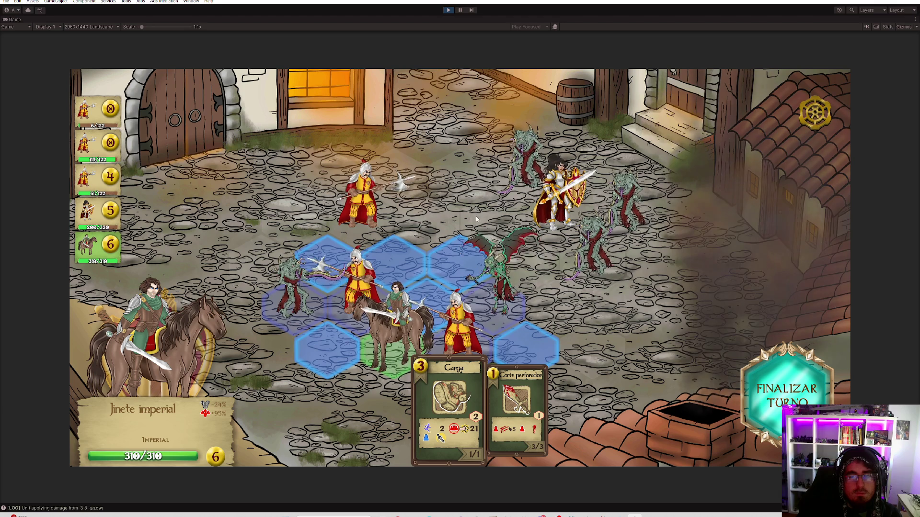
pyautogui.click(451, 267)
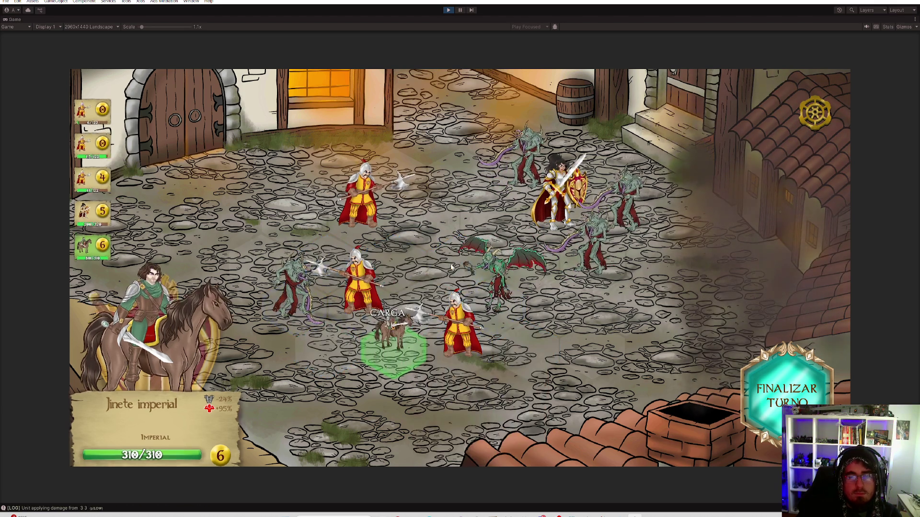
pyautogui.click(457, 331)
pyautogui.click(524, 407)
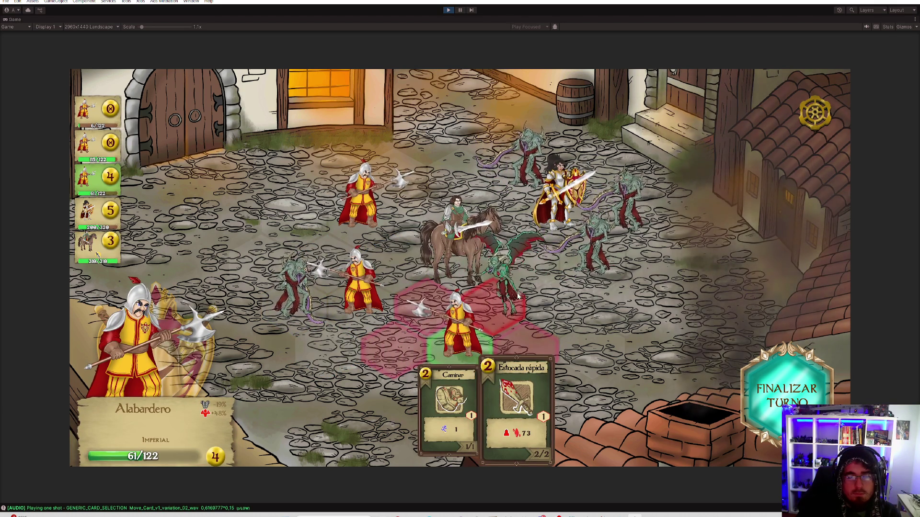
pyautogui.click(503, 299)
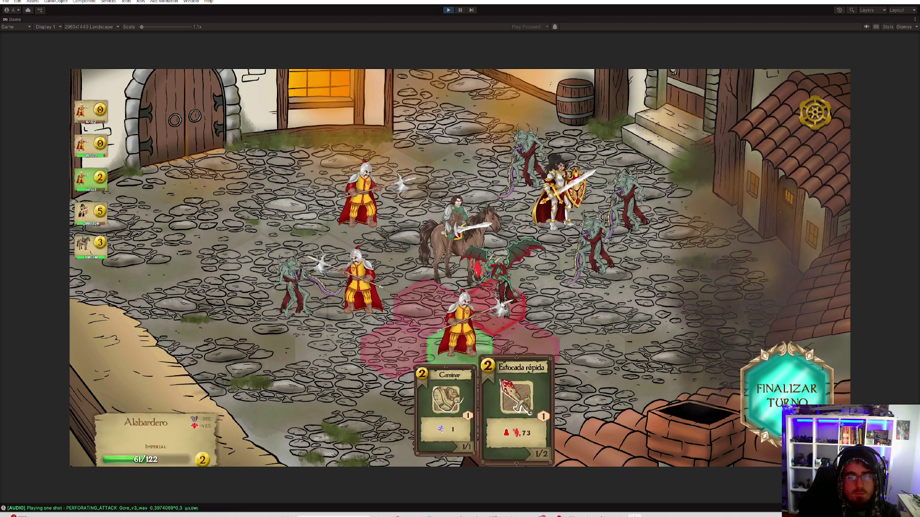
pyautogui.click(466, 263)
pyautogui.click(518, 408)
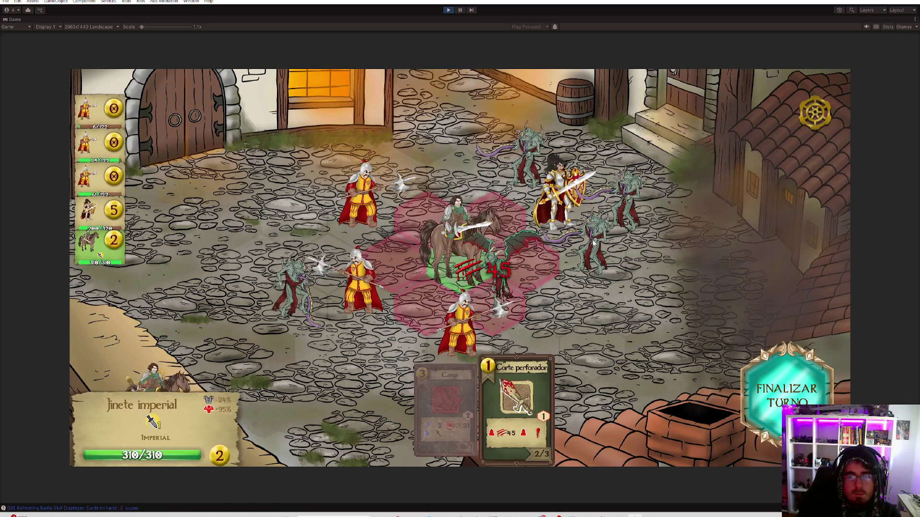
# Slash the top and right monsters with the paladin's Corte perforador, inspecting the 11/125 Poseído bruto
pyautogui.click(360, 302)
pyautogui.click(363, 206)
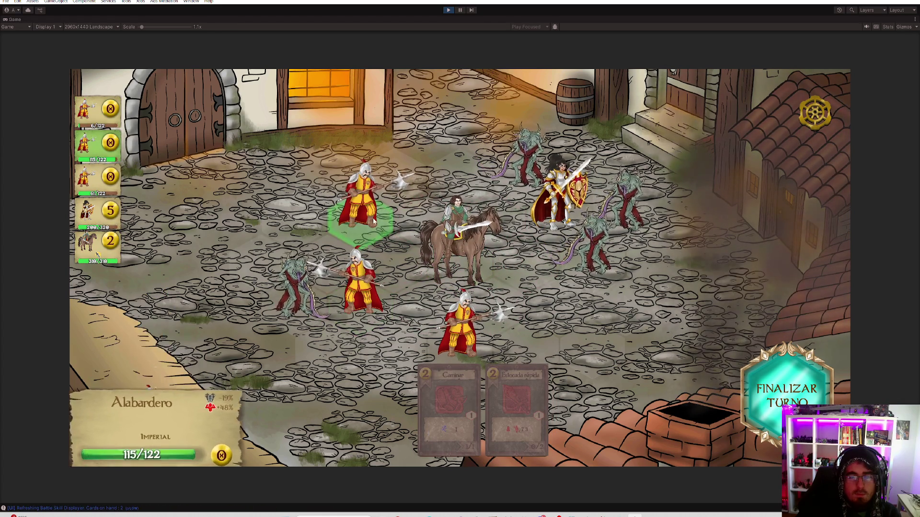
pyautogui.click(460, 336)
pyautogui.click(529, 230)
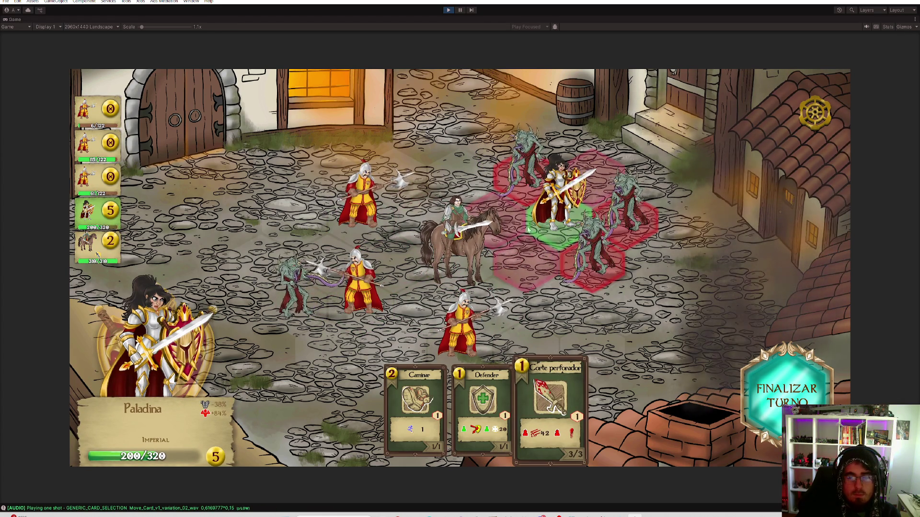
pyautogui.click(521, 162)
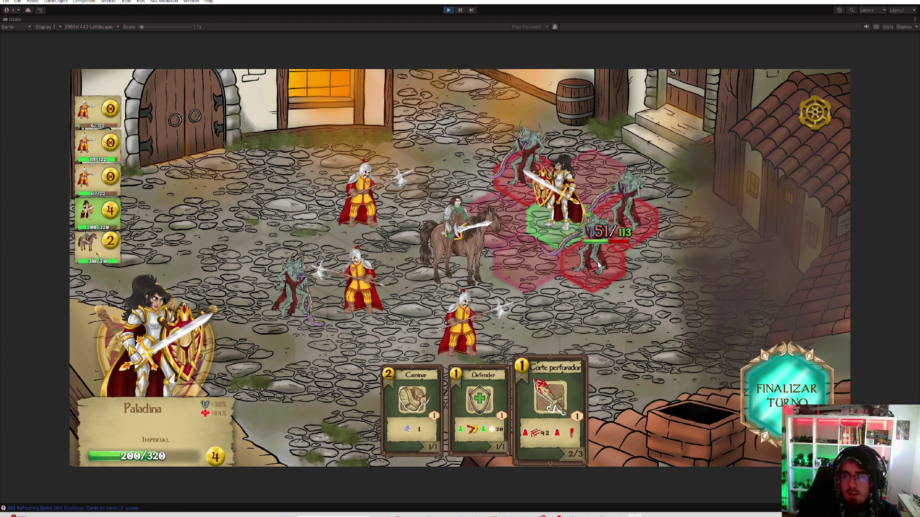
pyautogui.click(635, 205)
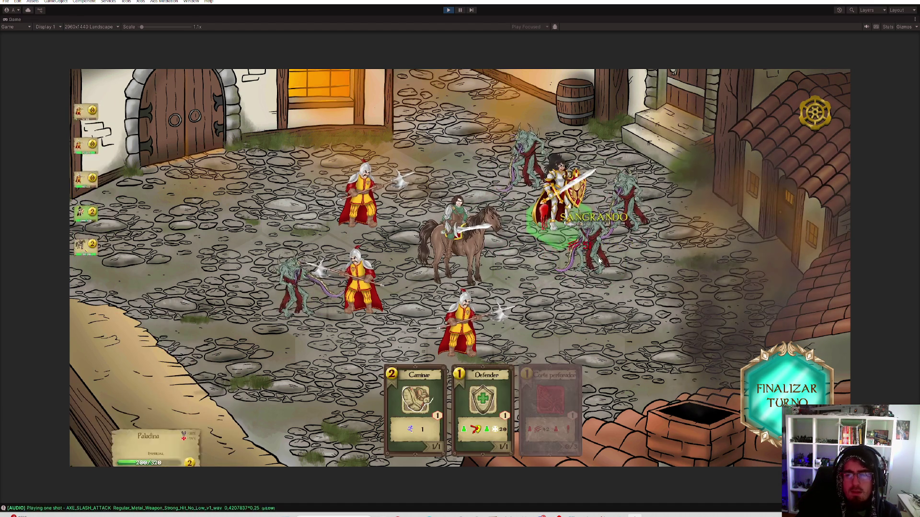
pyautogui.click(610, 276)
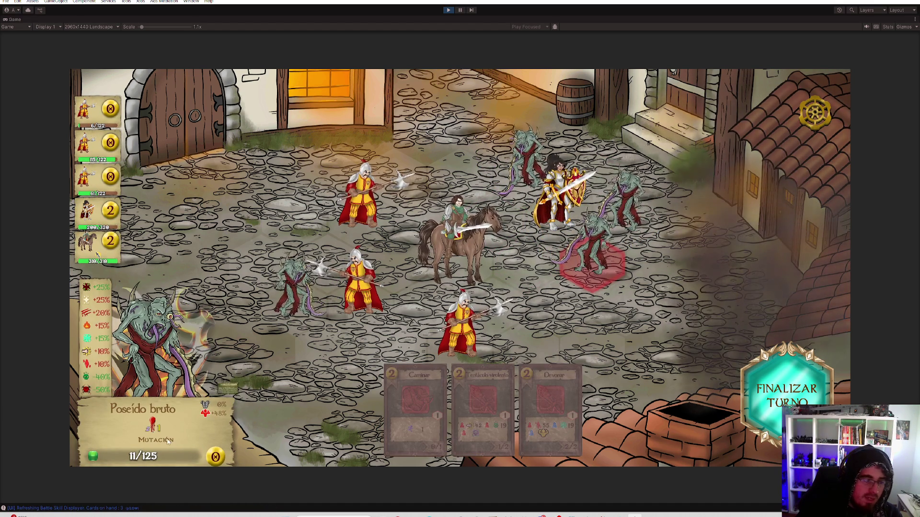